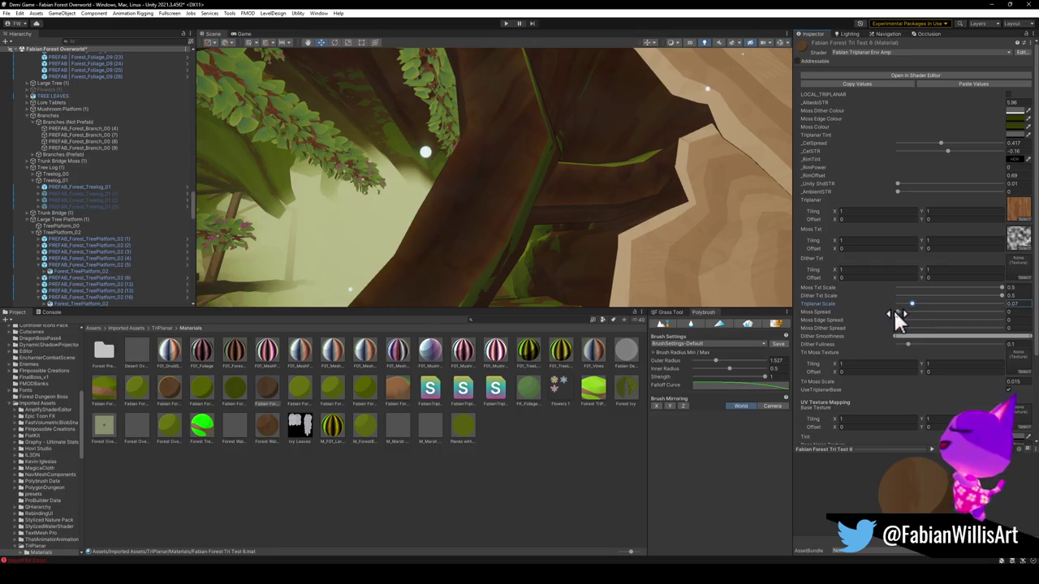
Step: Try a wider moss spread and a Tri Moss Scale of 1.45, then undo both
mouse_move(904, 318)
mouse_down()
mouse_move(920, 324)
mouse_move(900, 325)
mouse_move(933, 332)
mouse_move(898, 332)
mouse_move(923, 332)
mouse_move(898, 341)
mouse_move(914, 345)
mouse_up()
key(ctrl+z)
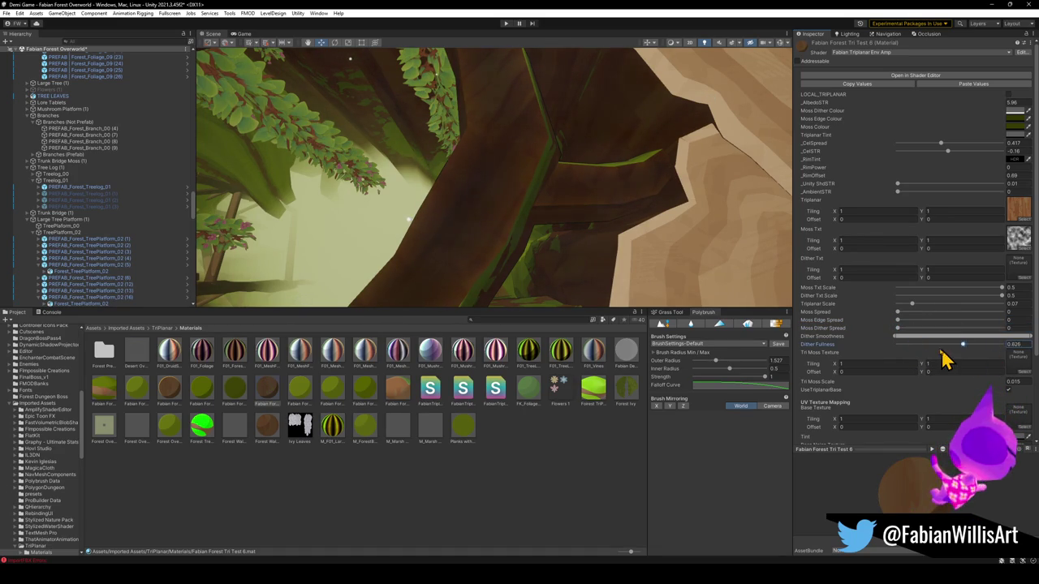
text(0.1)
double_click(1006, 382)
text(1.45)
key(ctrl+z)
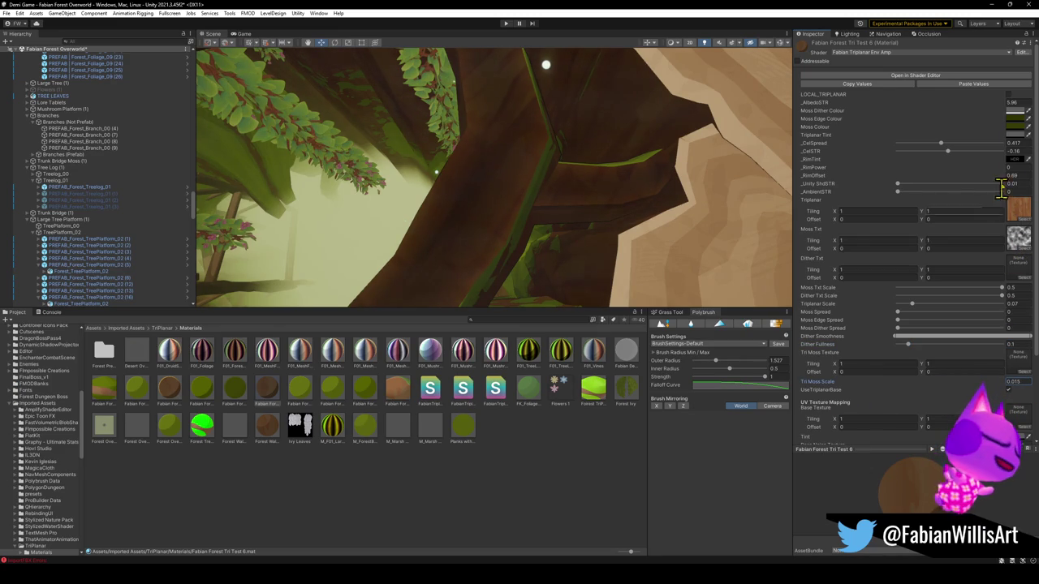
Step: Enable LOCAL_TRIPLANAR and drop the Triplanar Scale slider to 0
click(1009, 94)
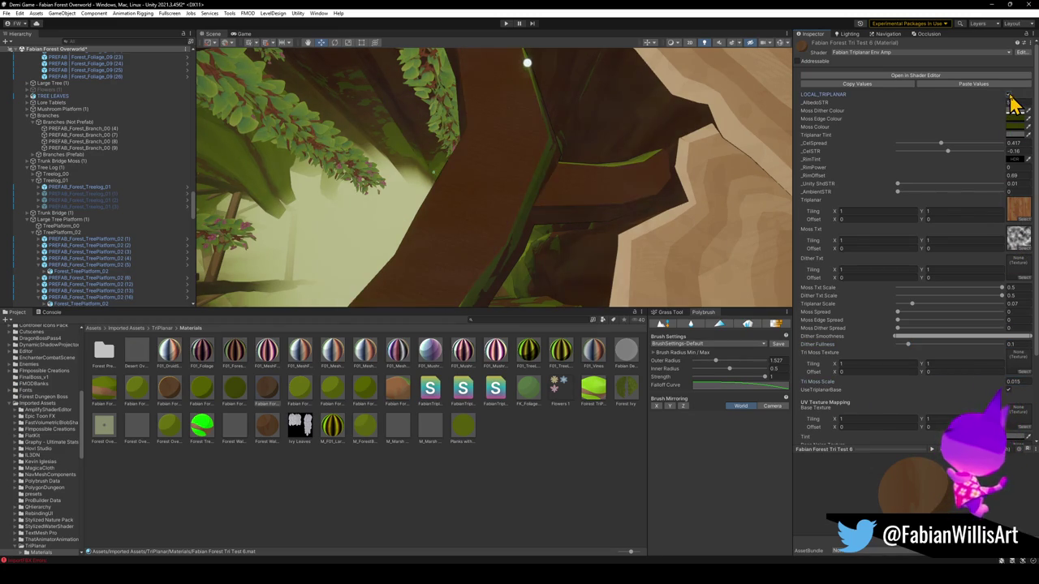
drag(911, 305, 895, 305)
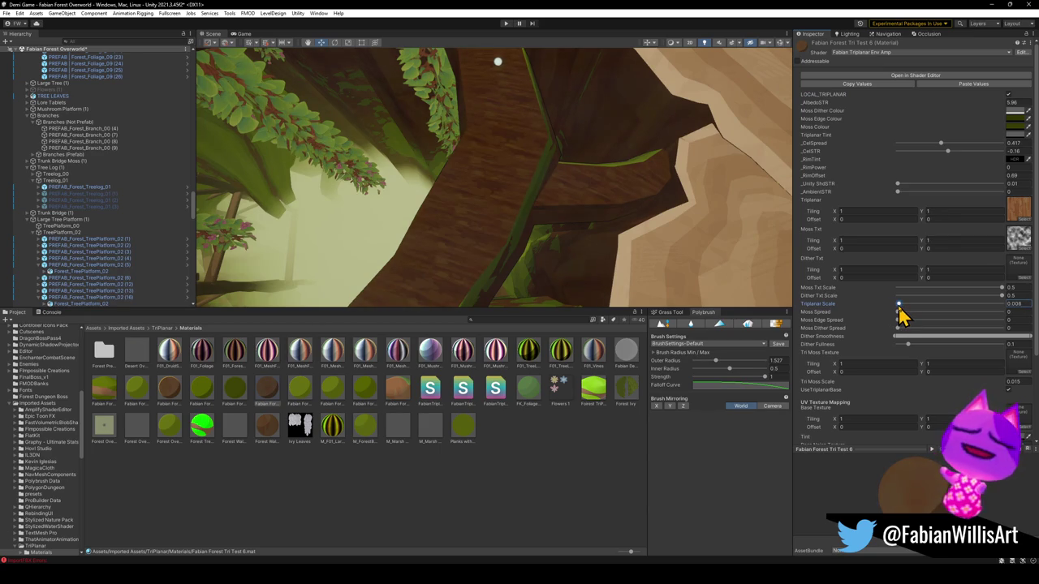
click(897, 307)
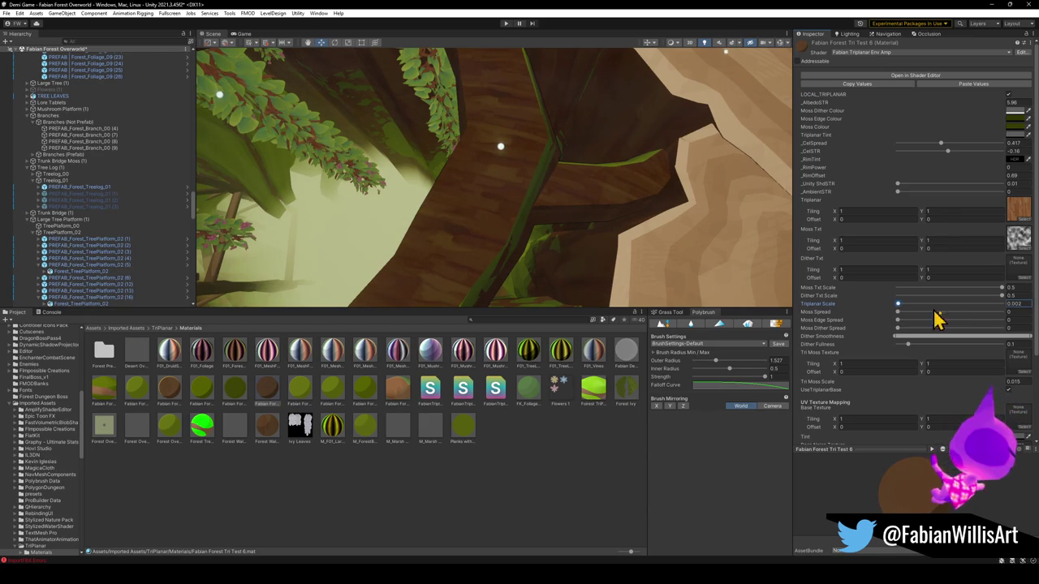
Step: Retype Triplanar Scale through progressively smaller values down to roughly 0.0005
key(BackSpace)
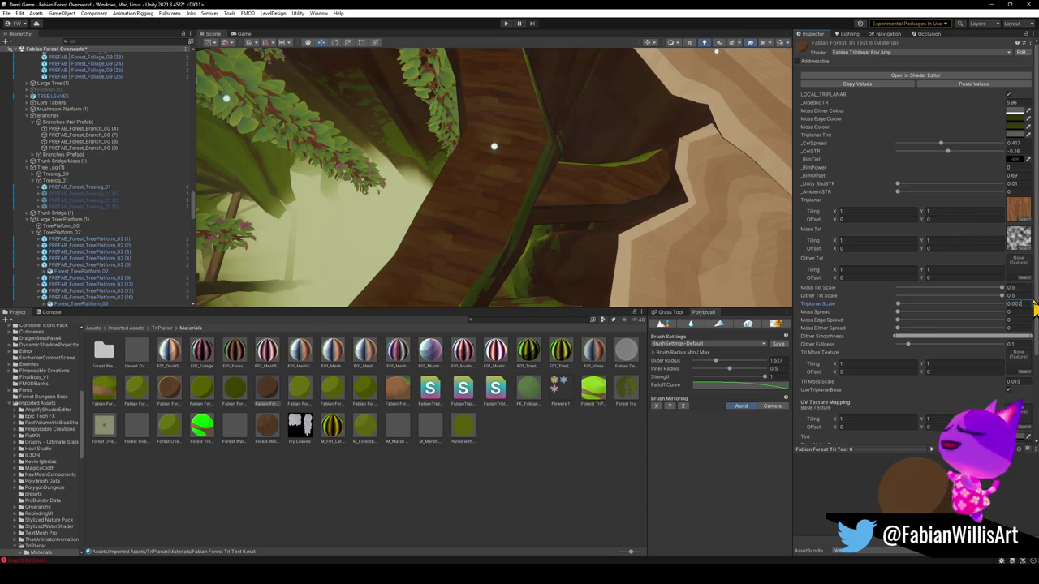
text(1)
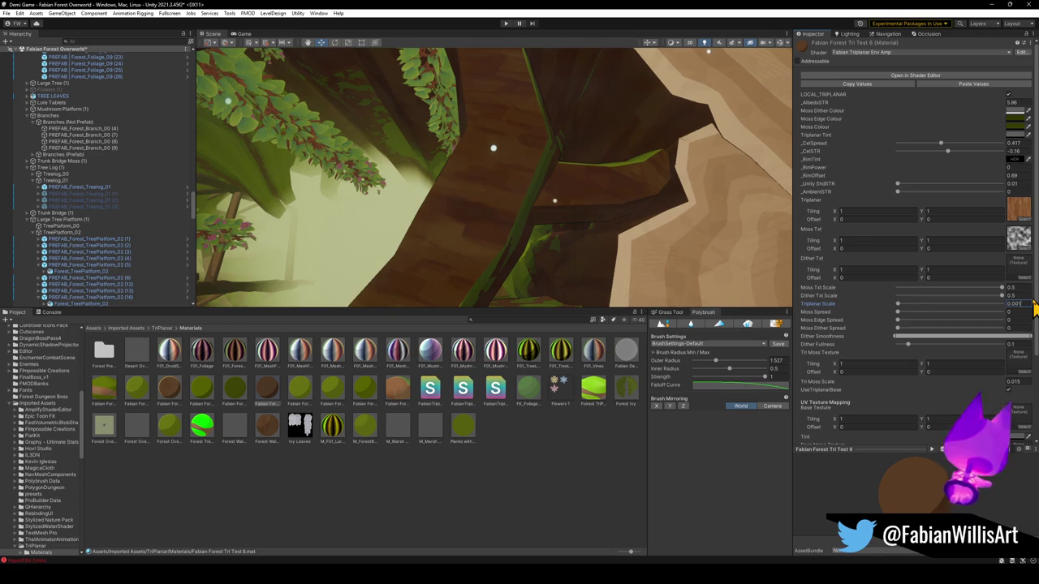
text(5)
key(BackSpace)
text(3)
key(BackSpace)
text(4)
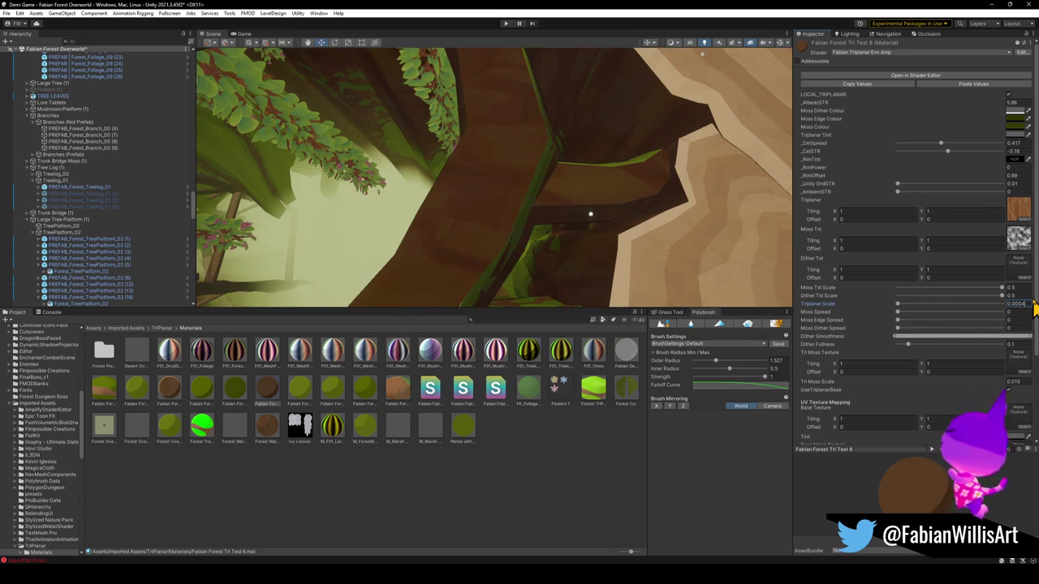
key(BackSpace)
text(5)
key(BackSpace)
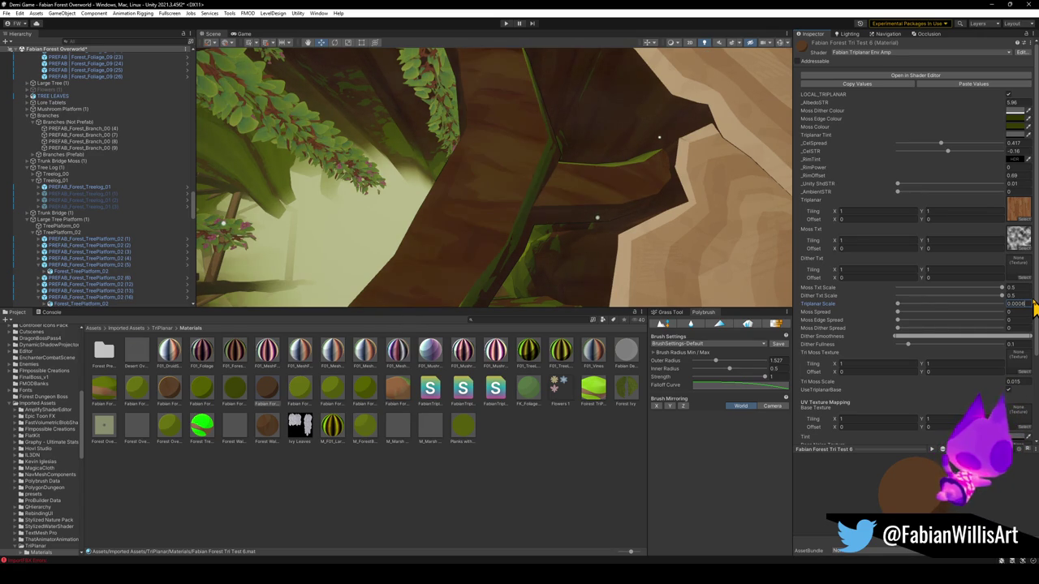
key(BackSpace)
text(7)
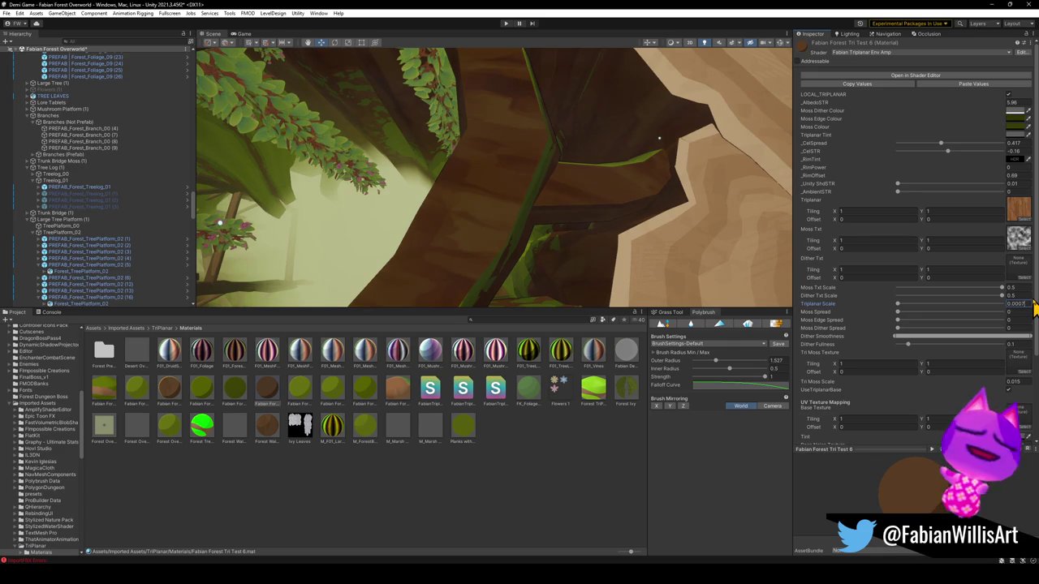
key(BackSpace)
Step: Widen the scene view and raise the material's AlbedoSTR to 12.27
text(8)
mouse_move(592, 249)
mouse_down()
mouse_move(547, 155)
mouse_move(457, 111)
mouse_up()
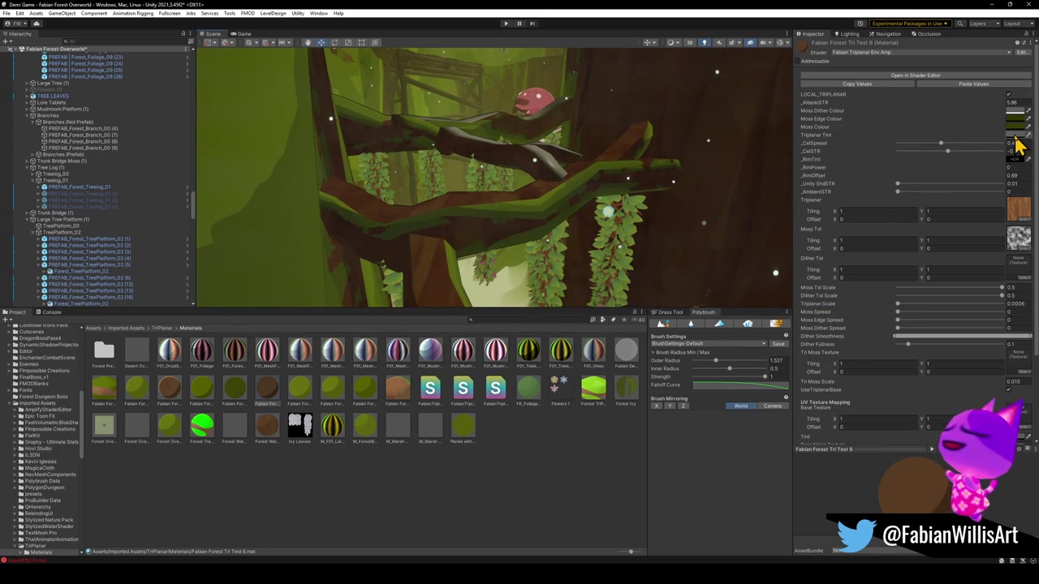
mouse_move(1022, 105)
mouse_down()
mouse_move(16, 108)
mouse_move(77, 134)
mouse_move(968, 106)
mouse_move(1038, 114)
mouse_move(11, 116)
mouse_up()
mouse_move(307, 193)
mouse_down()
mouse_move(323, 169)
mouse_move(495, 183)
mouse_up()
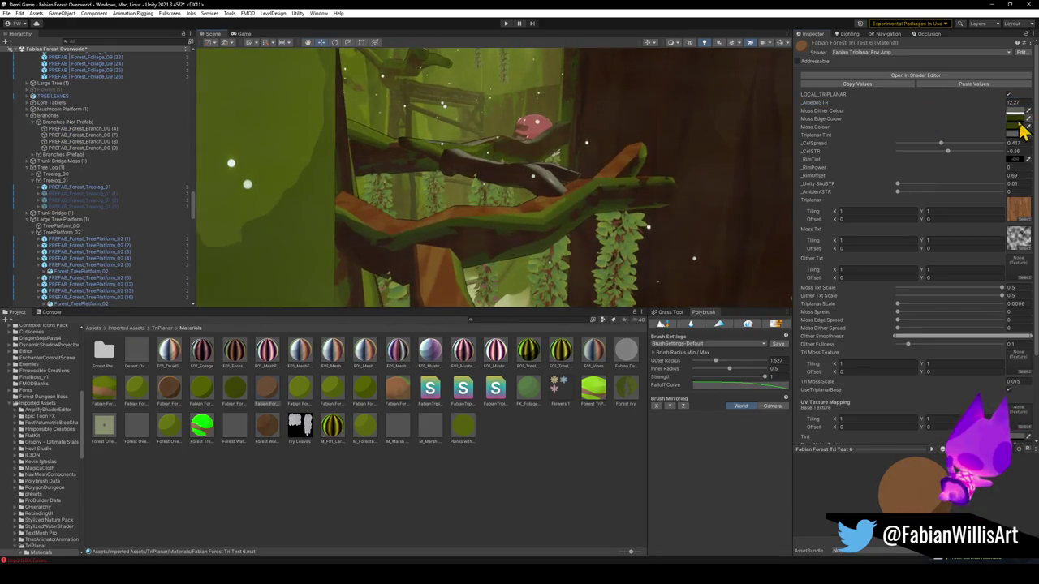
Step: Set the Triplanar Tint colour to mid grey 6A6A6A
click(1012, 112)
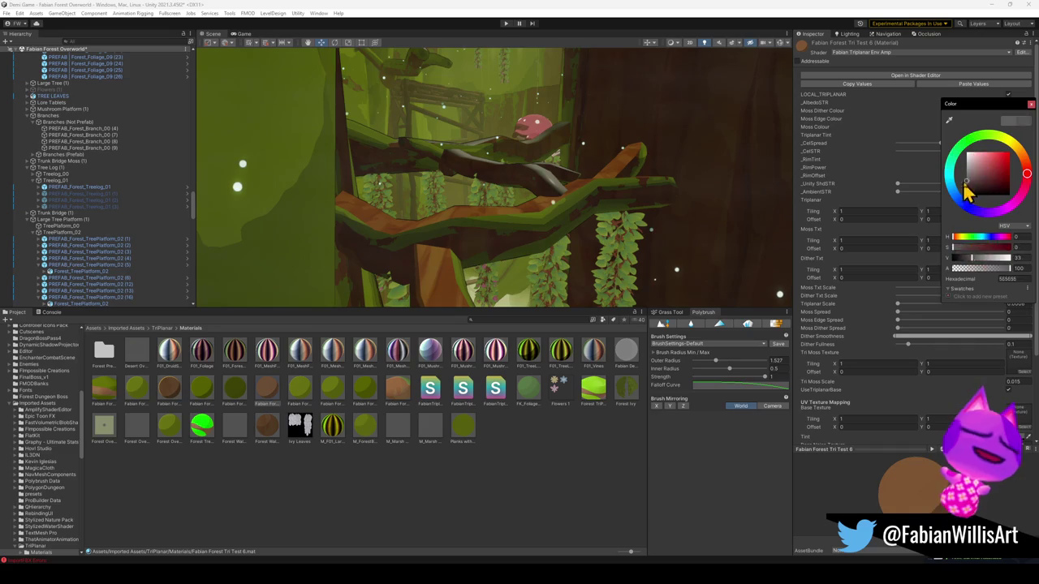
key(Escape)
click(1012, 136)
mouse_move(994, 200)
mouse_down()
mouse_move(1002, 182)
mouse_move(948, 215)
mouse_up()
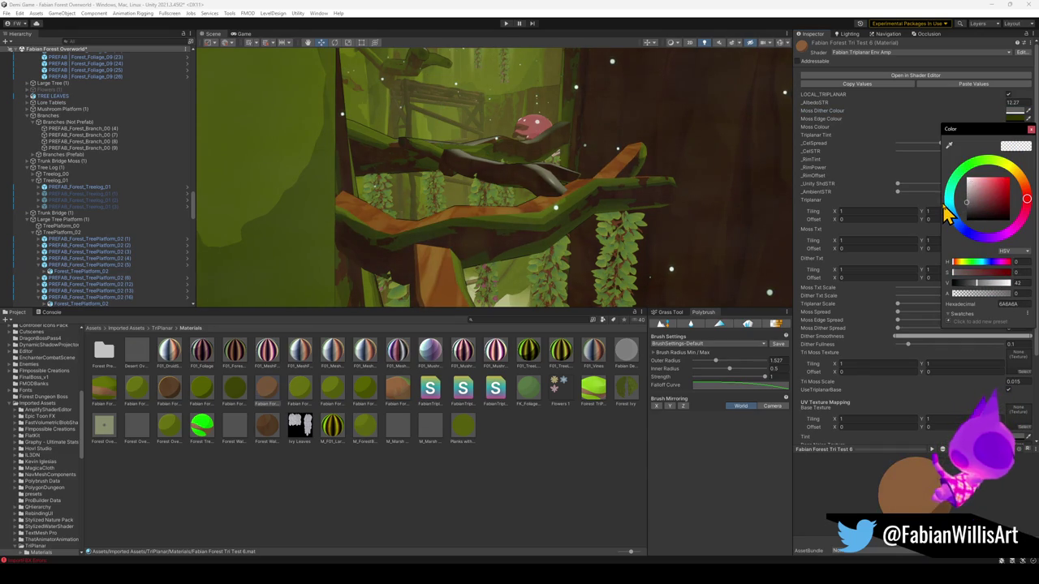
right_click(444, 292)
key(s)
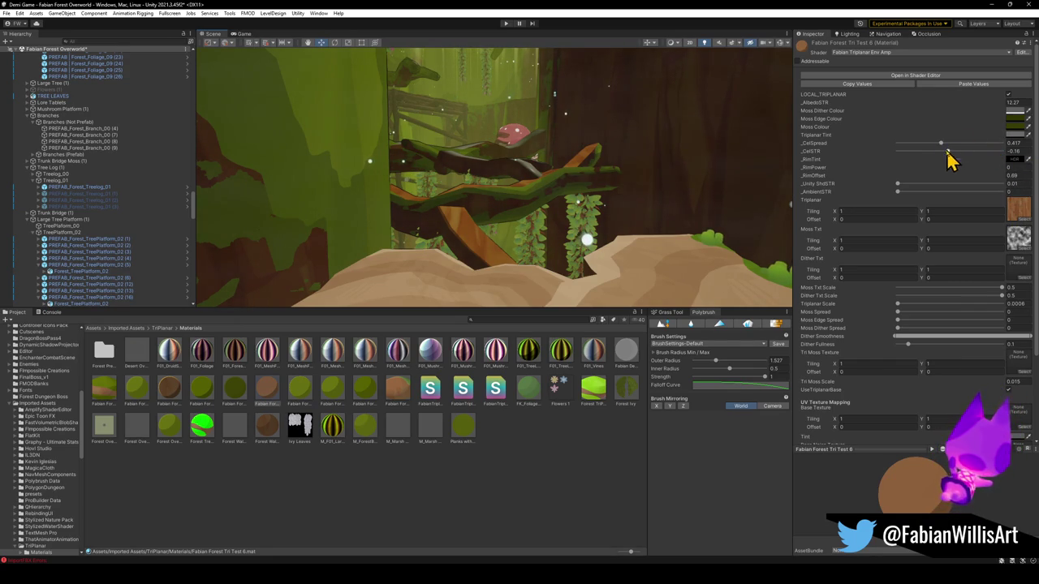
Step: Test _CelSpread, then drop the orange wood material onto a forest branch and orbit around it
mouse_move(943, 154)
mouse_down()
mouse_move(899, 155)
mouse_move(948, 164)
mouse_move(928, 167)
mouse_move(939, 168)
mouse_up()
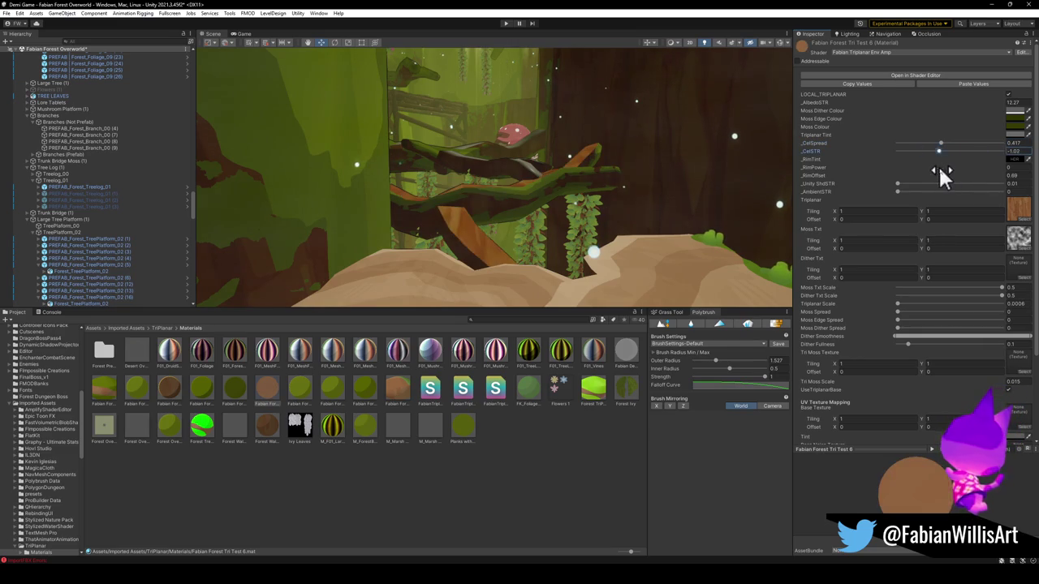
mouse_move(550, 240)
mouse_down()
mouse_move(552, 230)
mouse_move(536, 268)
mouse_up()
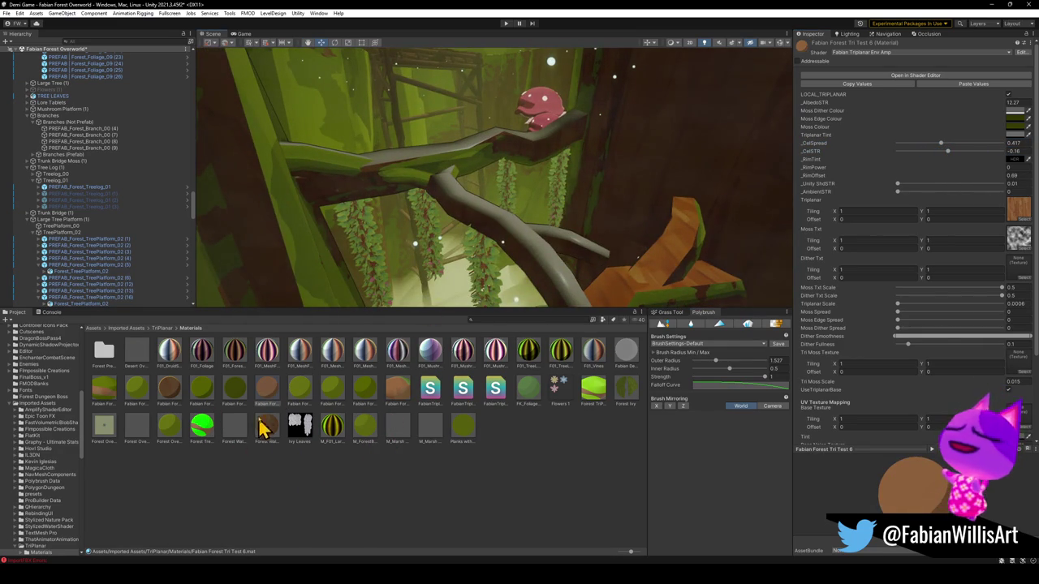
mouse_move(272, 392)
mouse_down()
mouse_move(568, 276)
mouse_move(557, 272)
mouse_up()
mouse_move(557, 273)
mouse_down()
mouse_move(528, 220)
mouse_move(515, 233)
mouse_move(528, 250)
mouse_move(512, 292)
mouse_up()
mouse_move(272, 403)
mouse_down()
mouse_move(486, 254)
mouse_move(485, 218)
mouse_move(471, 239)
mouse_move(499, 224)
mouse_move(528, 168)
mouse_move(528, 202)
mouse_move(501, 267)
mouse_move(531, 241)
mouse_move(658, 258)
mouse_move(603, 239)
mouse_move(665, 258)
mouse_up()
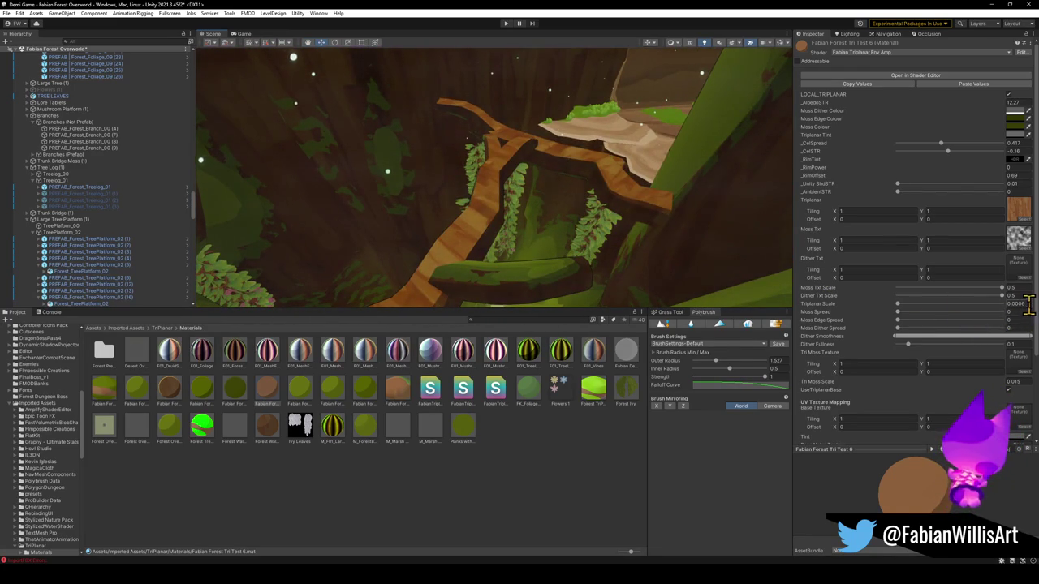
mouse_move(556, 232)
mouse_down()
mouse_move(498, 220)
mouse_move(390, 222)
mouse_move(276, 180)
mouse_move(519, 202)
mouse_move(505, 190)
mouse_move(533, 204)
mouse_move(521, 170)
mouse_move(535, 175)
mouse_up()
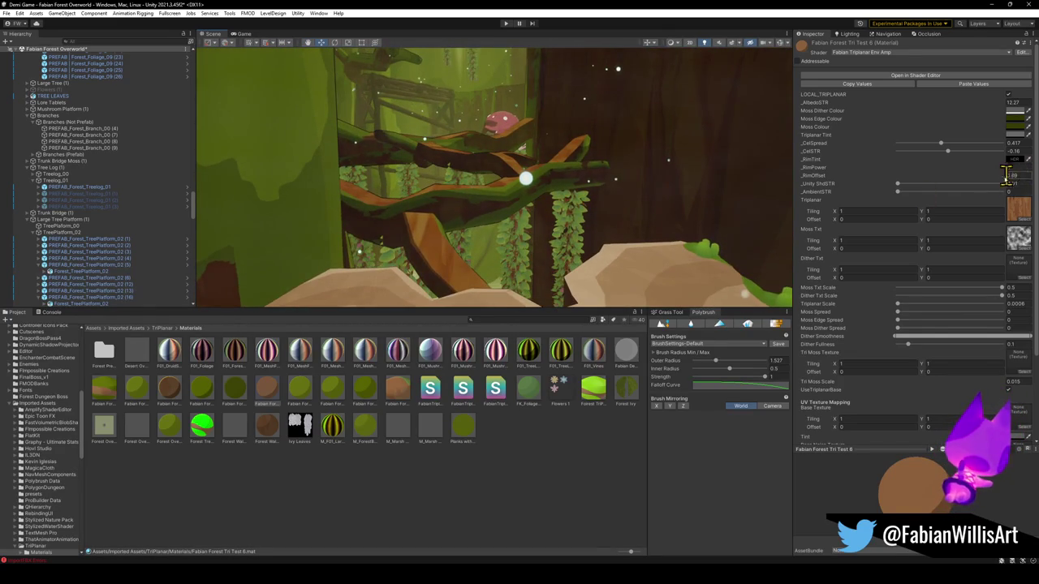
Step: Preview several light, dark, white and orange bark textures in the Triplanar slot
click(1022, 222)
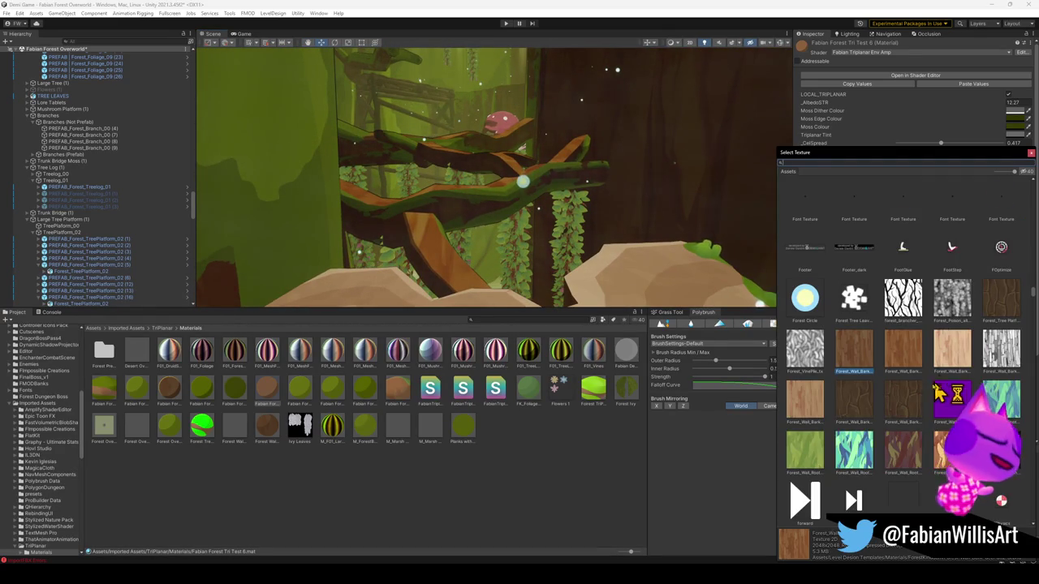
click(955, 357)
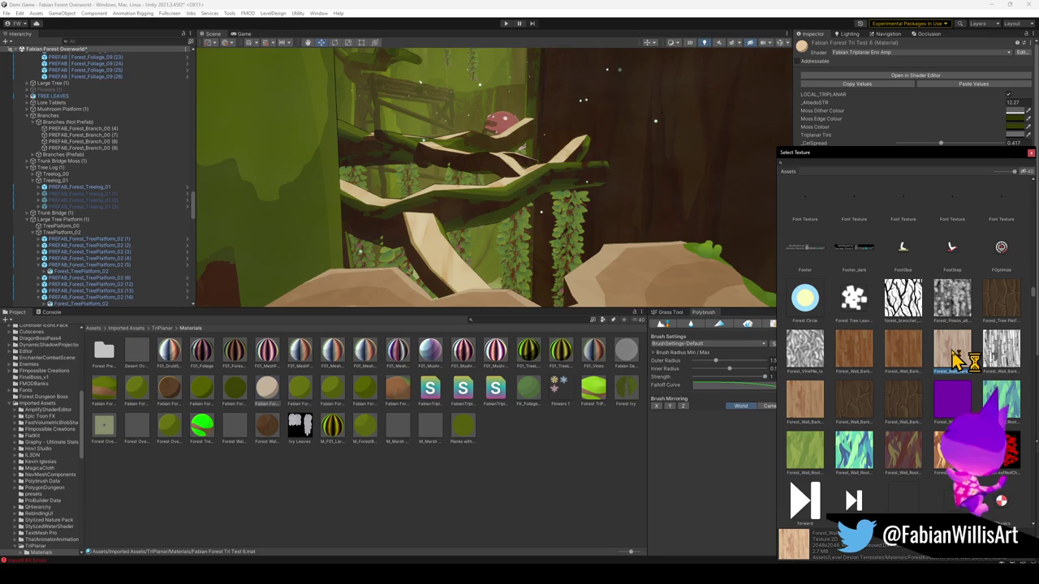
click(904, 357)
click(853, 363)
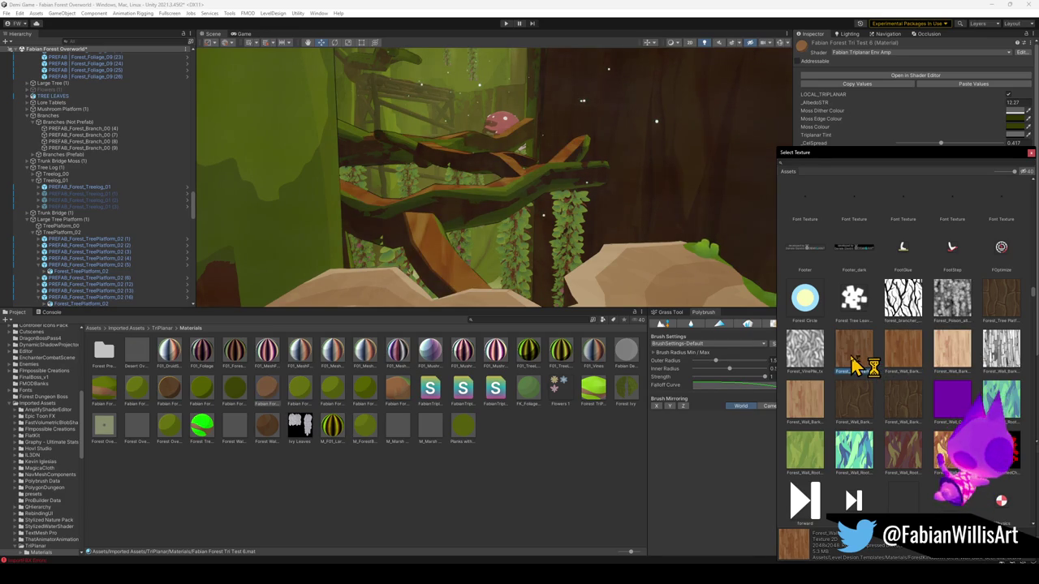
click(807, 405)
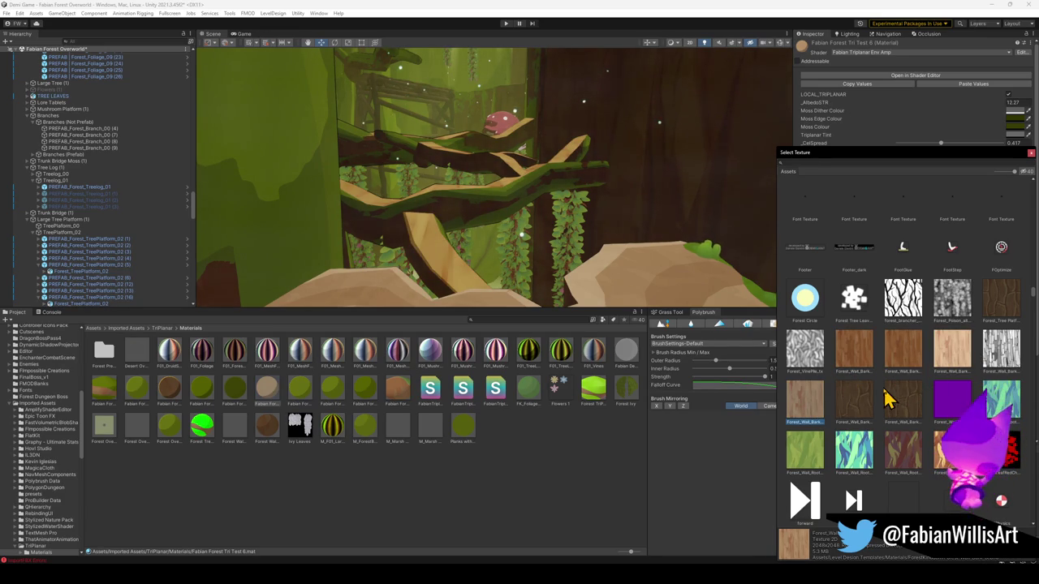
click(1000, 357)
click(807, 412)
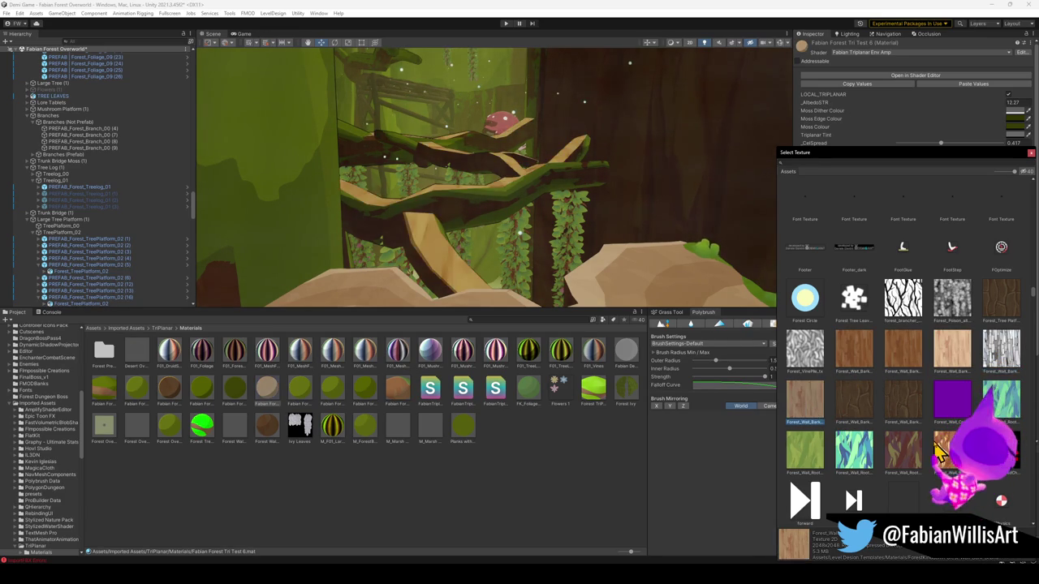
click(942, 454)
click(809, 415)
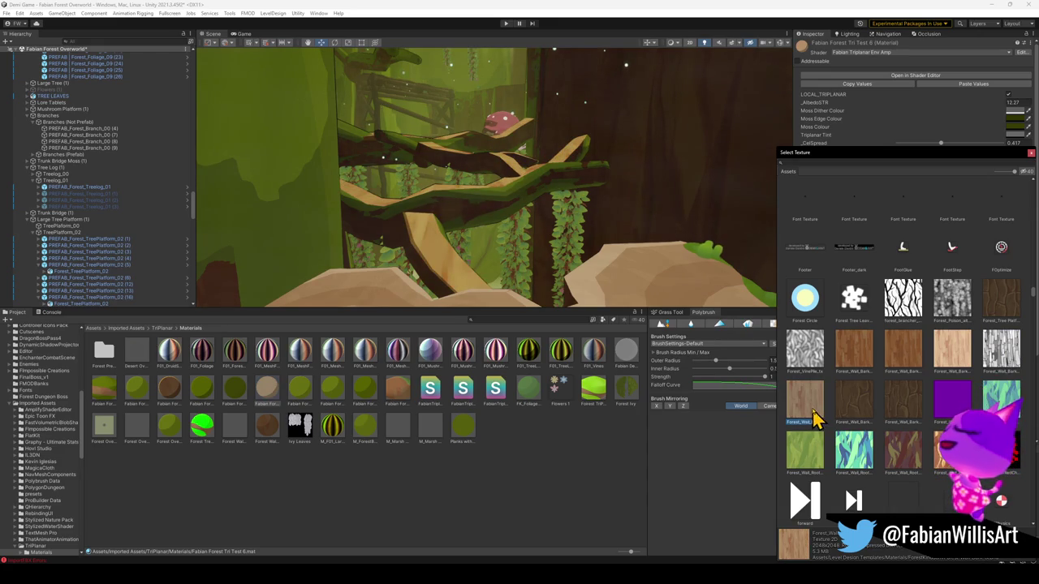
Step: Compare orange bark and green root textures, then assign the light bark texture
key(Right)
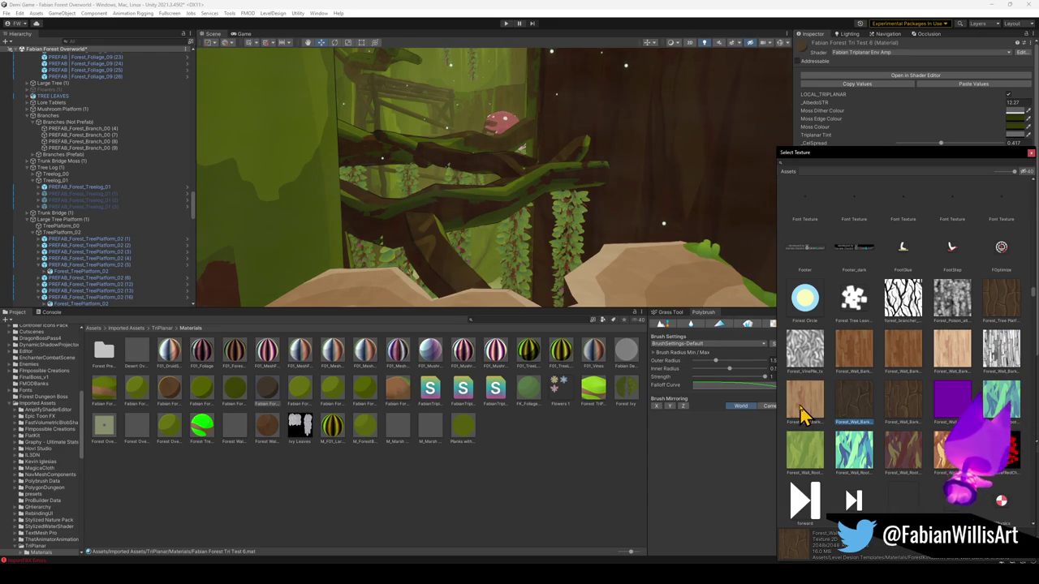
click(802, 411)
click(802, 459)
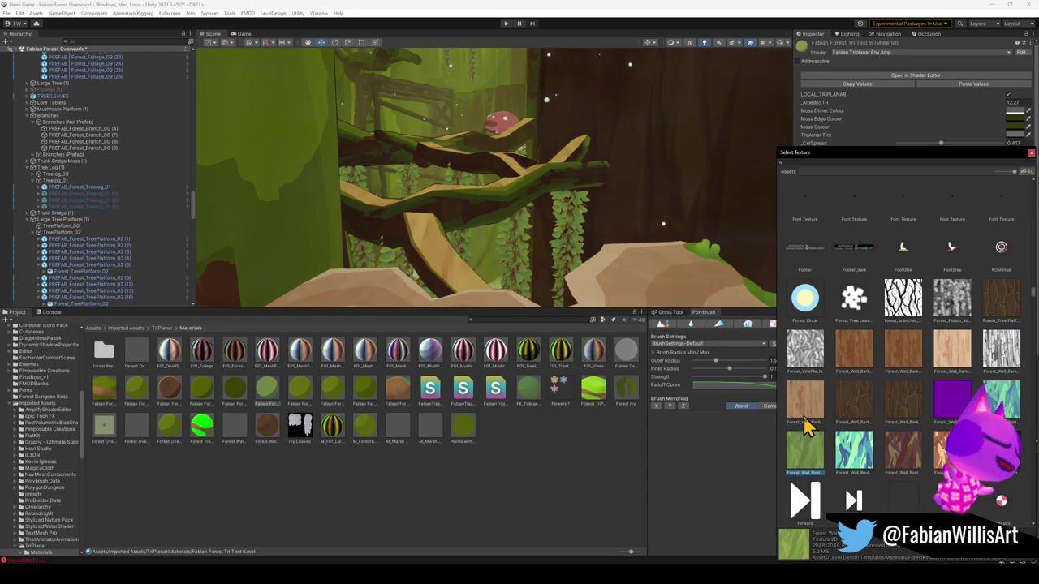
click(806, 424)
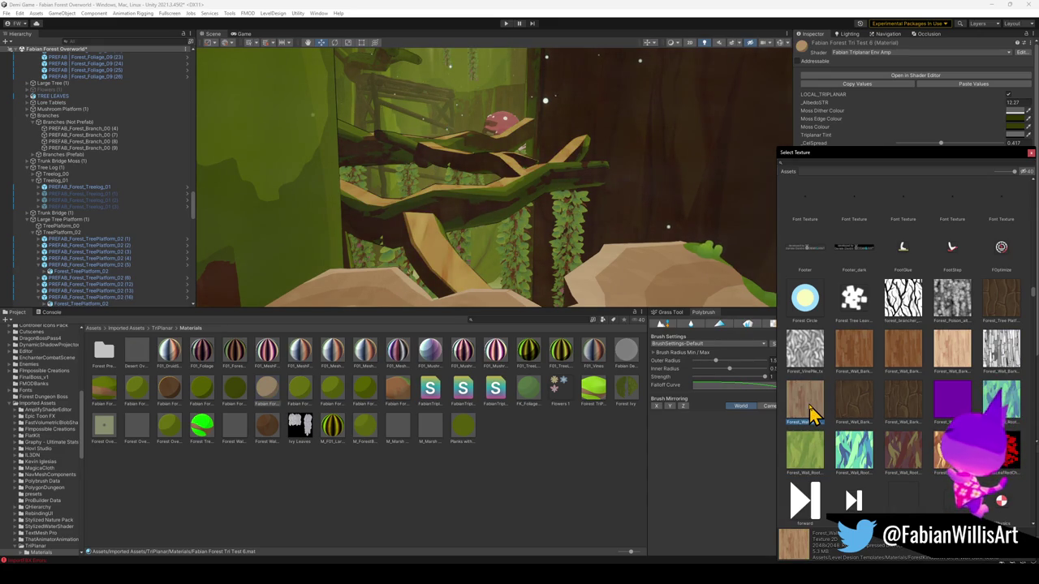
click(954, 356)
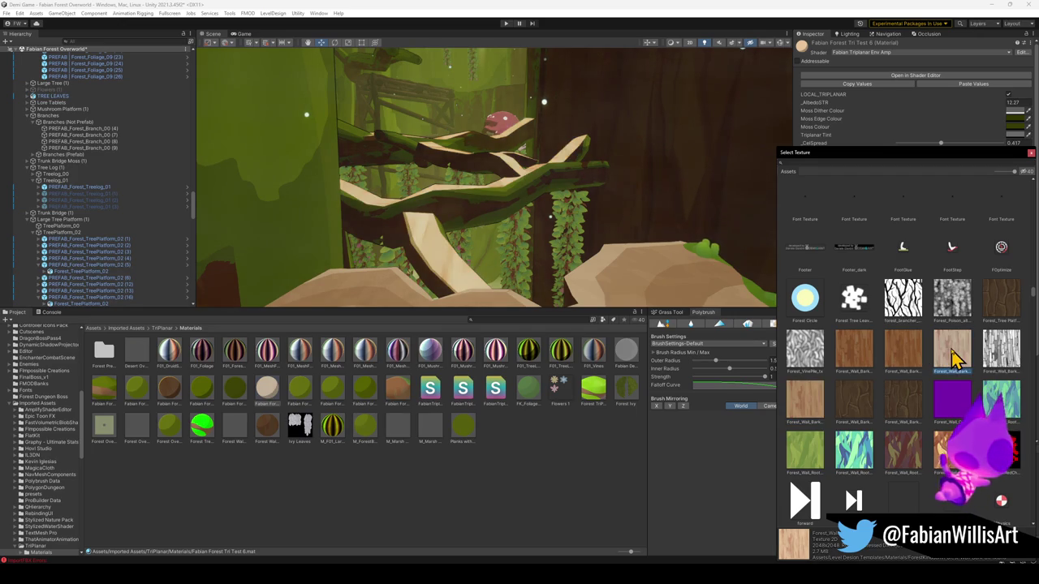
double_click(954, 365)
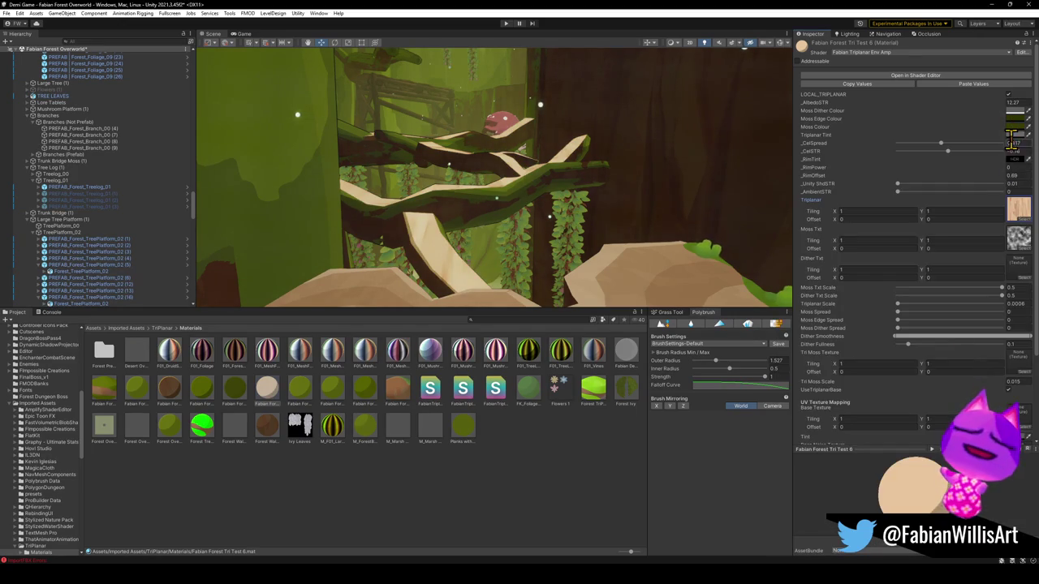
Step: Darken the Triplanar Tint to 464646 and move the camera to a close-up of the branches
click(1018, 135)
drag(969, 202, 966, 210)
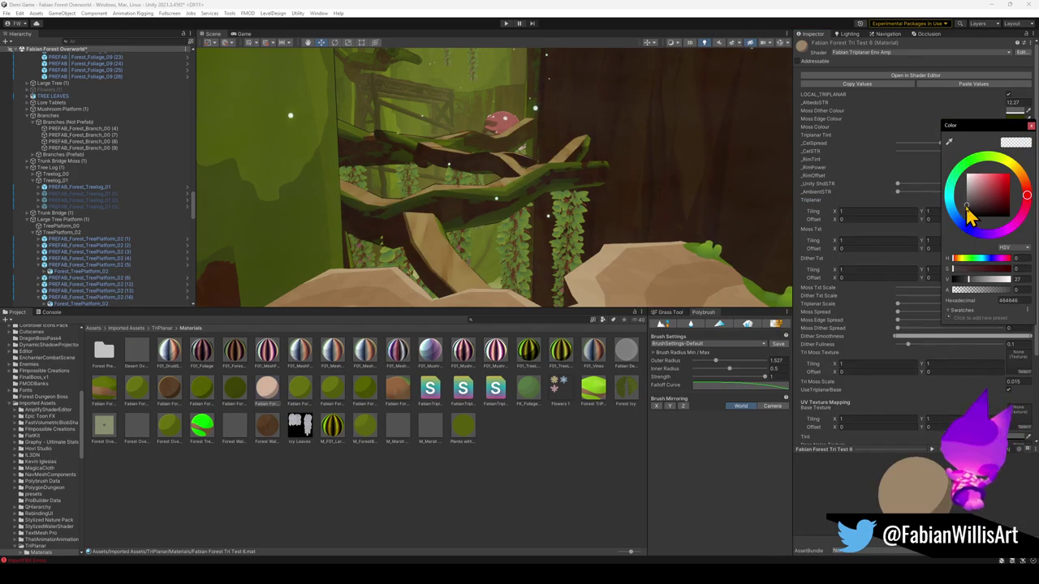
mouse_move(599, 193)
mouse_down()
mouse_move(557, 197)
mouse_move(594, 174)
mouse_move(573, 167)
mouse_move(582, 235)
mouse_move(567, 259)
mouse_move(517, 267)
mouse_move(526, 281)
mouse_move(542, 260)
mouse_move(528, 262)
mouse_move(579, 202)
mouse_move(623, 175)
mouse_up()
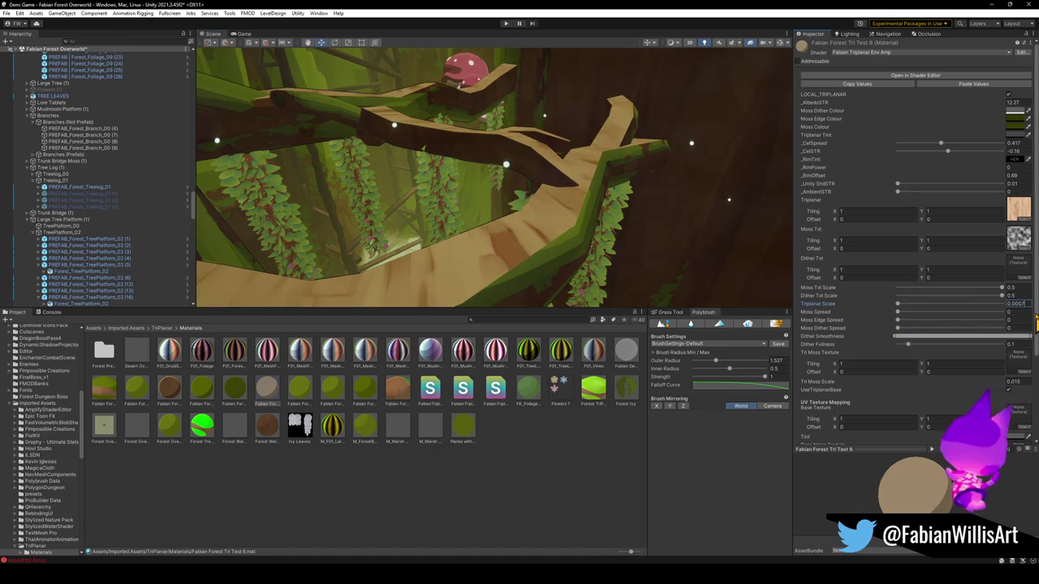
Step: Adjust the wood Triplanar Scale and darken the Triplanar Tint slightly
drag(1034, 322, 1036, 323)
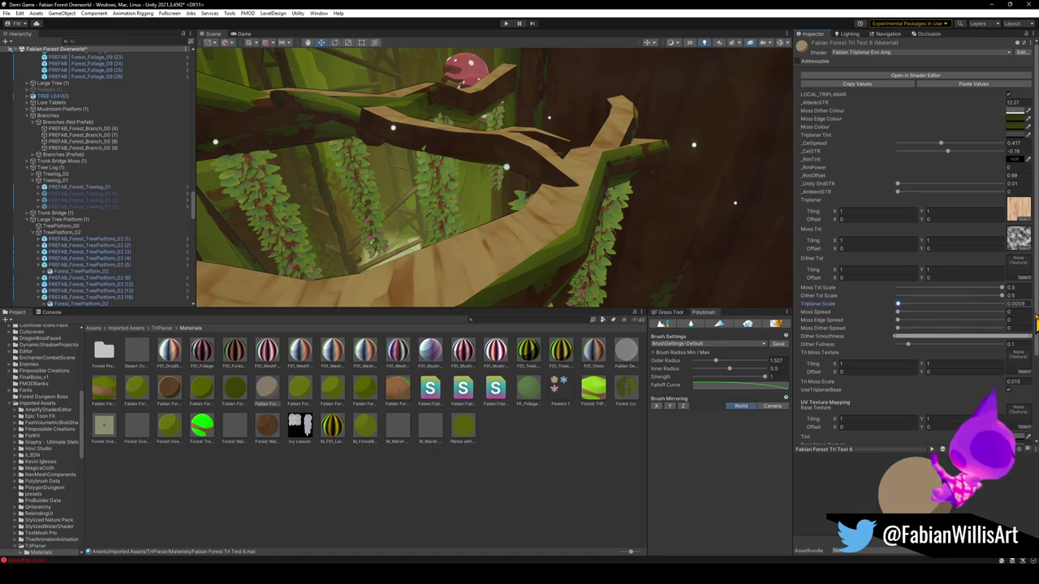
click(1009, 135)
drag(973, 215, 968, 216)
Step: Orbit to the mushroom shelf and trunk, apply the wood material to the branch, then deselect
mouse_move(438, 171)
mouse_down()
mouse_move(685, 197)
mouse_move(621, 168)
mouse_move(674, 189)
mouse_up()
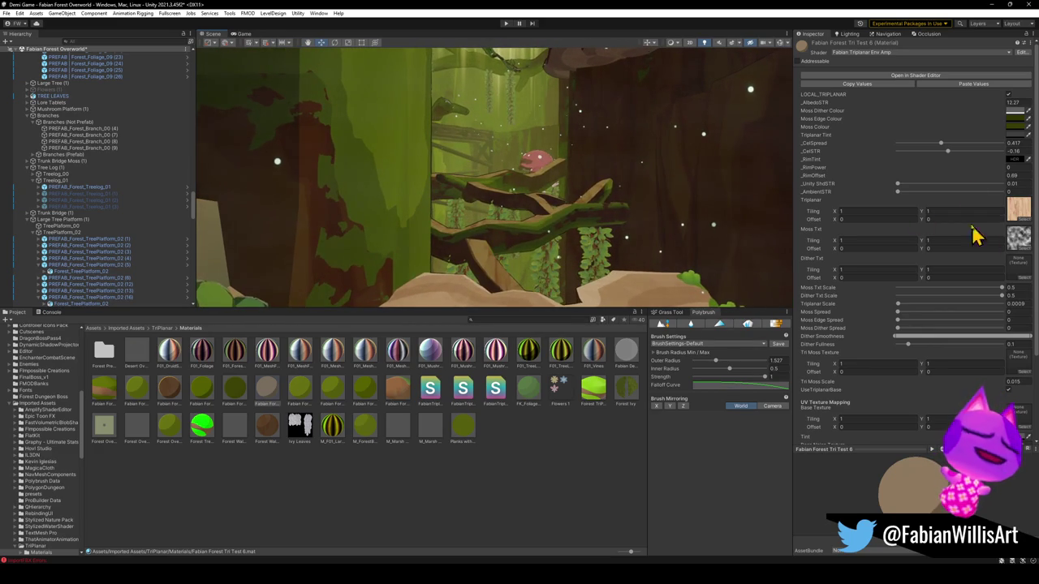
mouse_move(603, 181)
mouse_down()
mouse_move(554, 219)
mouse_move(595, 297)
mouse_up()
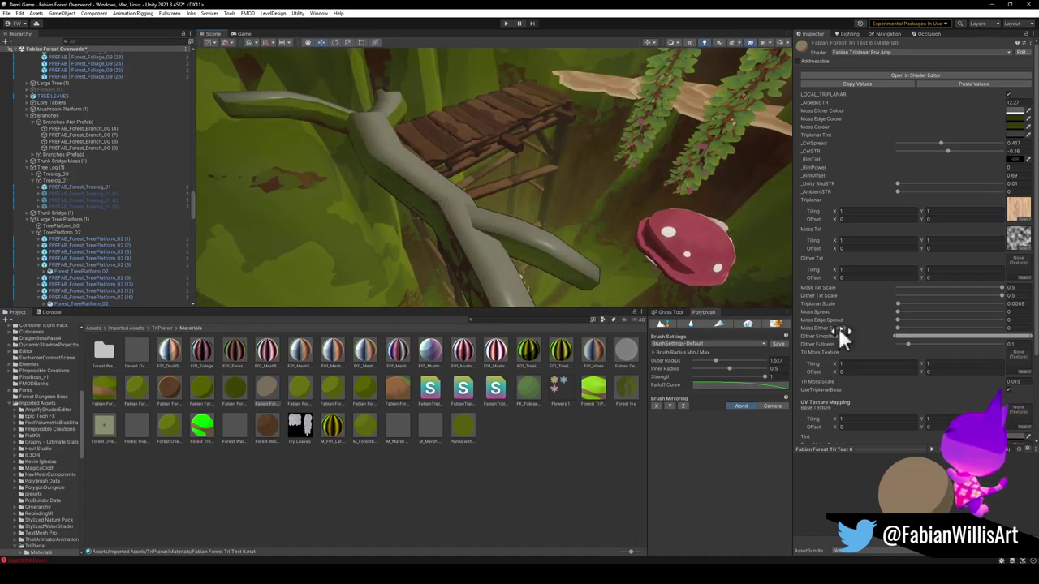
mouse_move(394, 288)
mouse_down()
mouse_move(481, 250)
mouse_move(488, 260)
mouse_move(490, 245)
mouse_move(463, 234)
mouse_move(524, 215)
mouse_move(387, 203)
mouse_move(505, 175)
mouse_move(359, 155)
mouse_move(541, 154)
mouse_move(498, 143)
mouse_move(619, 132)
mouse_move(575, 188)
mouse_move(446, 157)
mouse_move(586, 154)
mouse_move(549, 158)
mouse_move(561, 165)
mouse_move(680, 132)
mouse_move(598, 109)
mouse_move(687, 144)
mouse_move(619, 159)
mouse_move(575, 149)
mouse_move(467, 251)
mouse_up()
click(461, 257)
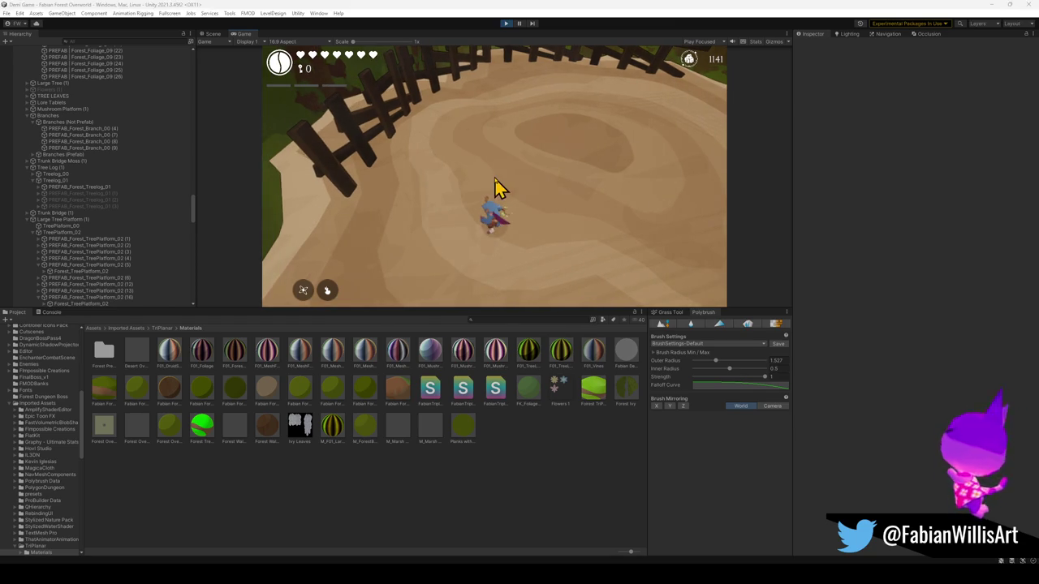
Step: Play fullscreen, attack, and run the character past the hollow tree onto the log path
key(F10)
key(a)
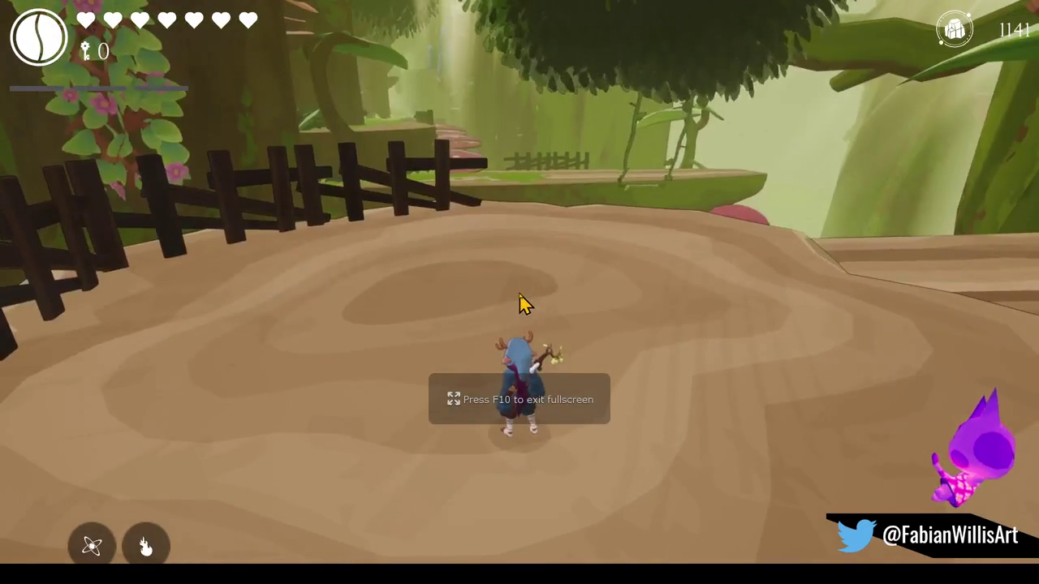
click(519, 304)
key(super)
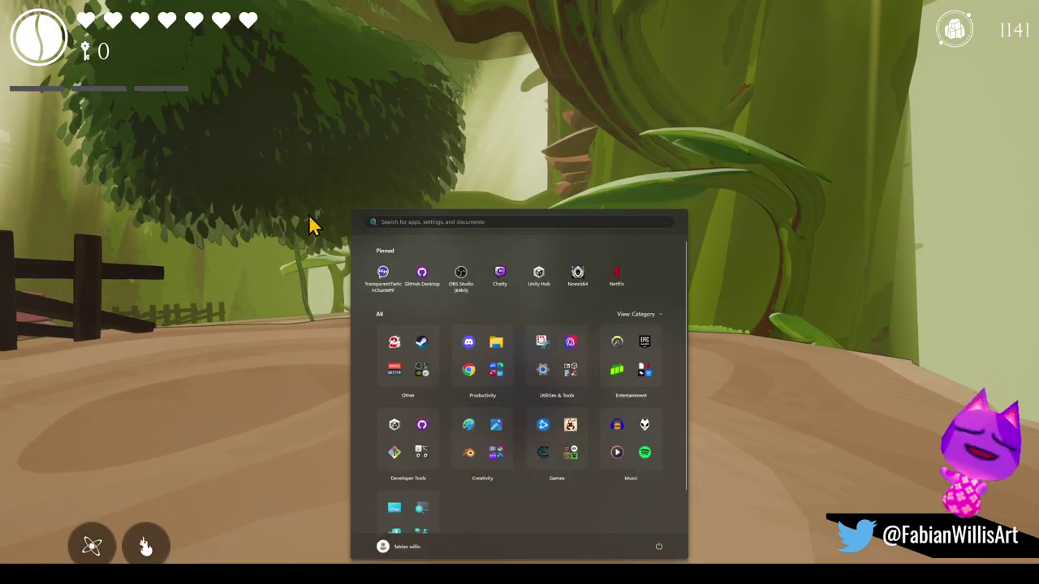
click(522, 301)
key(w)
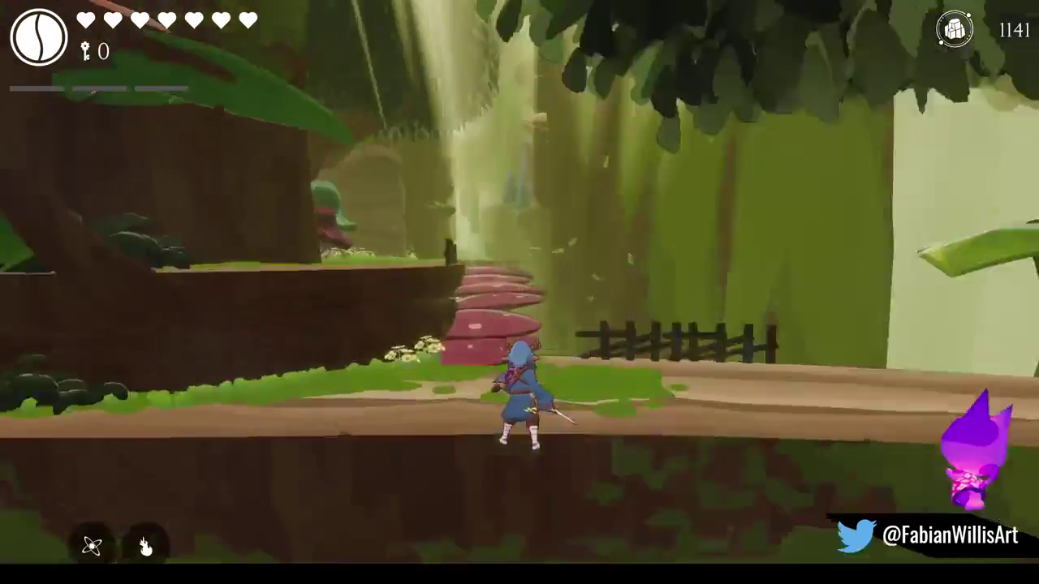
key(w)
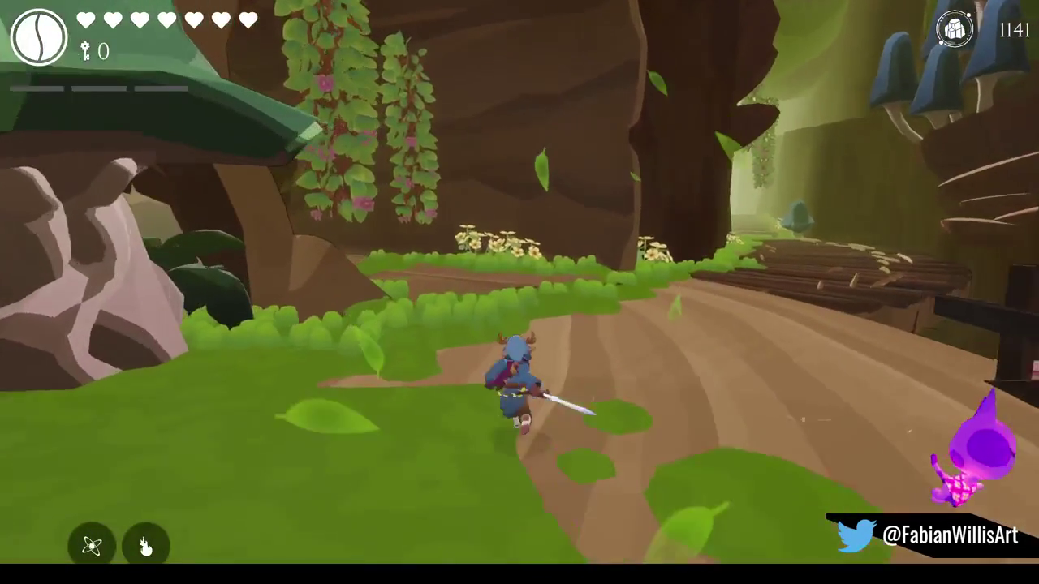
key(w)
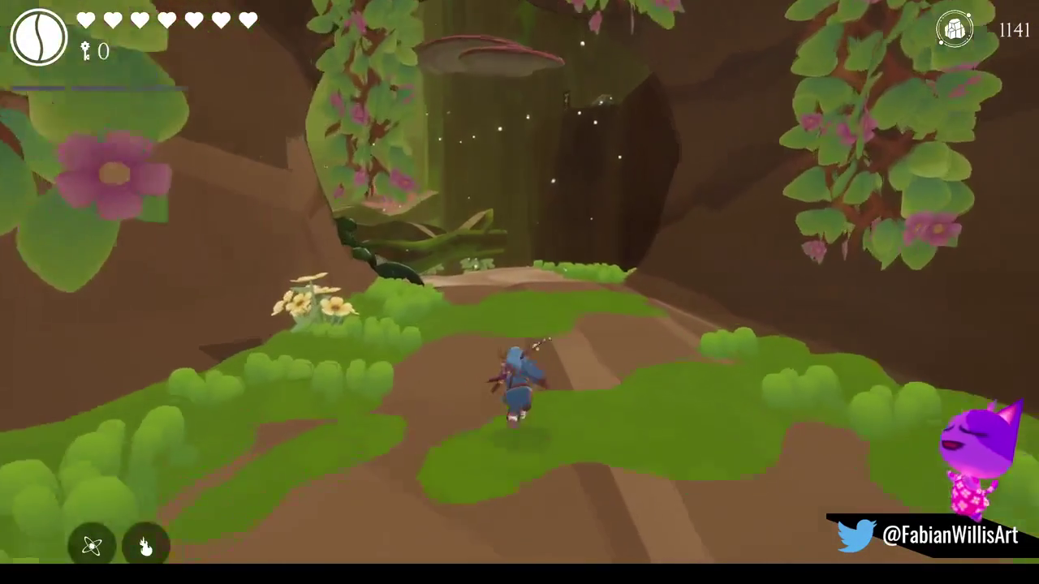
key(w)
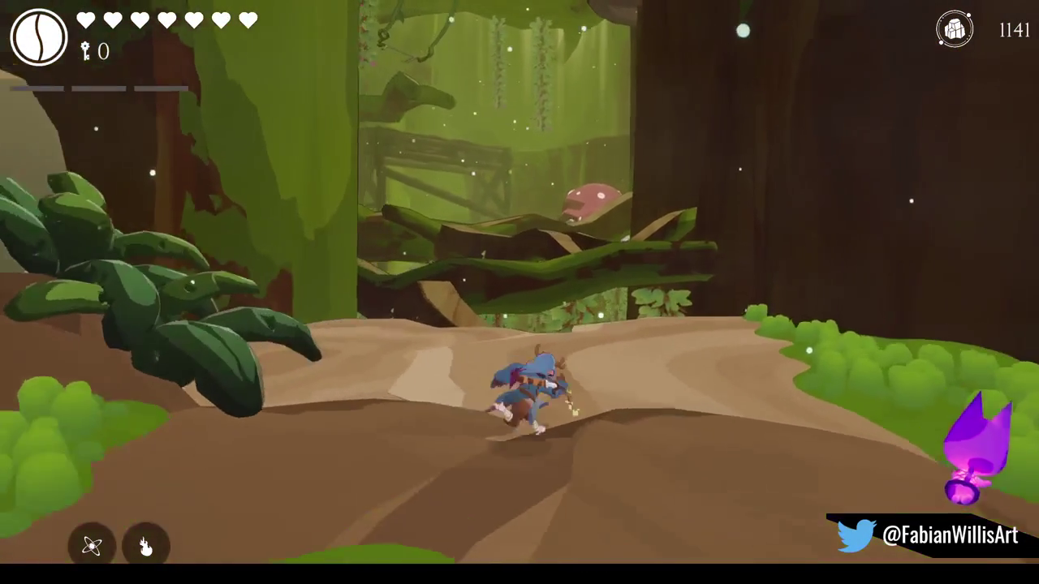
key(w)
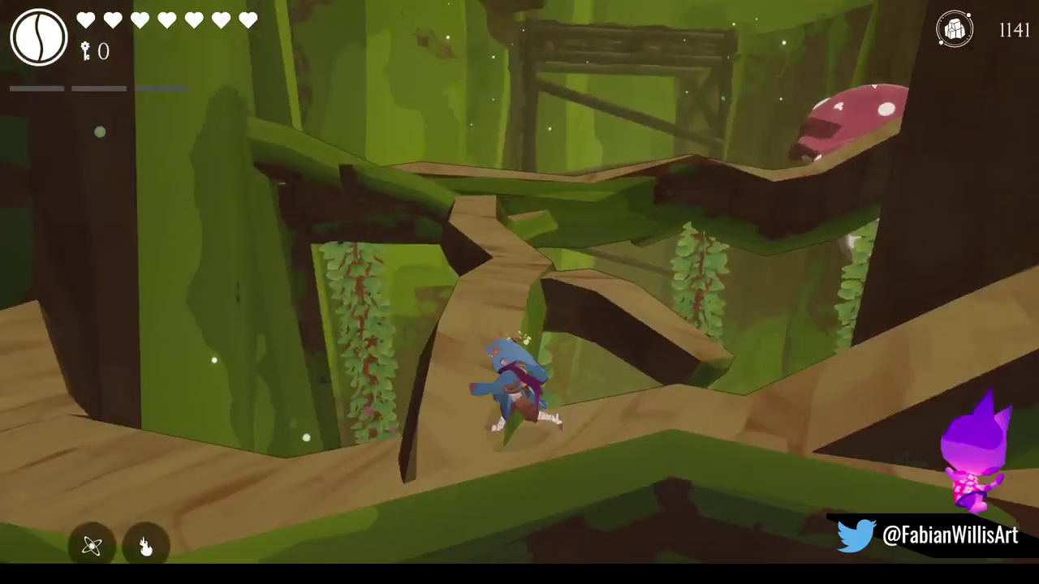
key(w)
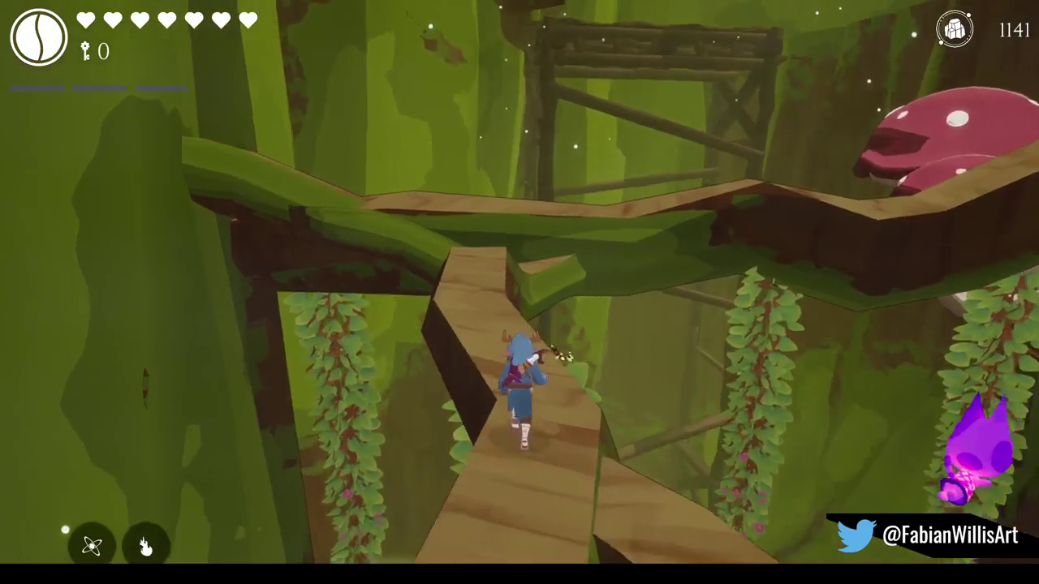
key(w)
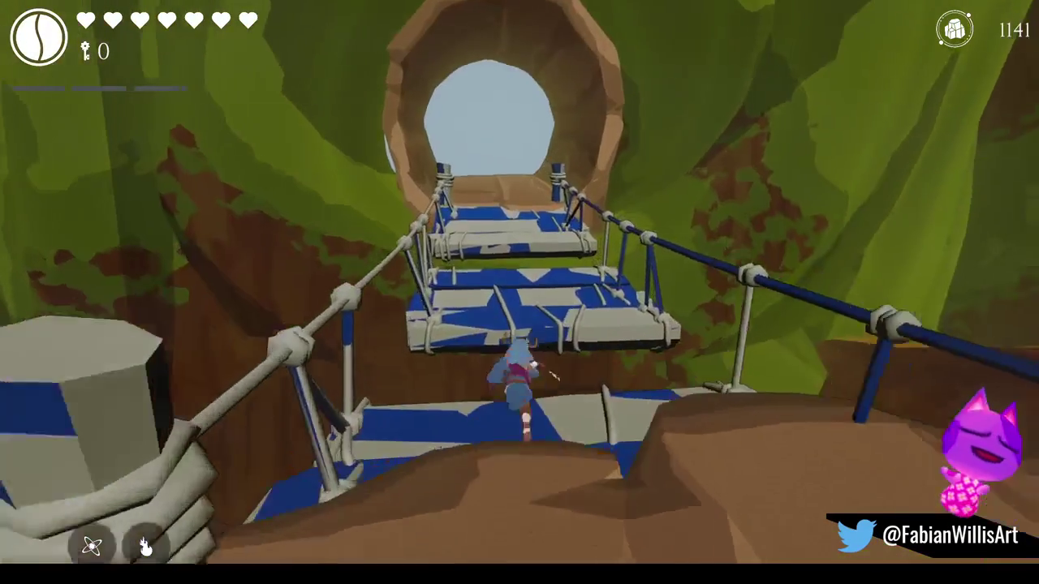
Step: Run across the rope bridge, through the rock tunnel, and on to the grassy cave
key(w)
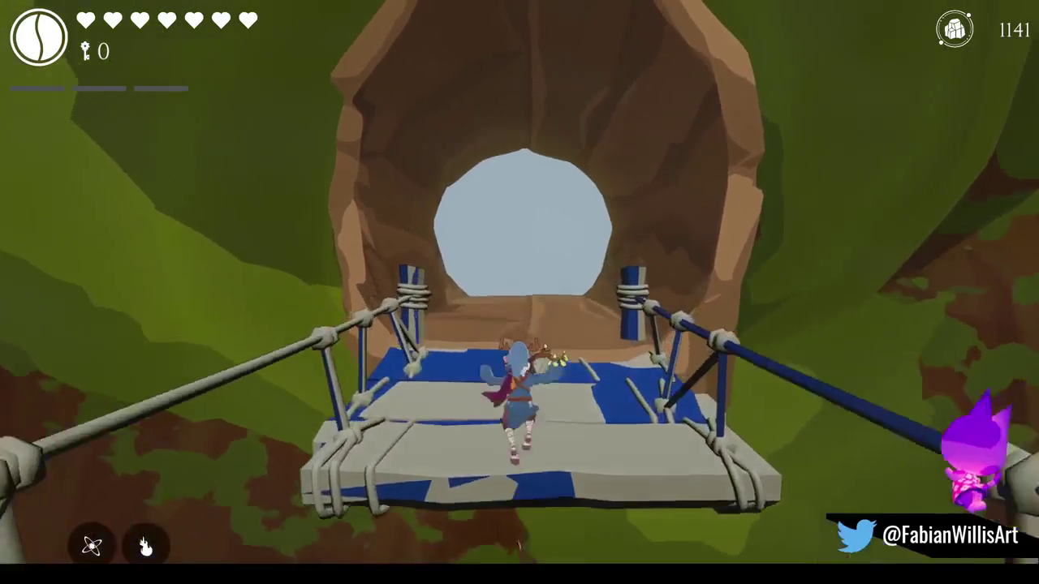
key(w)
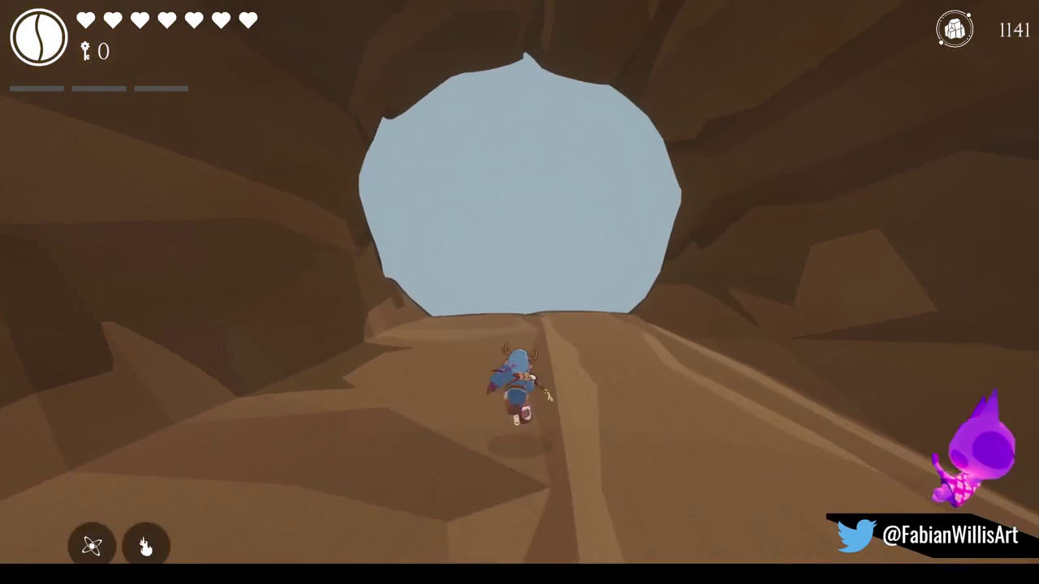
key(w)
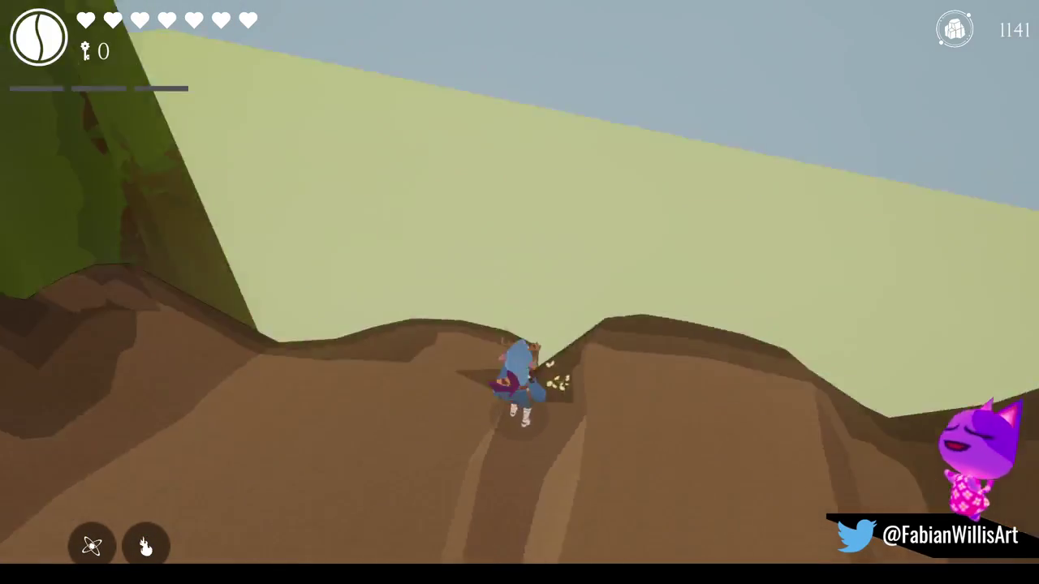
key(w)
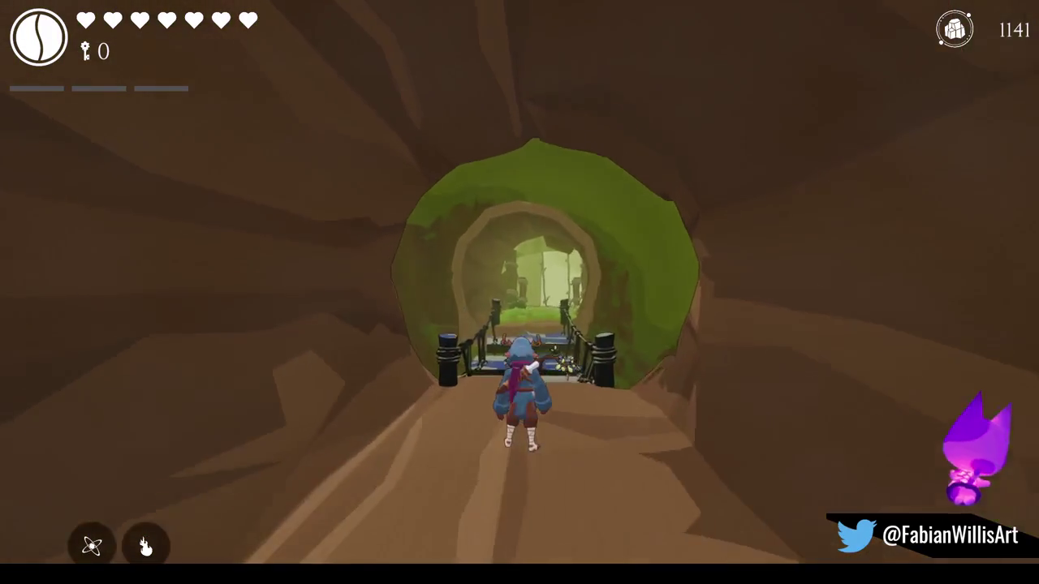
key(w)
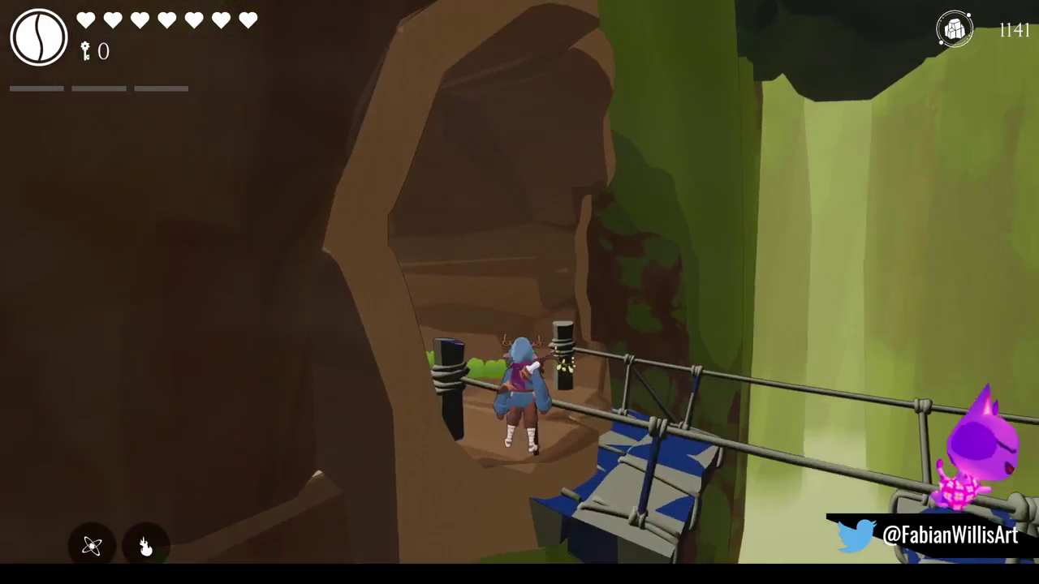
key(w)
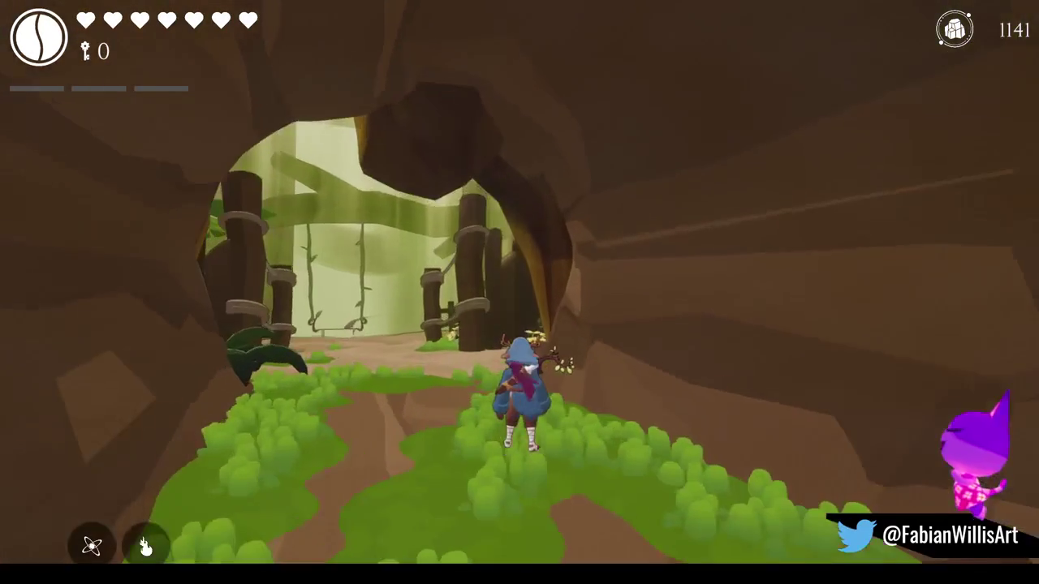
Step: Pause and resume the game, exit fullscreen, and stop Play mode
key(Escape)
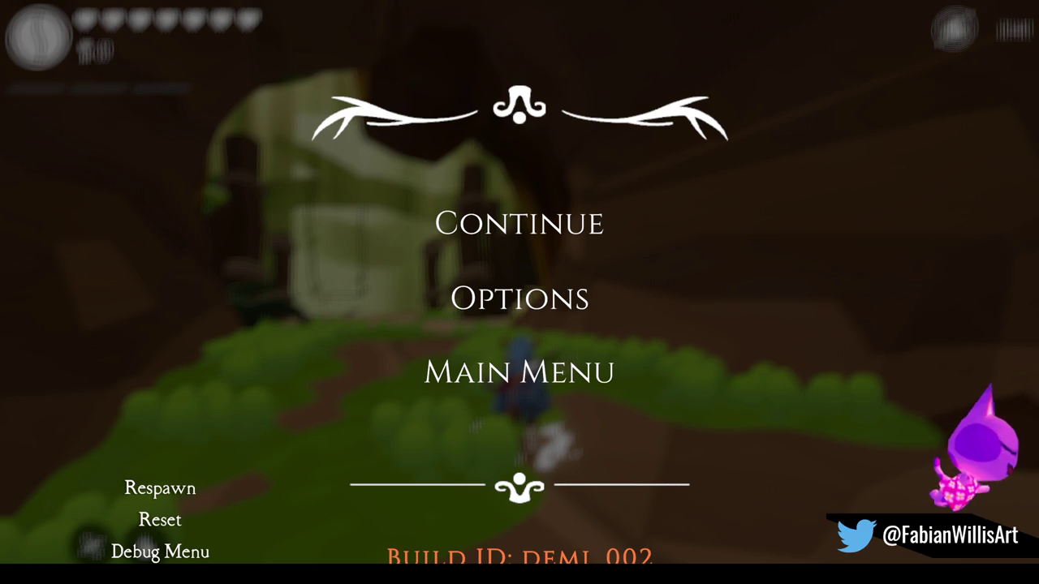
click(586, 233)
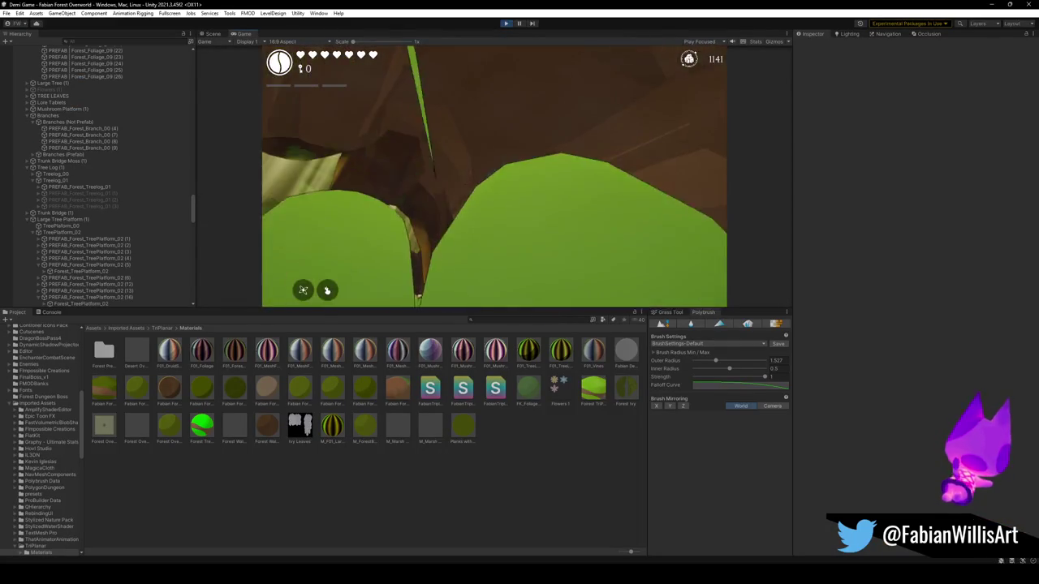
key(Escape)
click(505, 22)
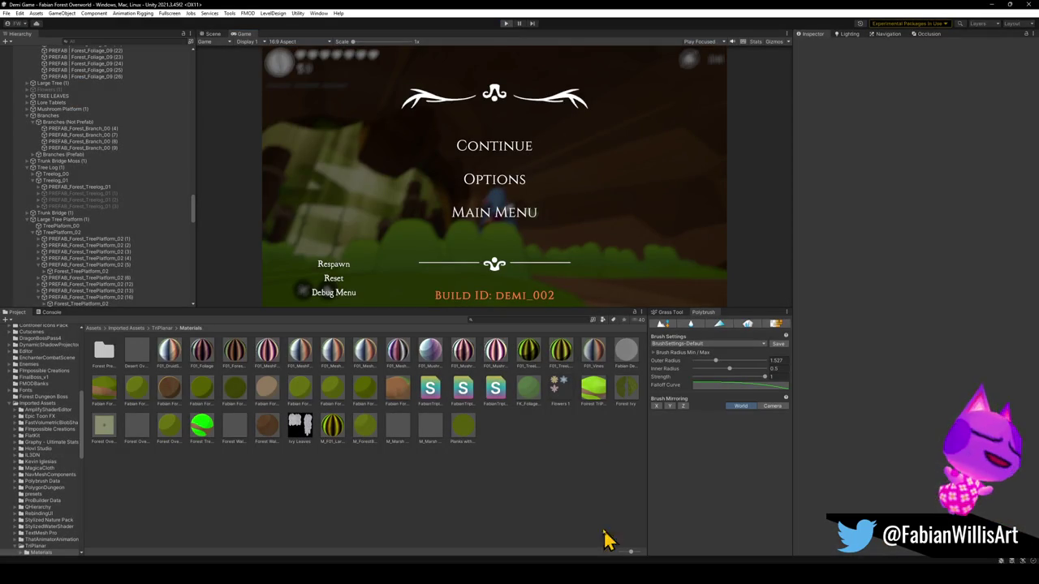
Step: Bring up the Blender doorway scene, fly around the doorway tunnel, and zoom in on the spiral
mouse_move(625, 572)
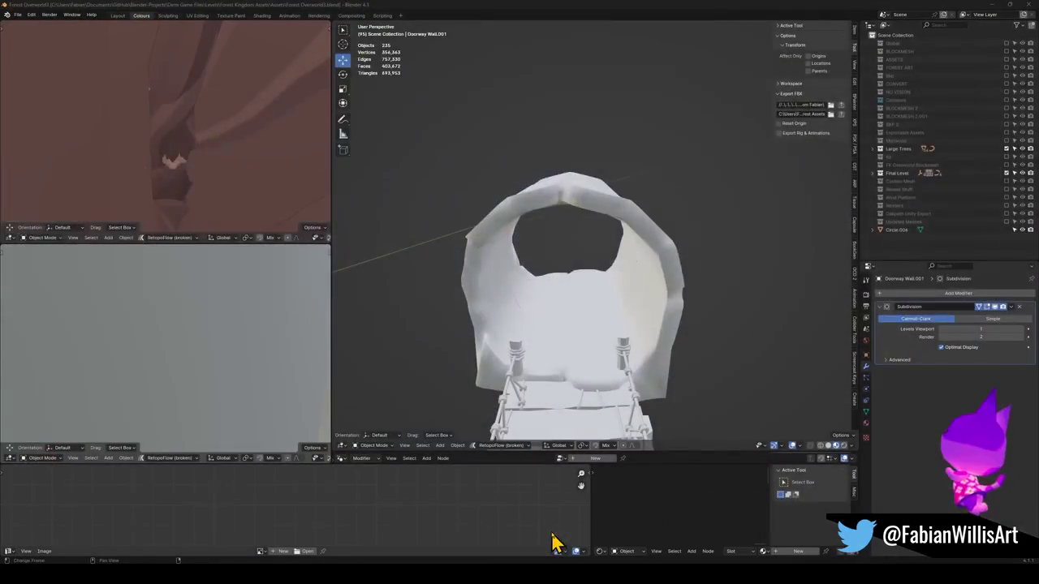
click(551, 542)
key(shift+f)
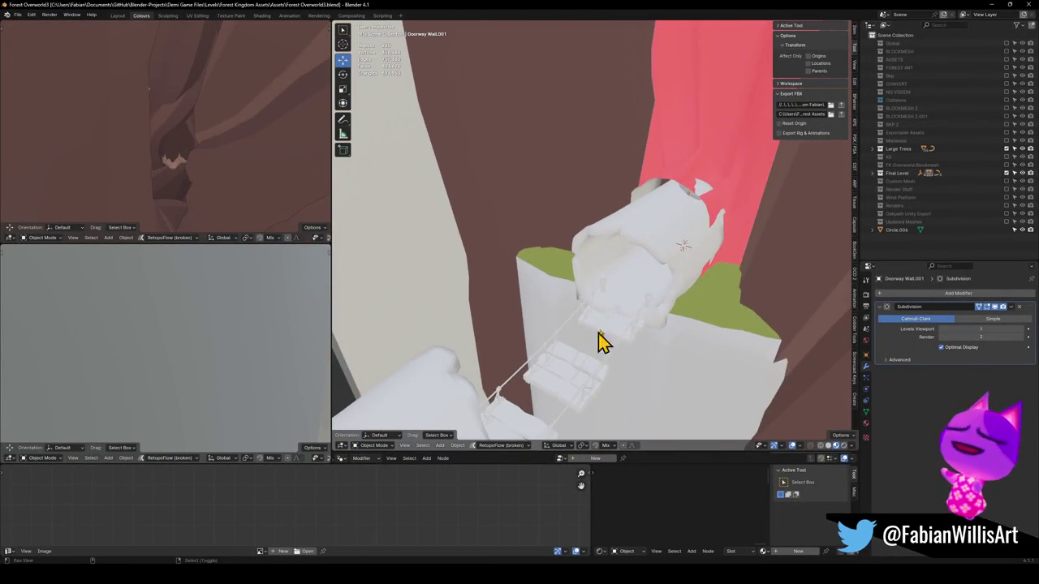
click(633, 301)
key(shift+f)
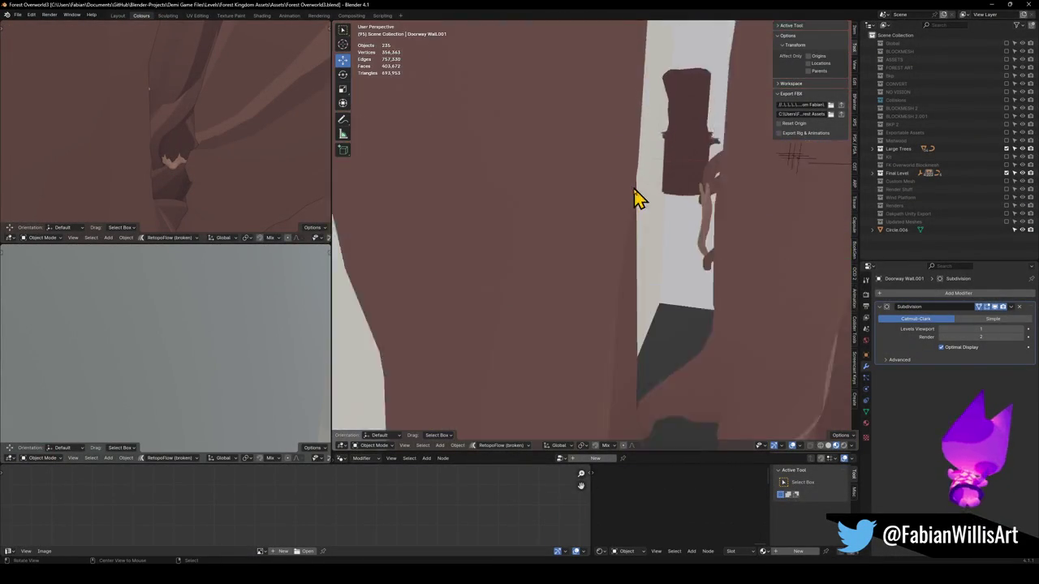
click(575, 333)
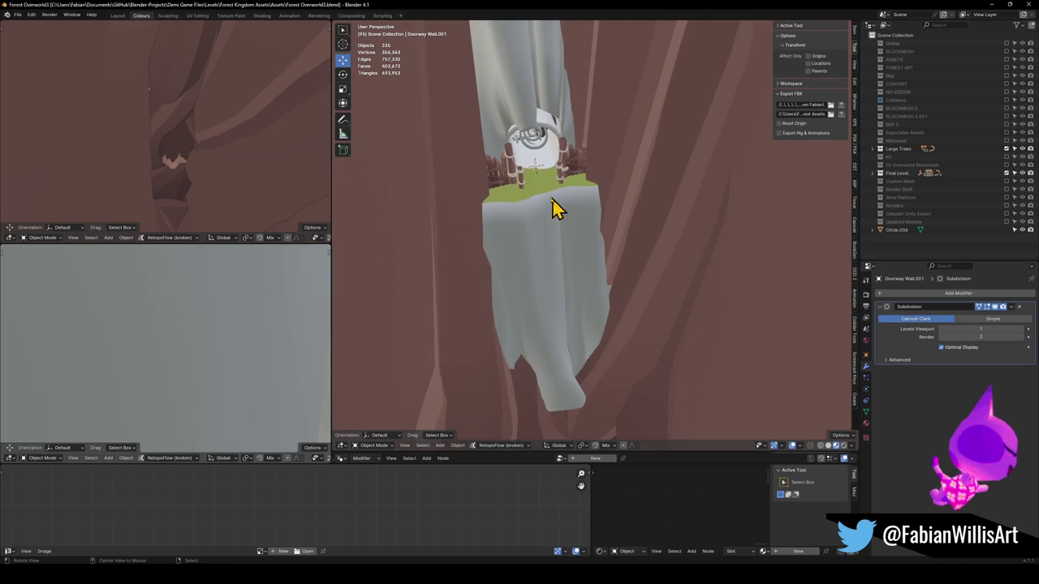
key(shift+f)
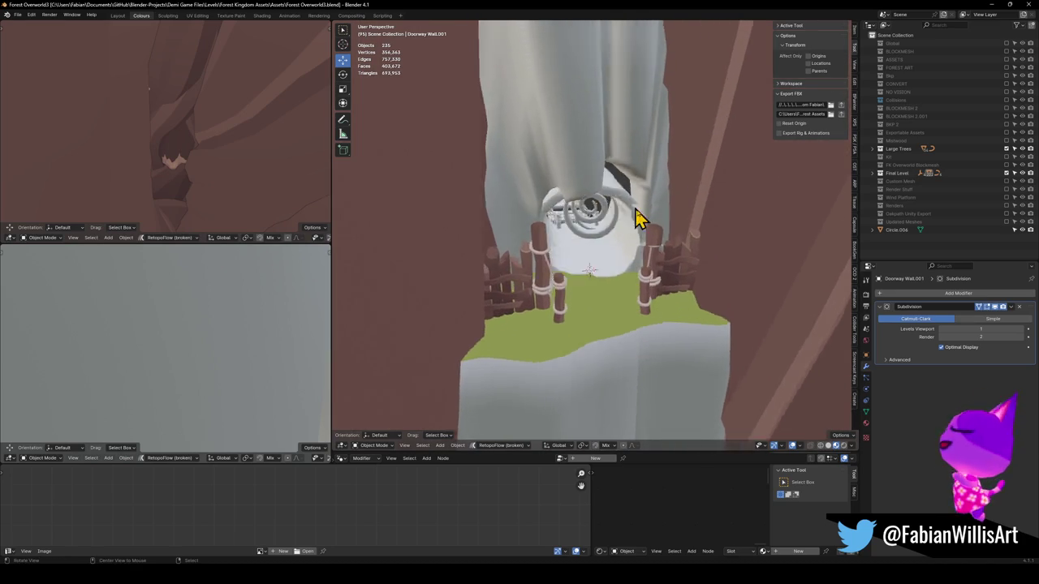
click(604, 292)
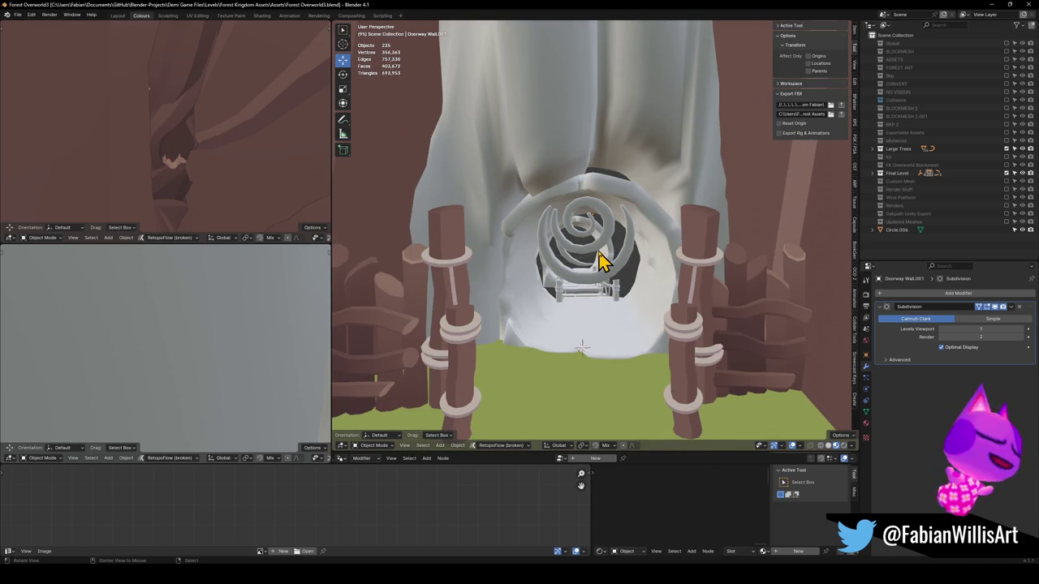
scroll(598, 260, up, 4)
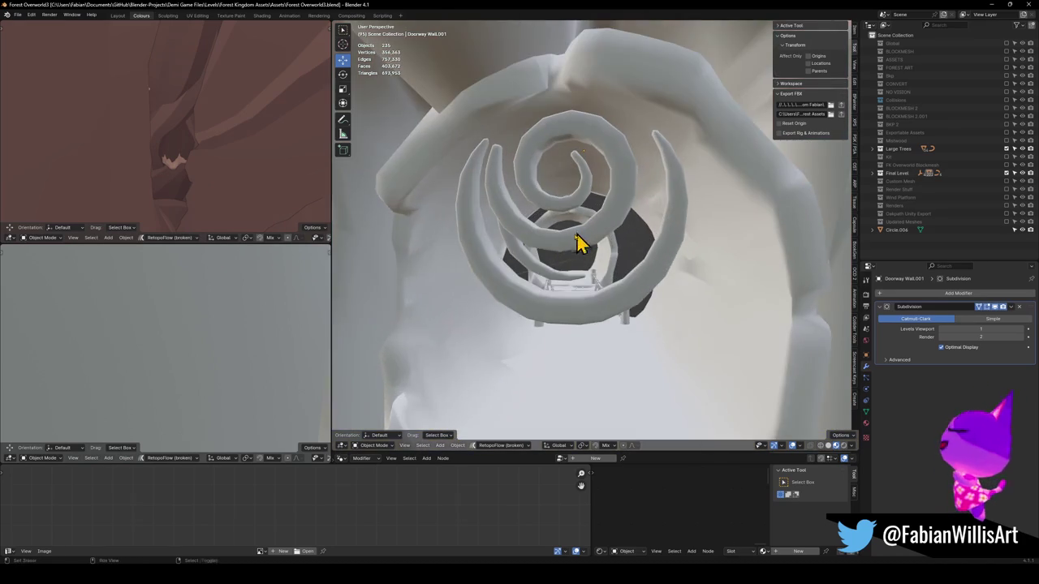
scroll(578, 243, up, 2)
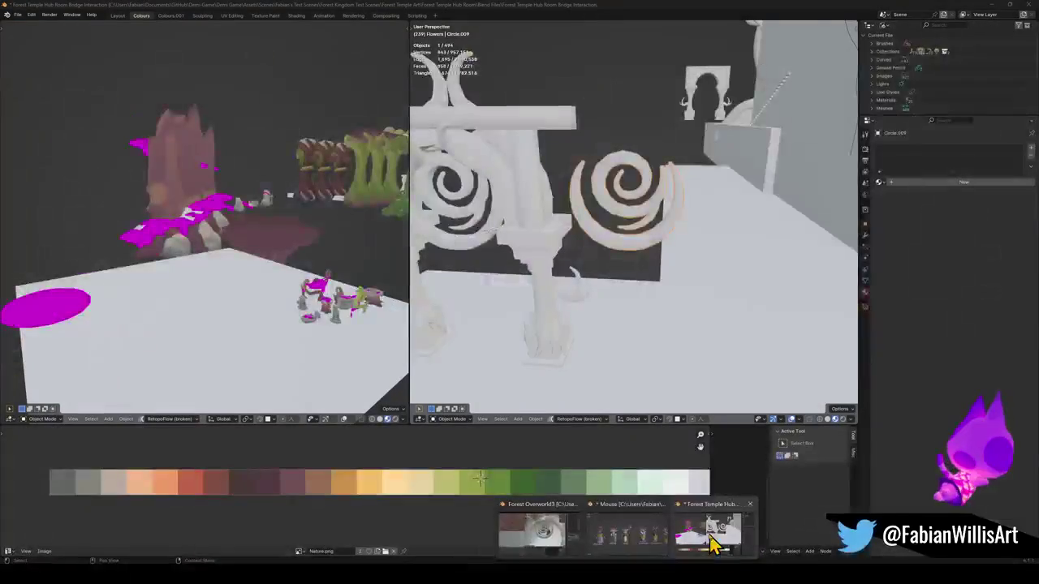
Step: Switch to the Forest Temple Hub Room Bridge Interaction file and walk up to the tree's trunk
click(696, 546)
key(shift+grave)
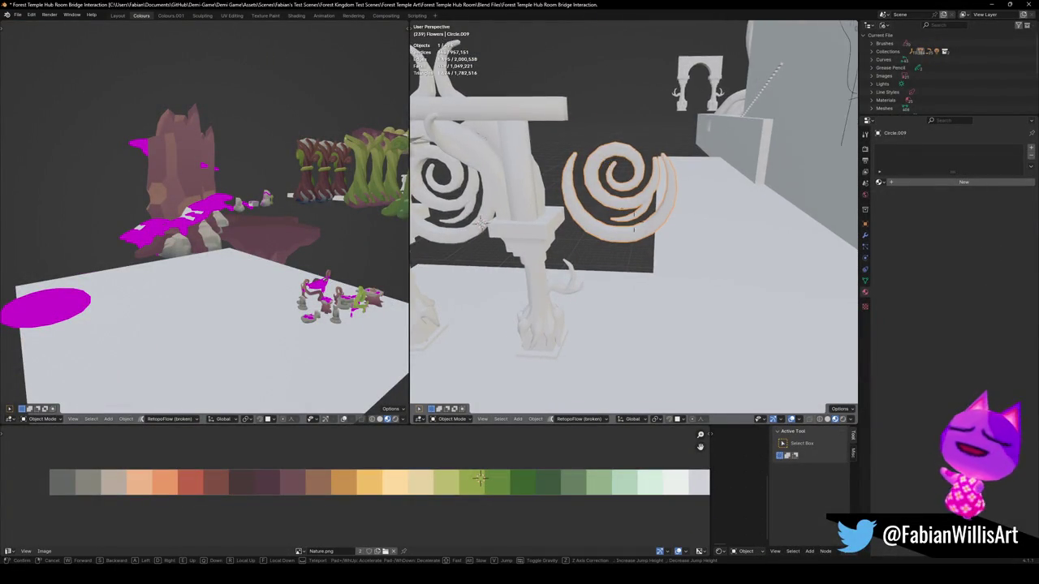
key(w)
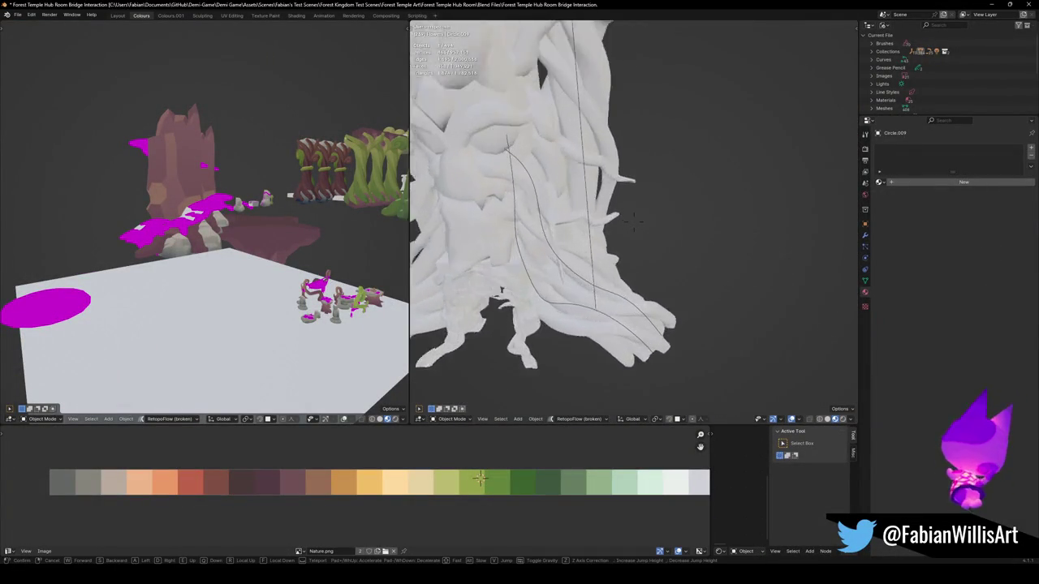
click(614, 183)
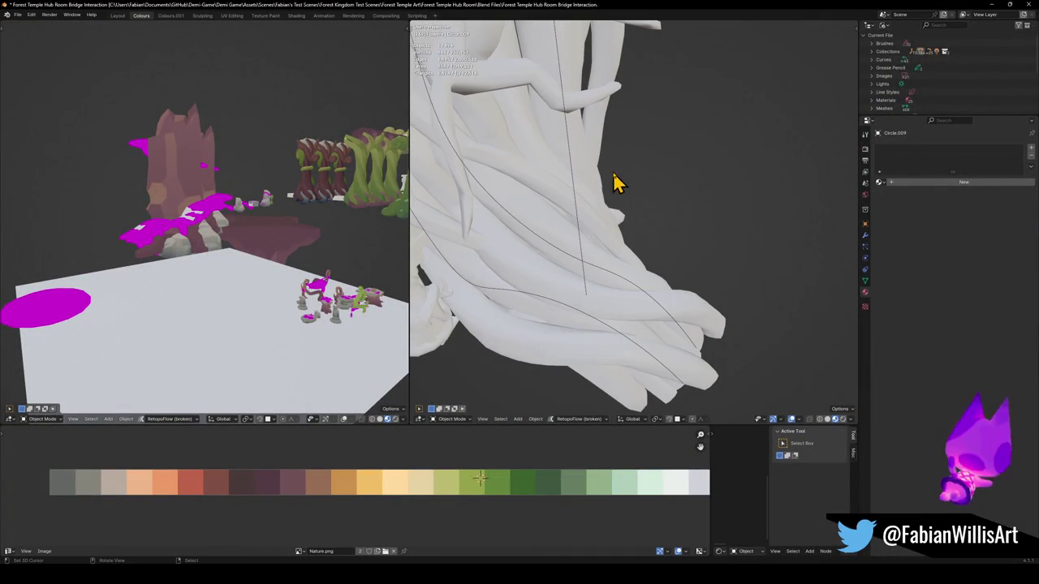
Step: Select and copy the root curve objects, then return to the Forest Overworld3 file
click(608, 280)
key(shift+grave)
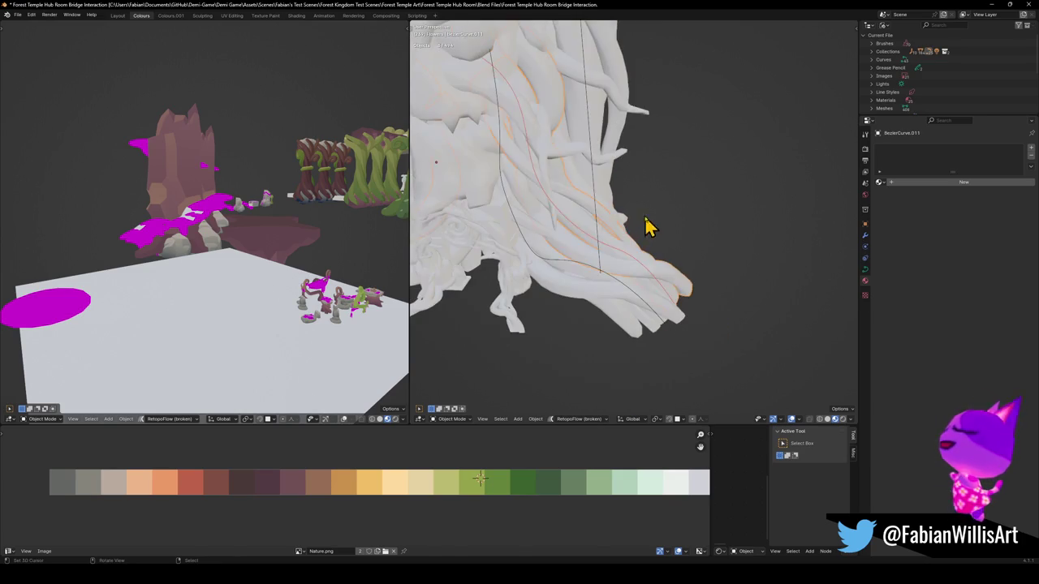
click(786, 219)
scroll(682, 180, down, 3)
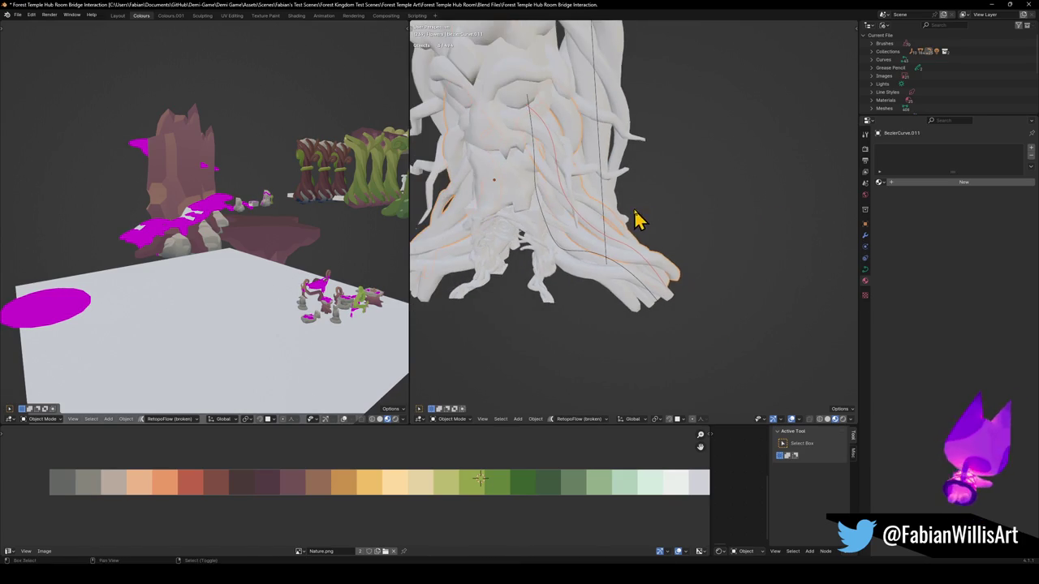
key(ctrl+a)
key(Escape)
click(990, 5)
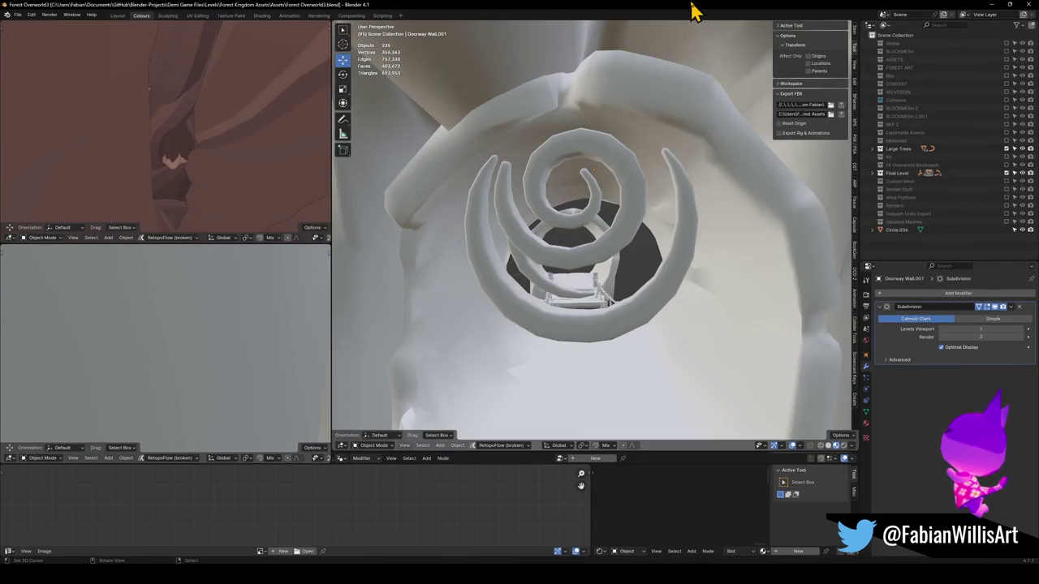
Step: Paste the root objects, snap them to the doorway cursor, and scale them down
scroll(593, 280, down, 5)
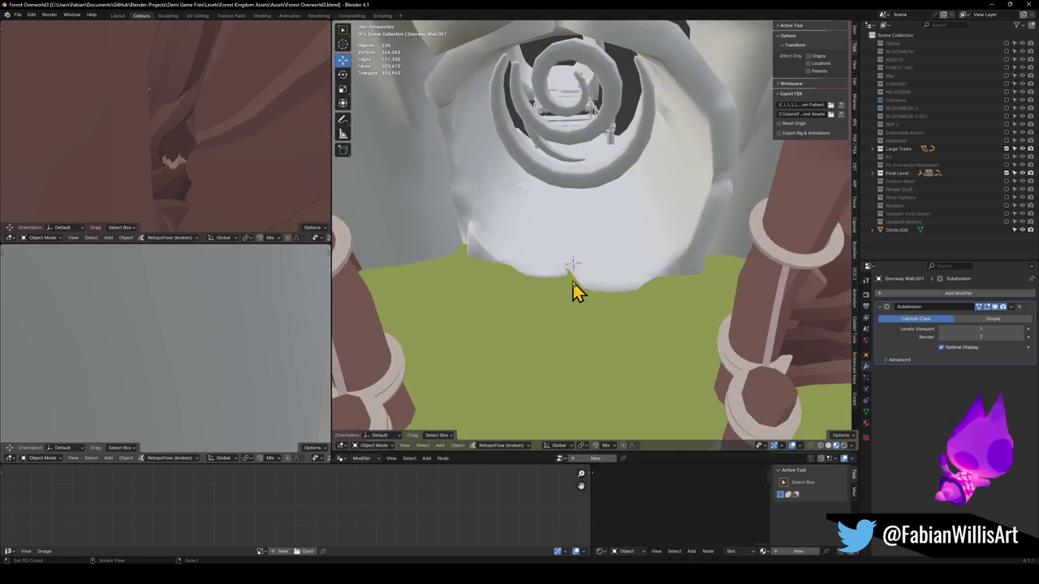
key(ctrl+v)
key(shift+s)
click(598, 239)
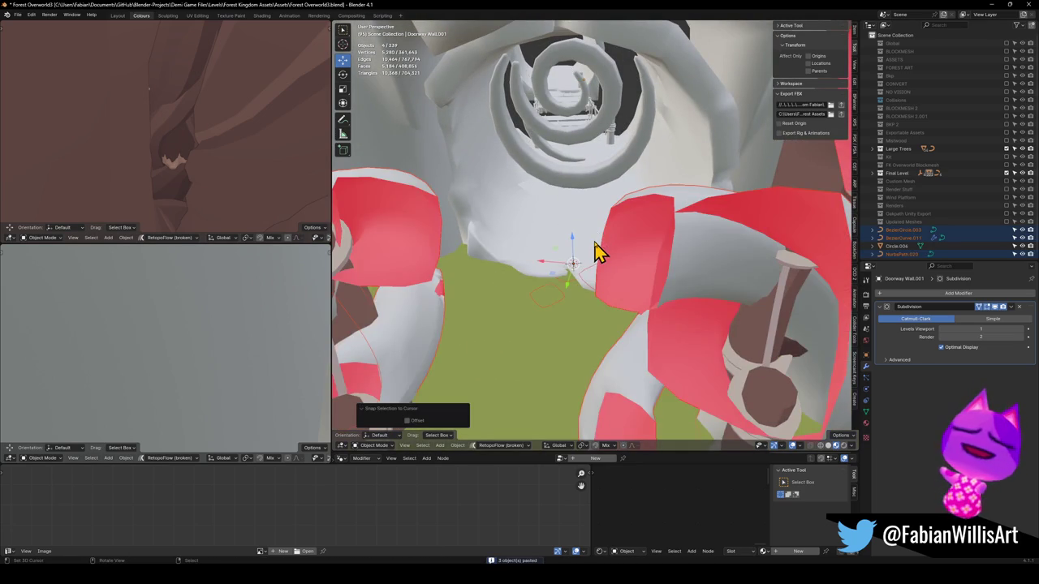
scroll(598, 248, down, 6)
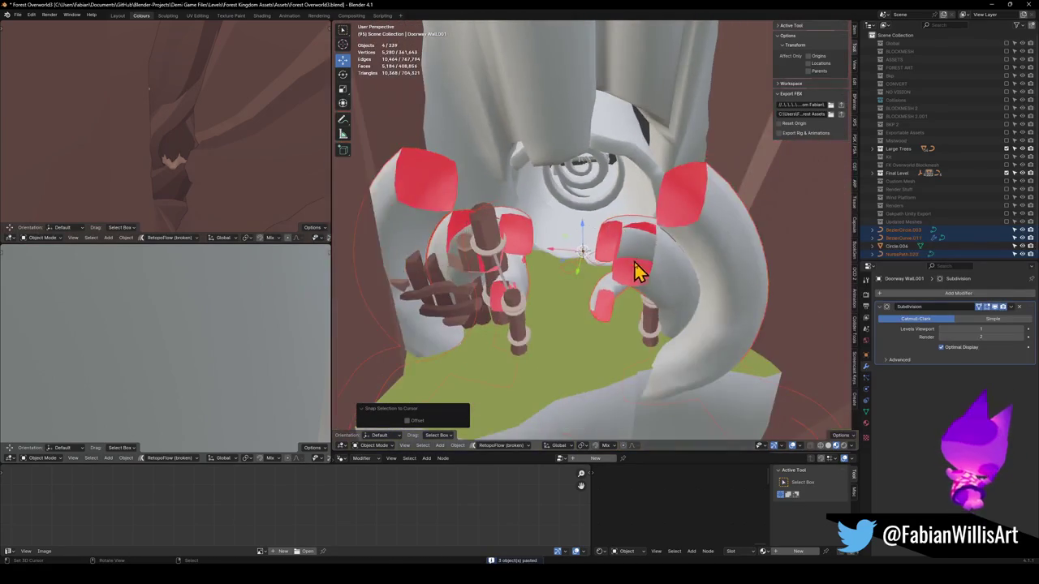
key(s)
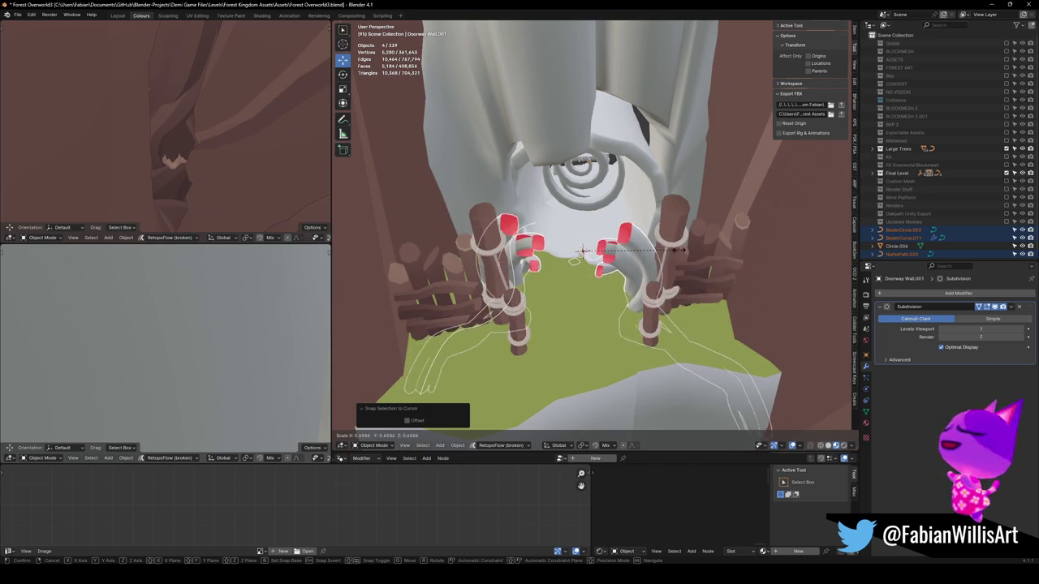
click(686, 259)
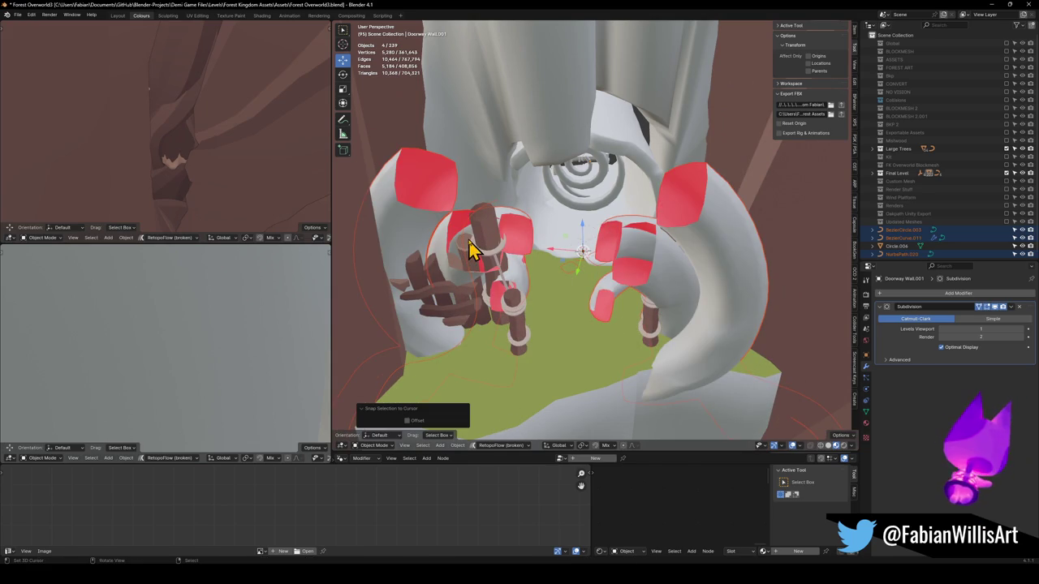
Step: Raise the pasted root objects vertically along Z
scroll(549, 284, down, 8)
key(g)
key(z)
click(610, 129)
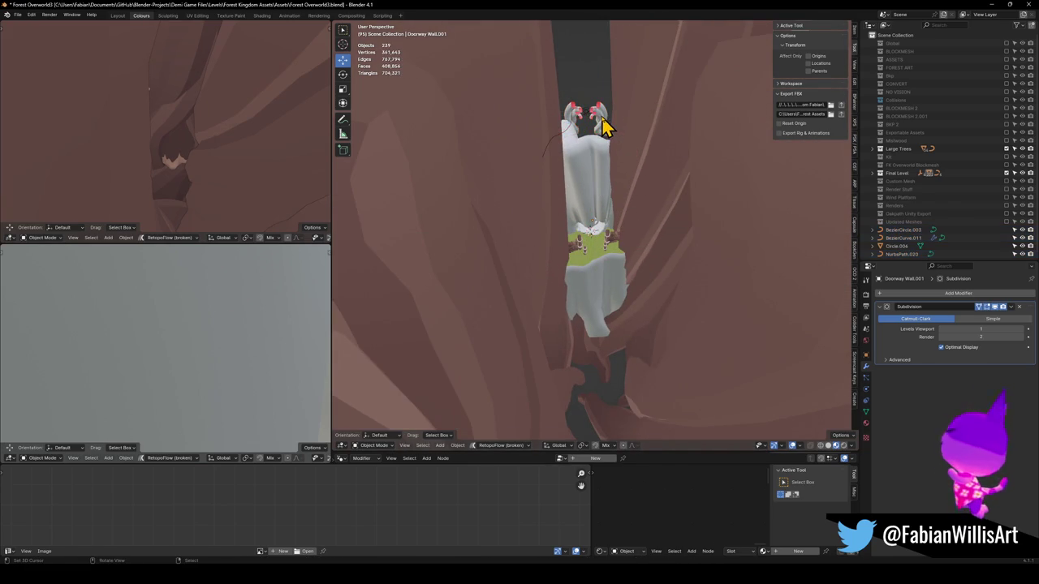
drag(599, 136, 556, 209)
Step: Select the root curves and move them down to the character's waist
click(525, 260)
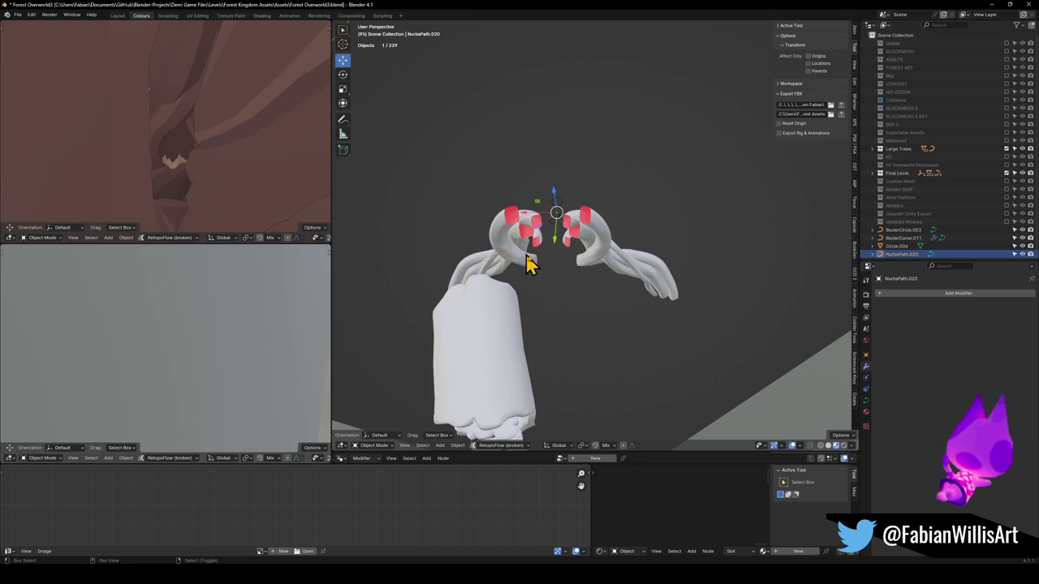
click(524, 267)
mouse_move(525, 267)
mouse_down()
mouse_move(575, 292)
mouse_move(580, 155)
mouse_move(579, 173)
mouse_up()
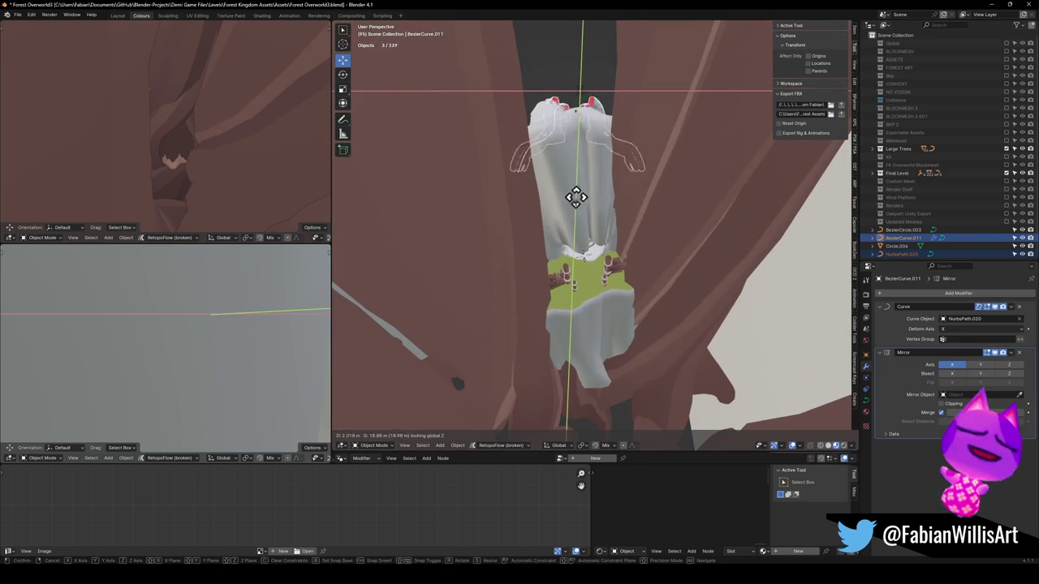
key(g)
click(592, 279)
drag(592, 279, 654, 258)
scroll(653, 258, up, 6)
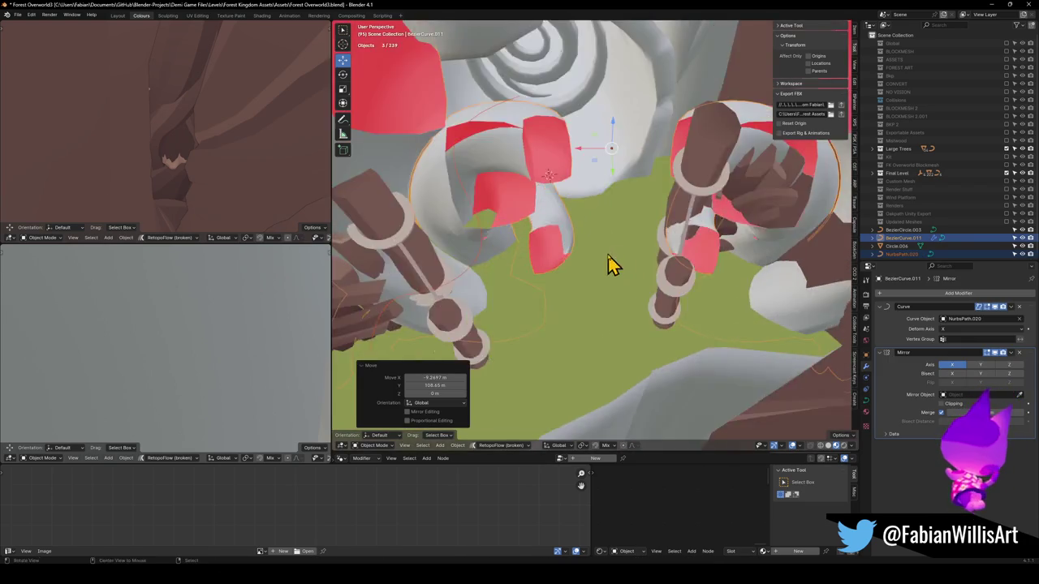
Step: Remove the Mirror modifier, then select NurbsPath.020 and enter Edit Mode on it
click(1019, 353)
mouse_move(602, 215)
mouse_down()
mouse_move(607, 263)
mouse_move(531, 234)
mouse_up()
click(532, 235)
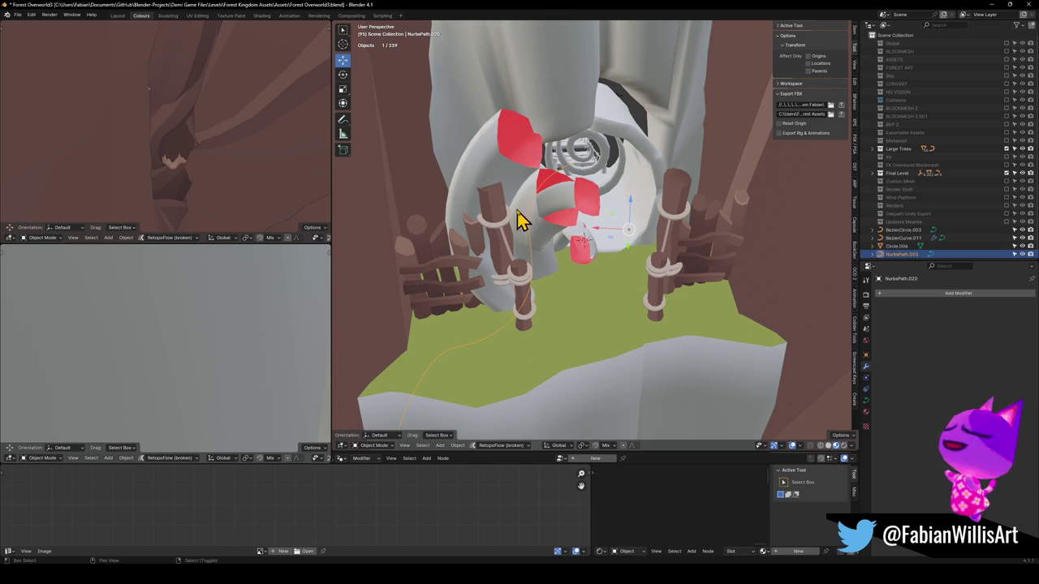
shift+click(535, 230)
shift+click(531, 239)
click(536, 244)
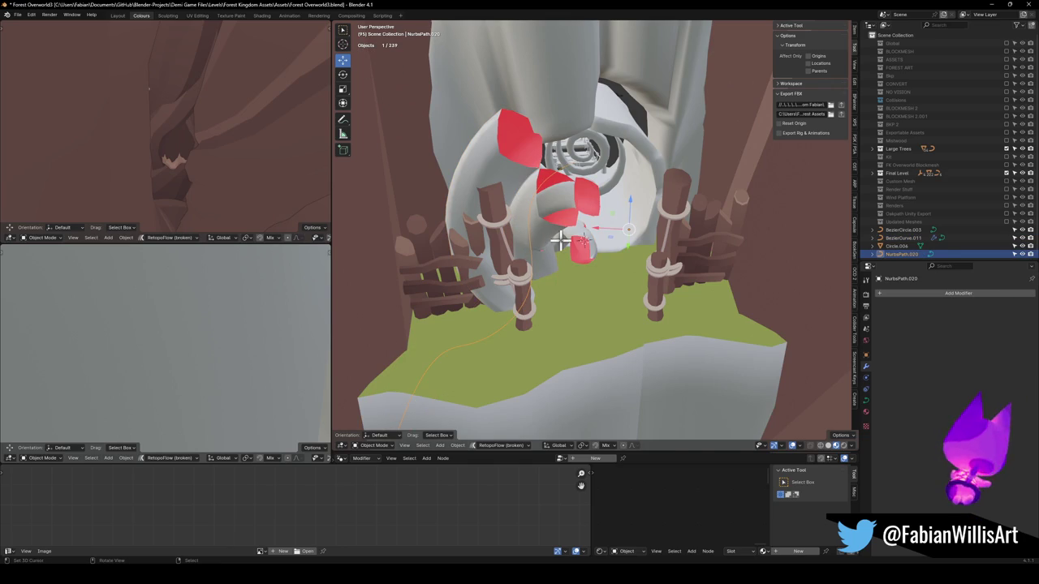
key(Tab)
Step: Shrink the guide path, thin its strand radius, then move, rotate and enlarge it
key(a)
key(s)
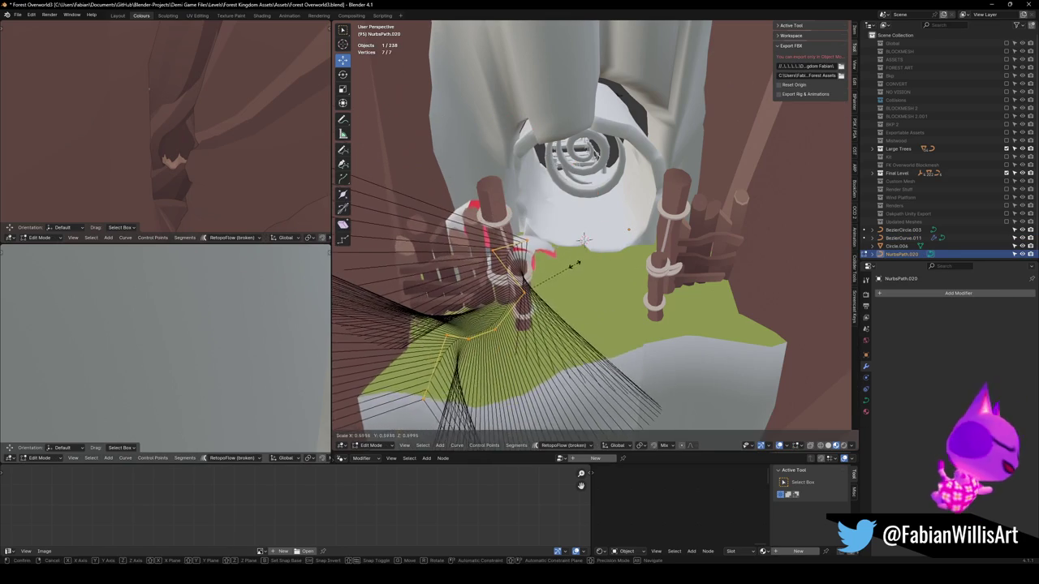
click(601, 261)
key(alt+s)
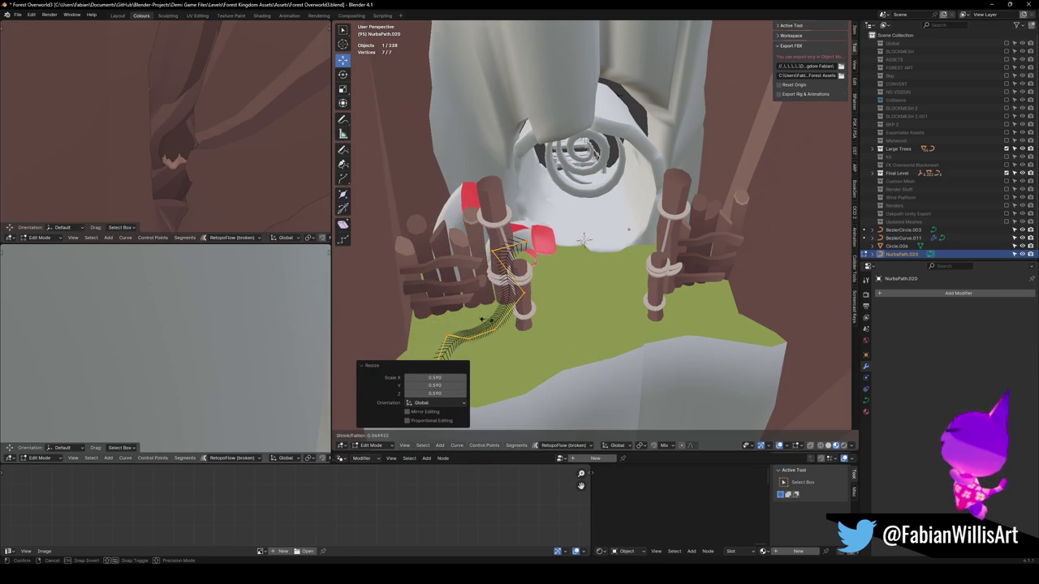
click(490, 321)
key(g)
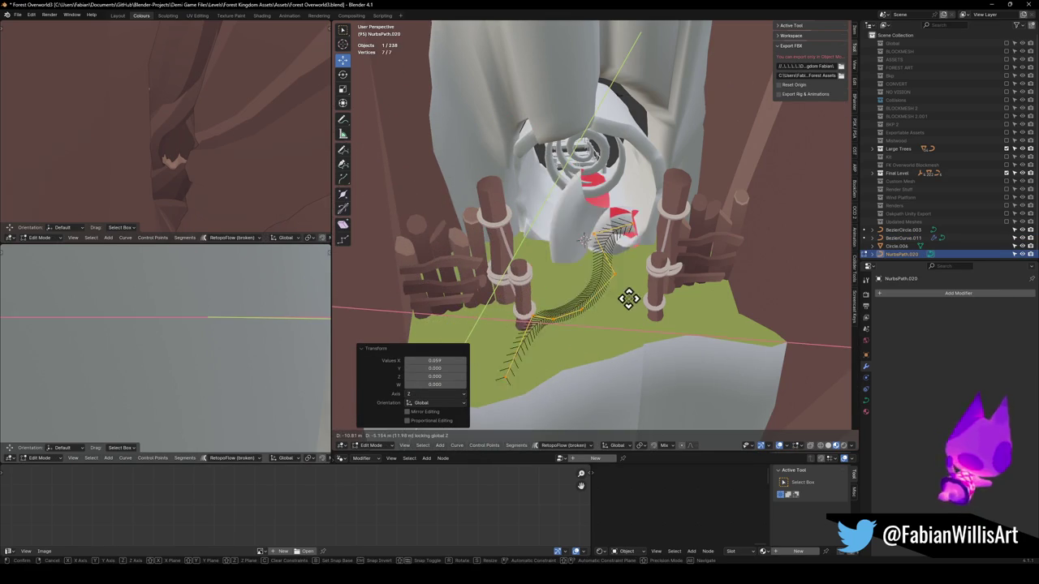
click(621, 301)
scroll(631, 258, up, 3)
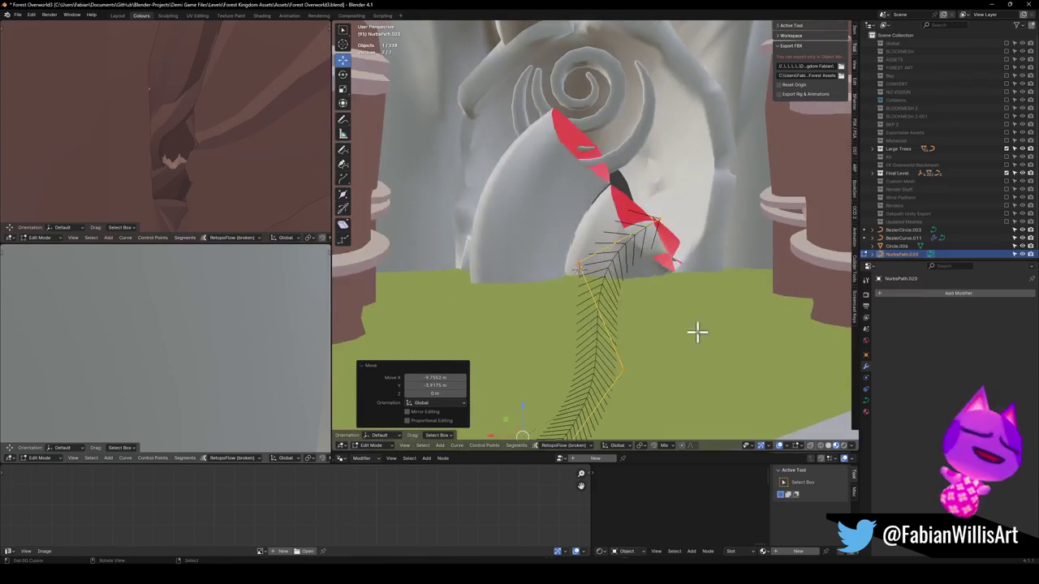
key(r)
click(681, 243)
key(s)
click(666, 276)
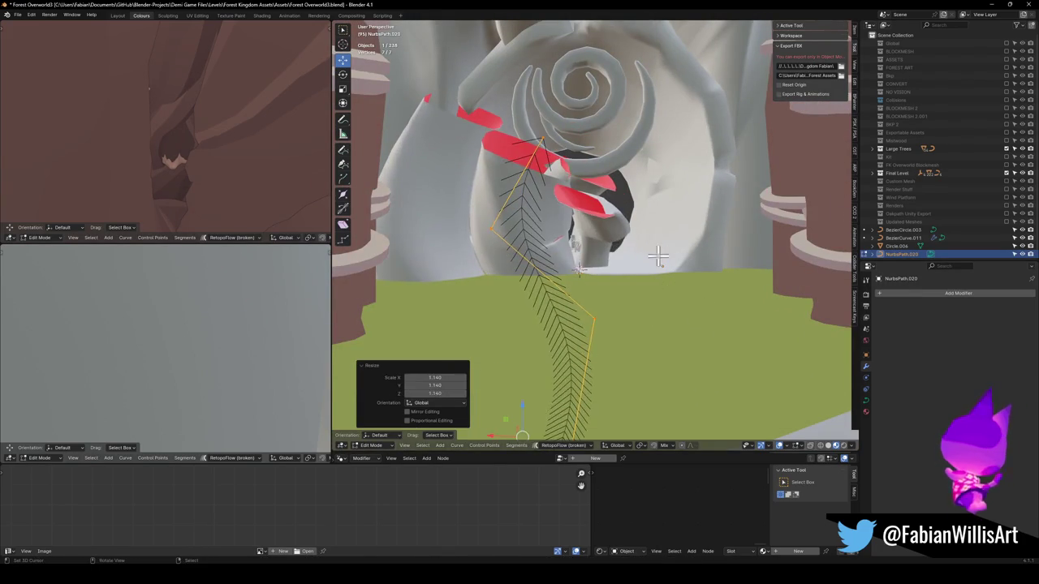
Step: Shrink BezierCurve.011 to 0.445 size, set its origin to geometry, and move it vertically
key(Tab)
click(546, 237)
key(s)
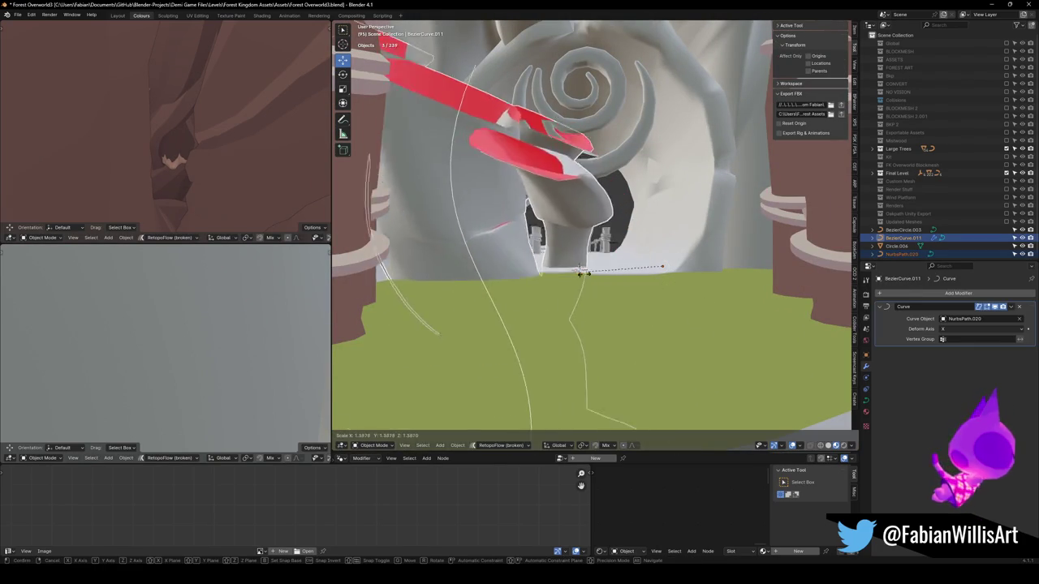
click(625, 262)
key(q)
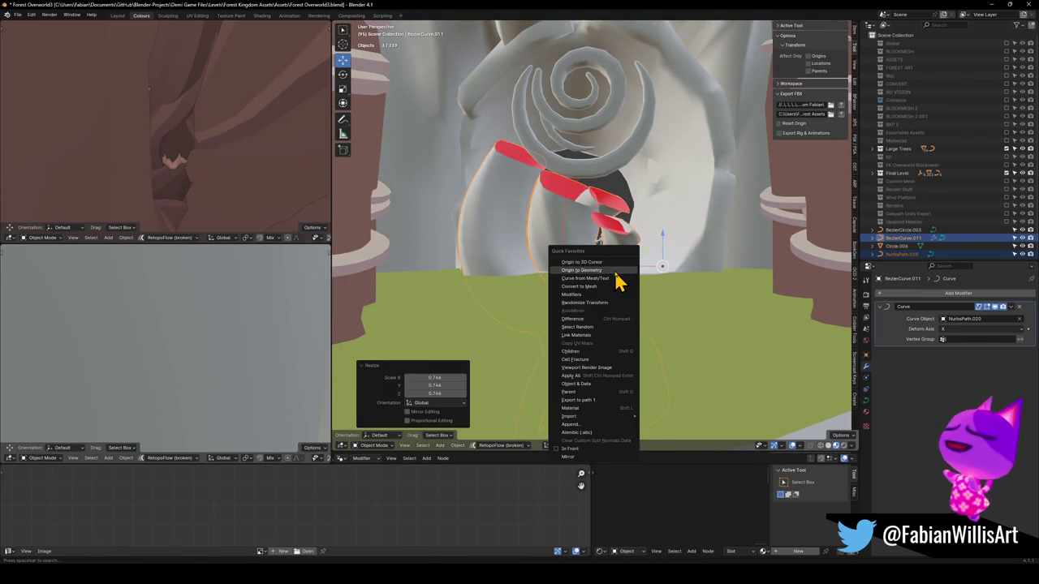
click(619, 280)
key(s)
click(608, 297)
key(g)
key(z)
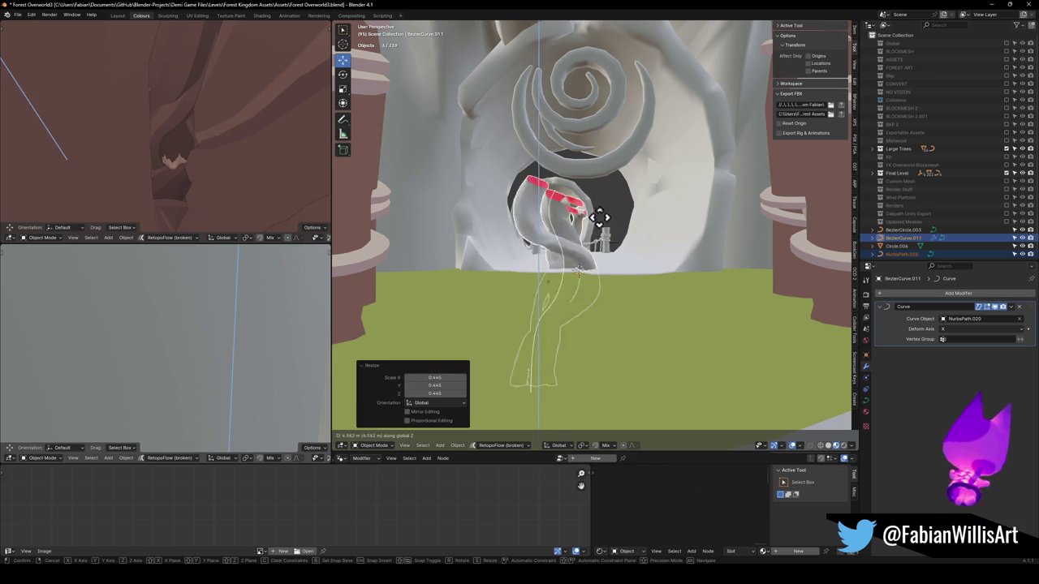
scroll(603, 214, up, 5)
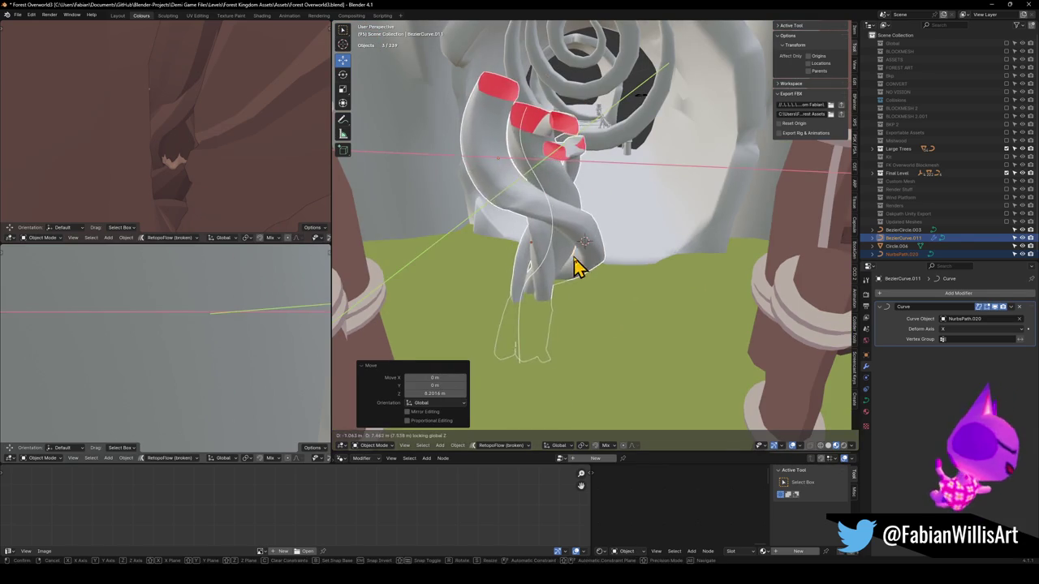
Step: Raise the top control point of NurbsPath.020, then delete the guide path and root strand
click(549, 217)
click(548, 213)
key(Tab)
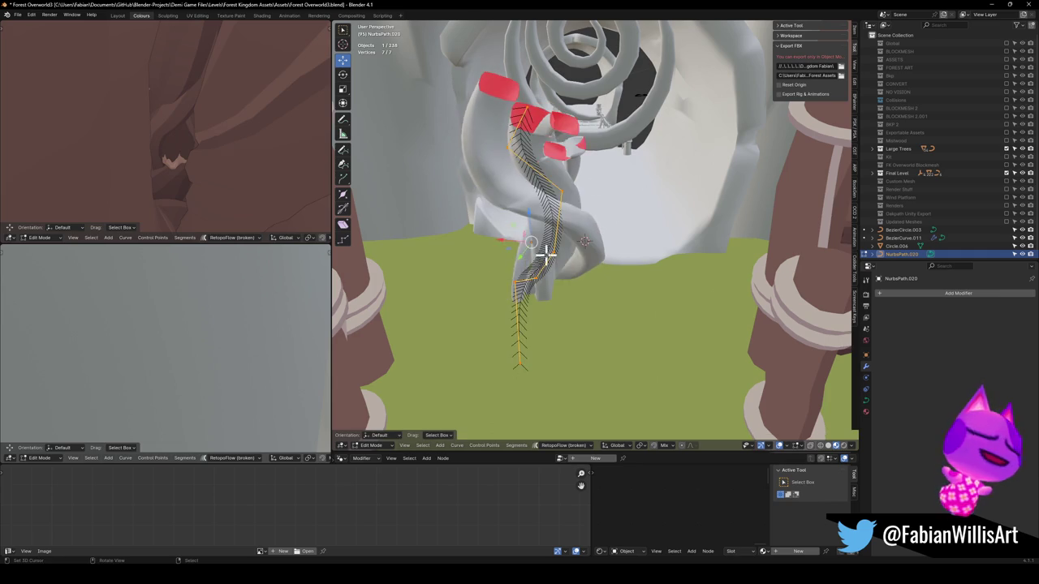
click(520, 105)
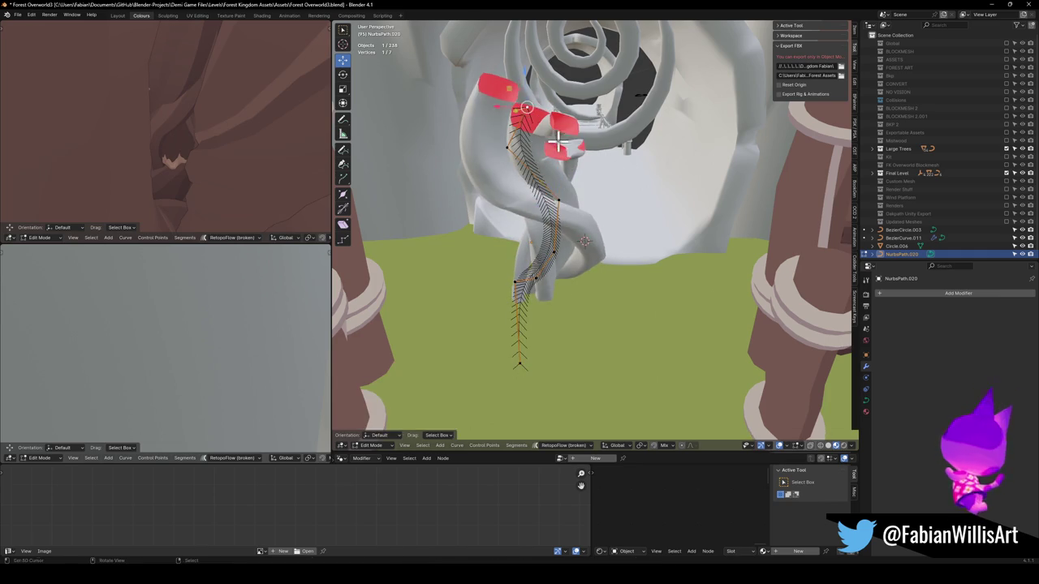
key(g)
click(566, 39)
scroll(559, 122, up, 5)
key(g)
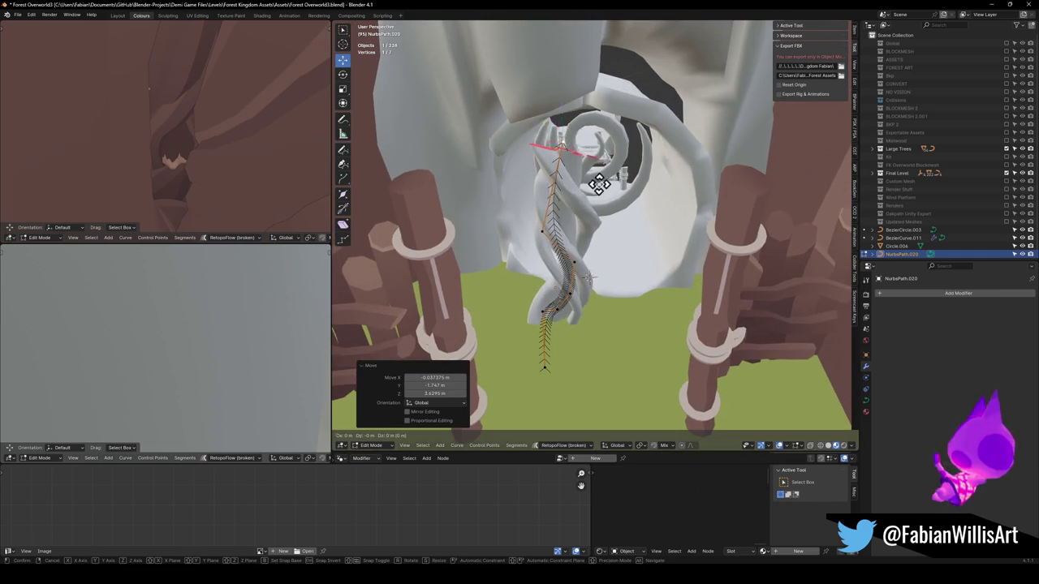
click(584, 86)
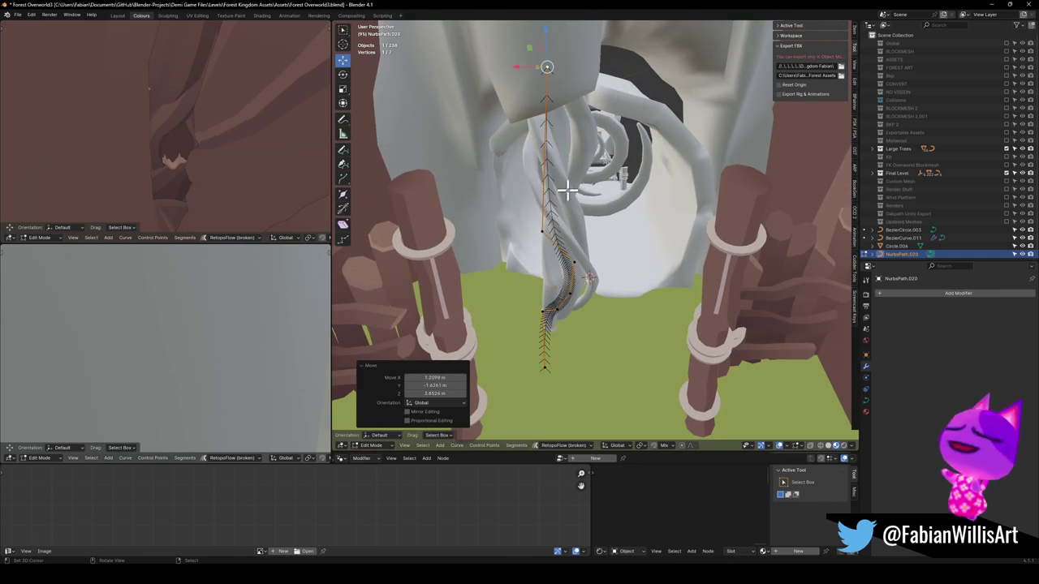
key(Tab)
key(Delete)
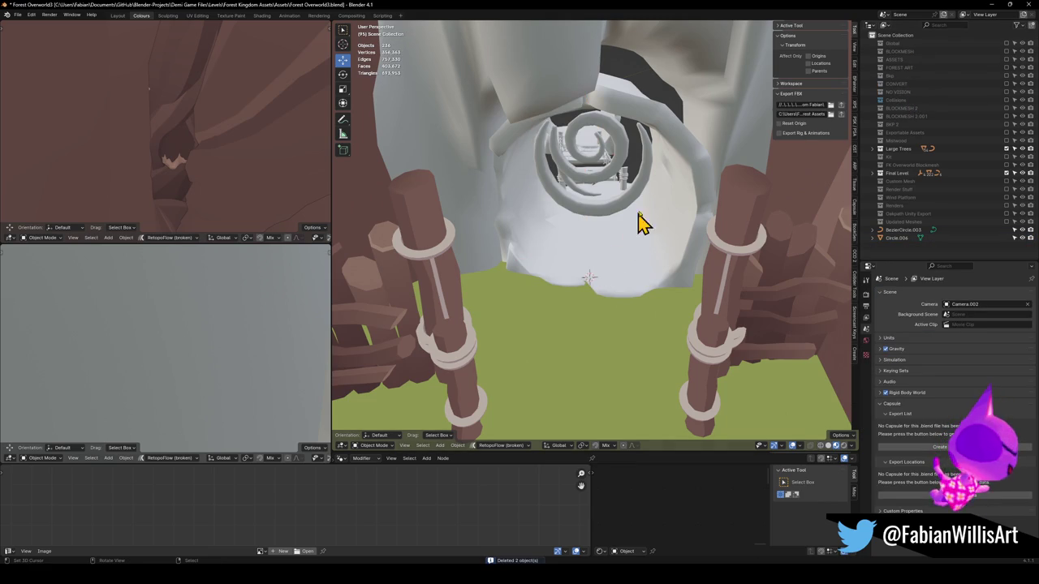
Step: Delete the leftover BezierCircle.003 and save Forest Overworld3
mouse_move(637, 178)
mouse_down()
mouse_move(603, 352)
mouse_move(658, 121)
mouse_move(633, 153)
mouse_move(528, 130)
mouse_move(593, 157)
mouse_move(641, 158)
mouse_move(606, 187)
mouse_up()
scroll(593, 157, down, 3)
key(Delete)
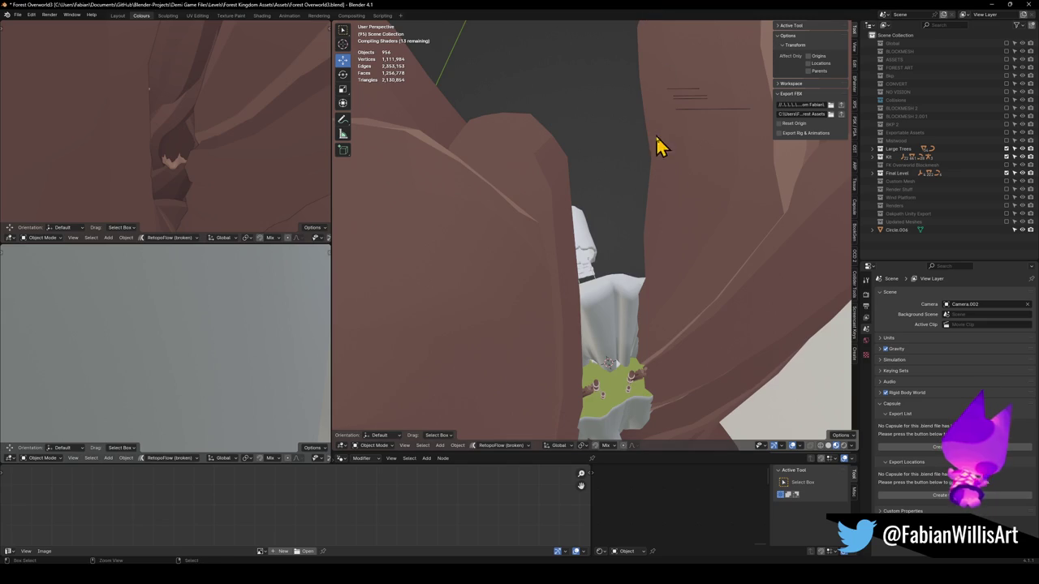
key(ctrl+s)
Step: Fly through the scene to the twisted log pieces and select the twisted log object
key(shift+grave)
key(w)
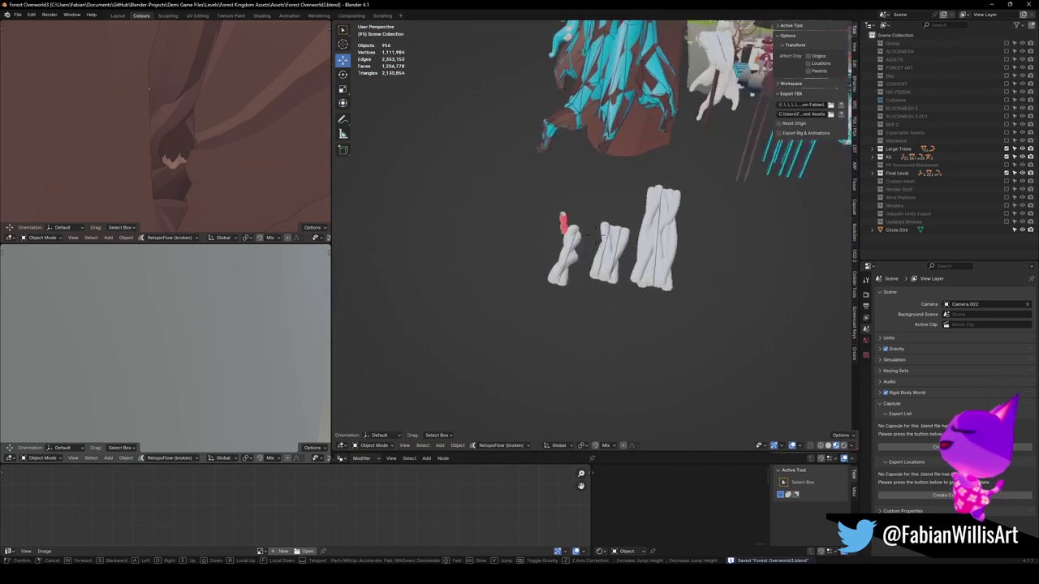
click(609, 194)
click(669, 250)
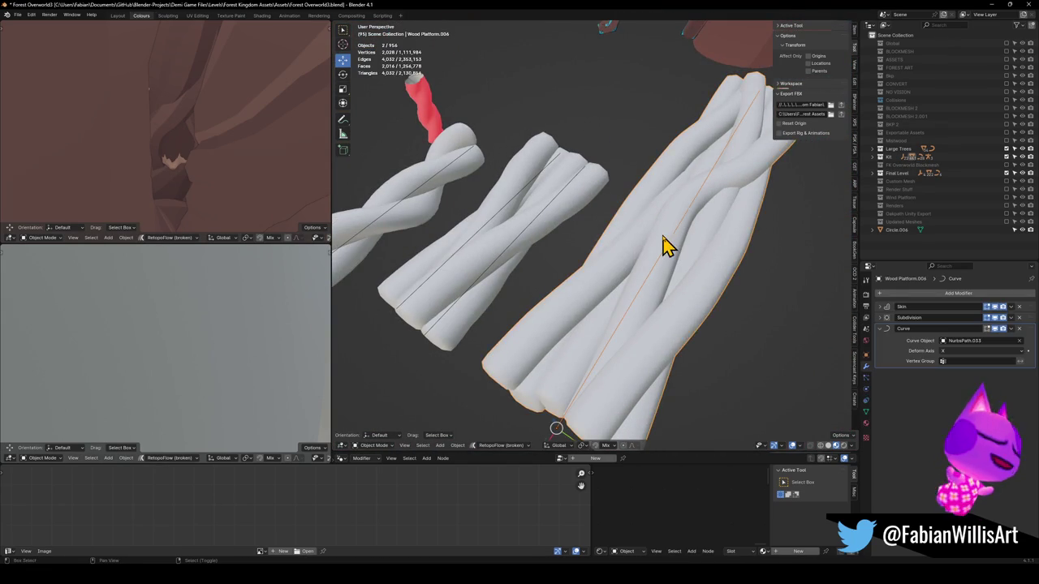
key(shift+grave)
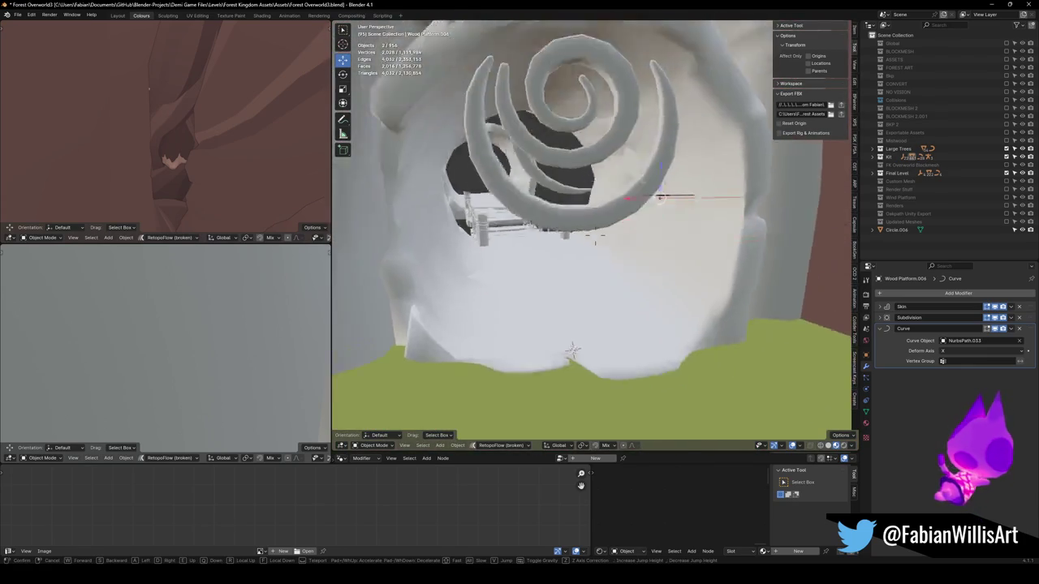
Step: Duplicate the strand bundle and snap the copy to the 3D cursor
click(630, 268)
key(shift+d)
right_click(636, 367)
key(shift+s)
click(633, 313)
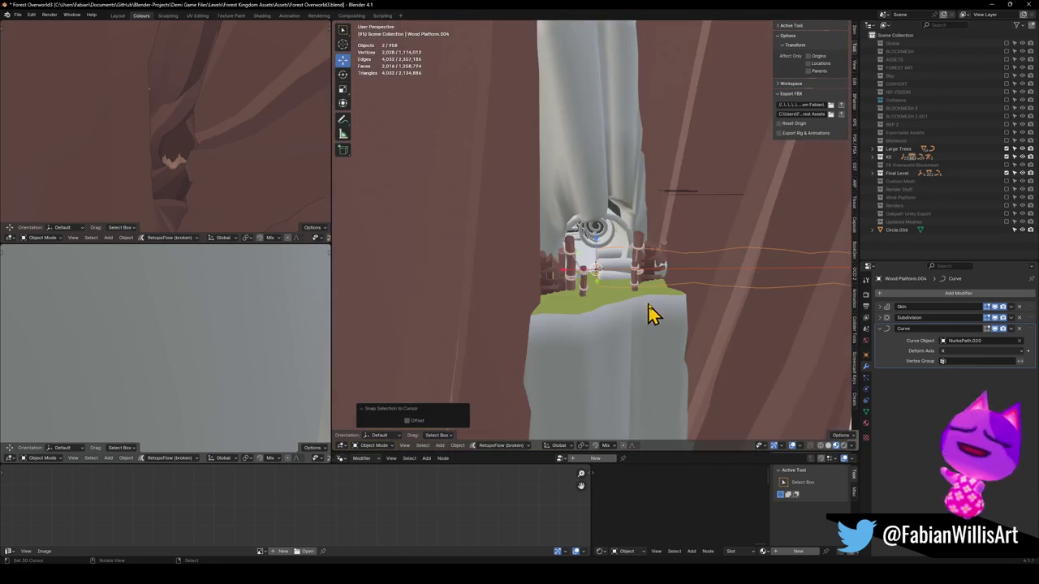
scroll(625, 325, down, 5)
scroll(649, 297, up, 5)
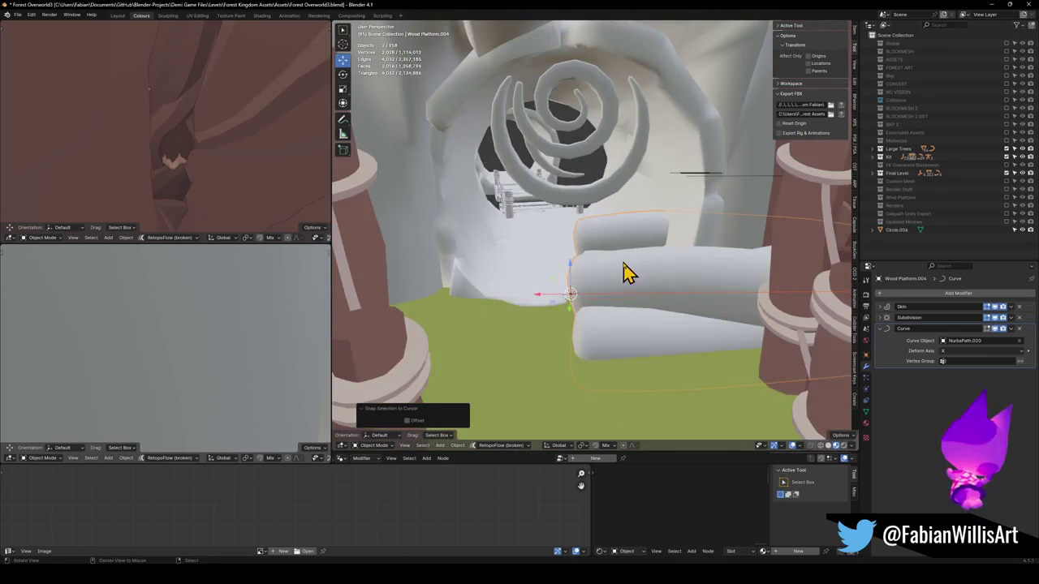
Step: Stand the copy upright by rotating it 95° about Z and 90° about Y
key(r)
key(z)
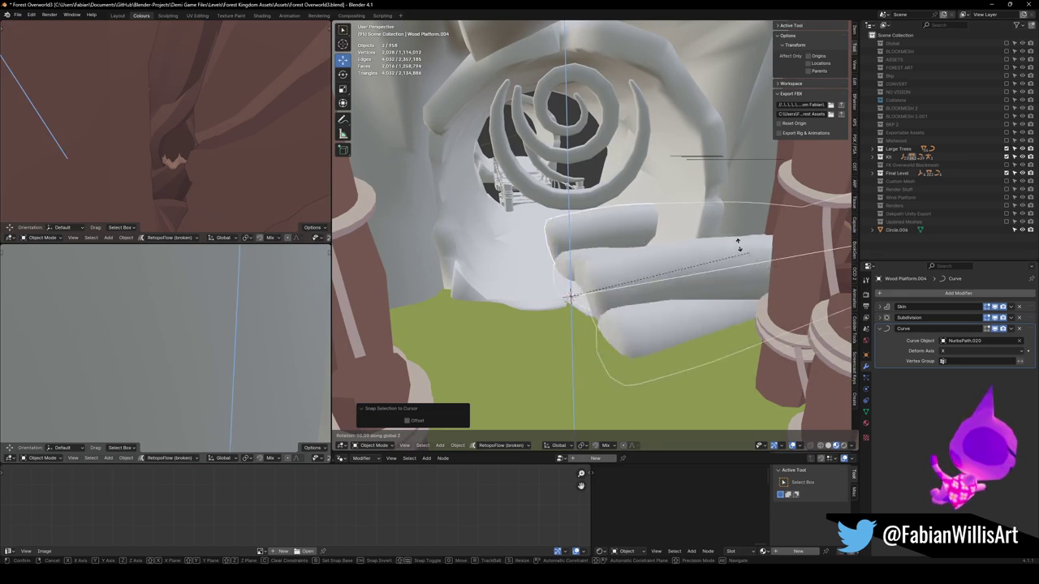
click(572, 209)
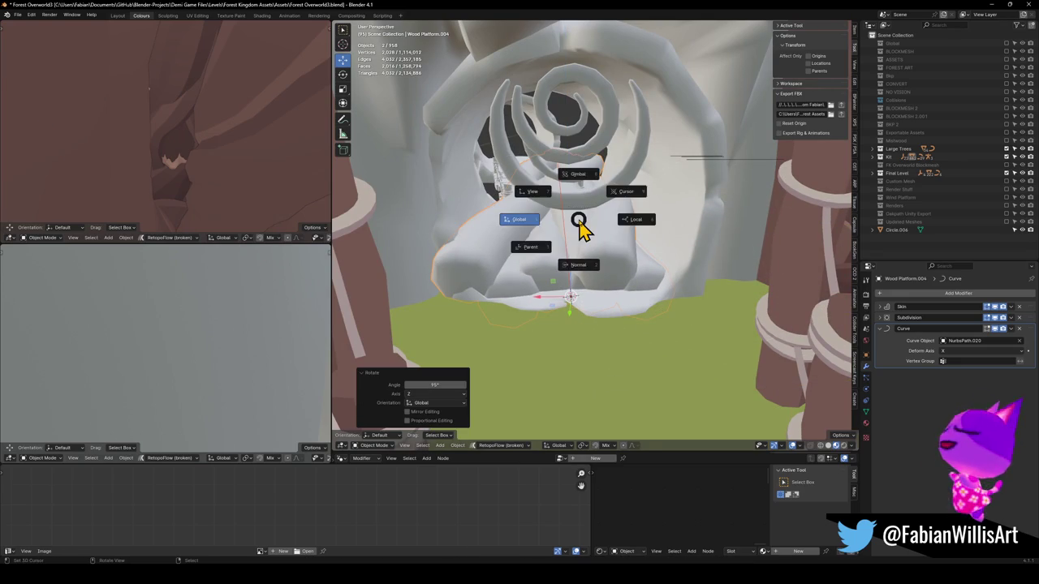
key(r)
text(y)
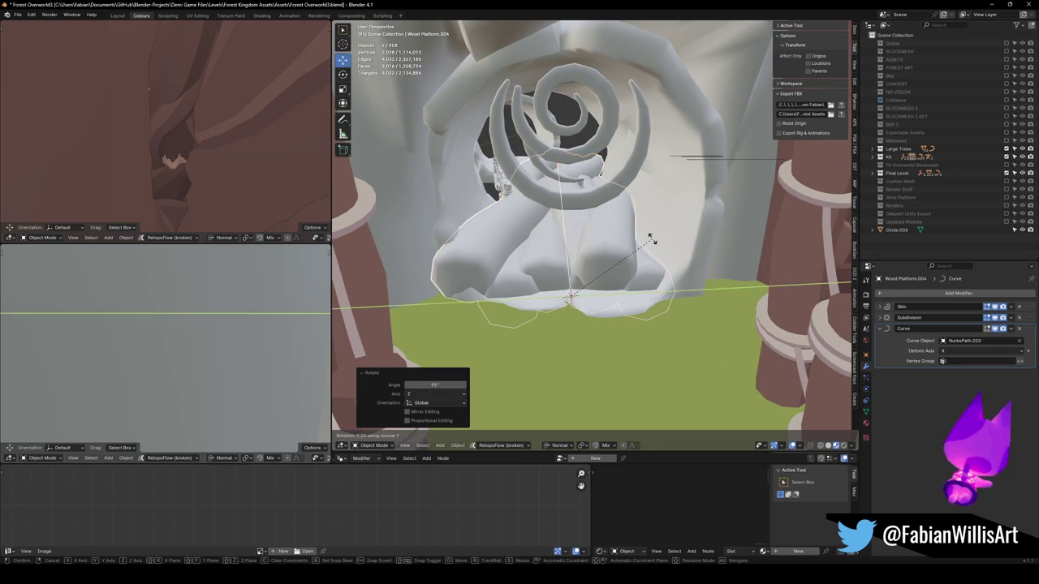
text(yy90)
key(Return)
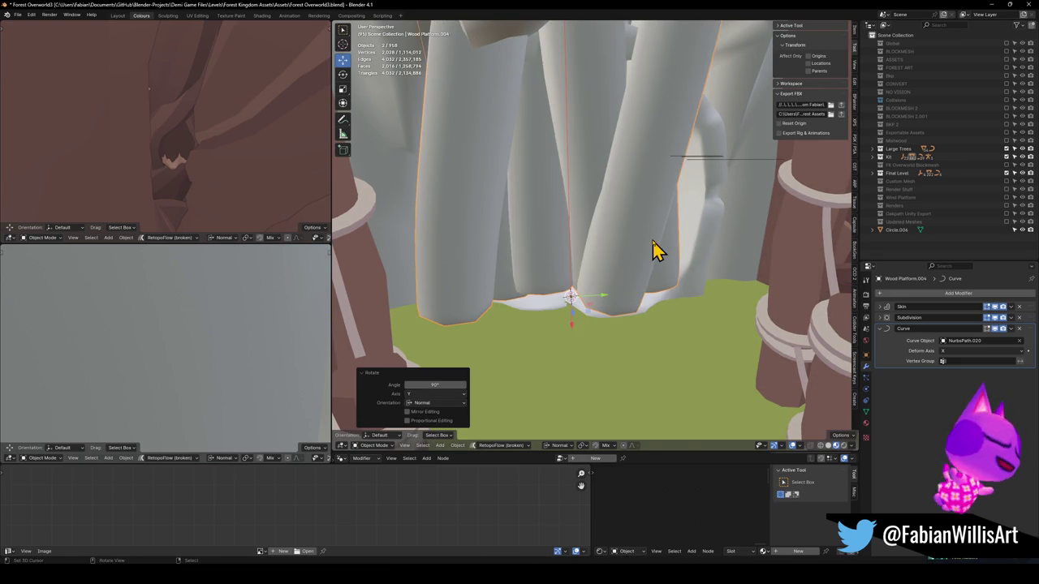
scroll(645, 194, up, 3)
scroll(650, 243, down, 3)
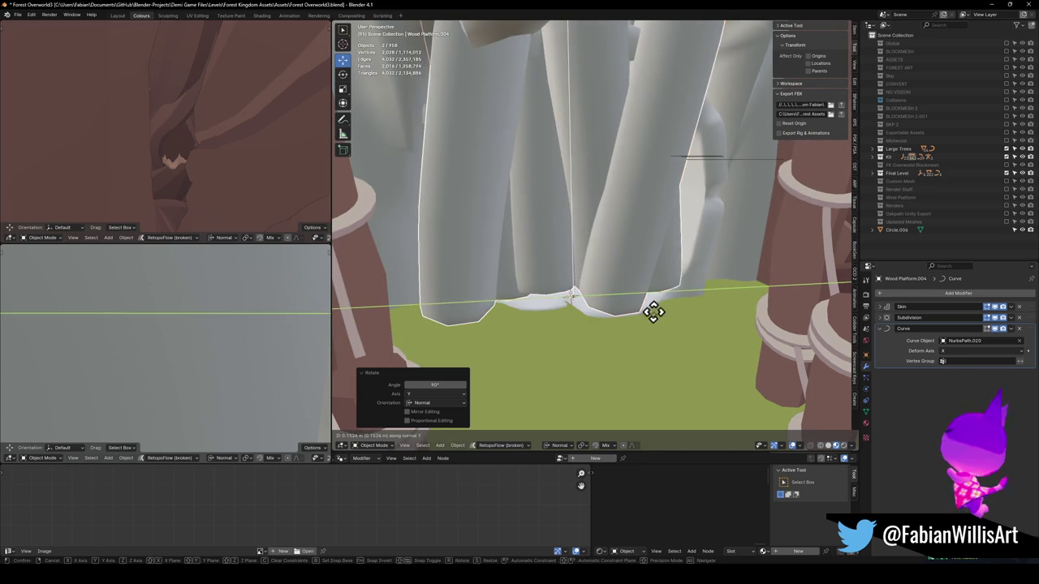
Step: Slide the copy along X and shrink it to 0.36 scale
key(g)
key(x)
click(642, 352)
key(s)
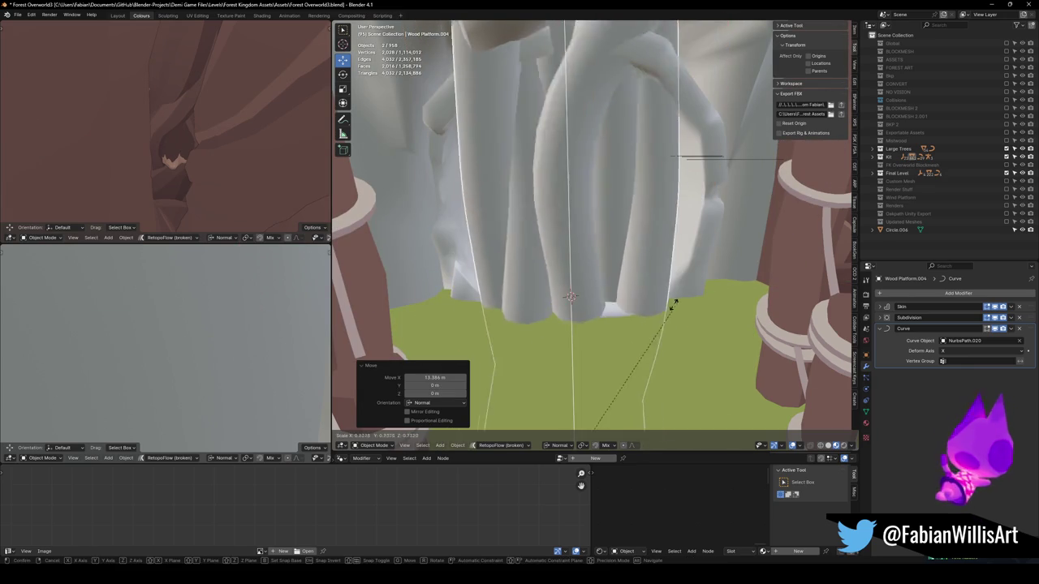
click(625, 383)
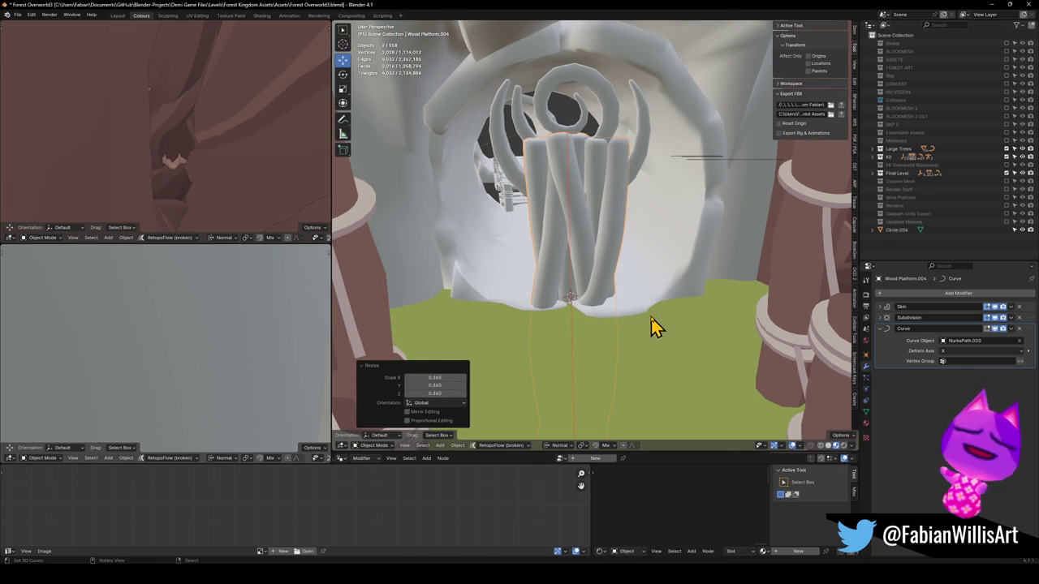
Step: Set the copy inside the spiral doorway, raising it 2.6775 m, then frame Circle.004
key(g)
key(x)
right_click(571, 279)
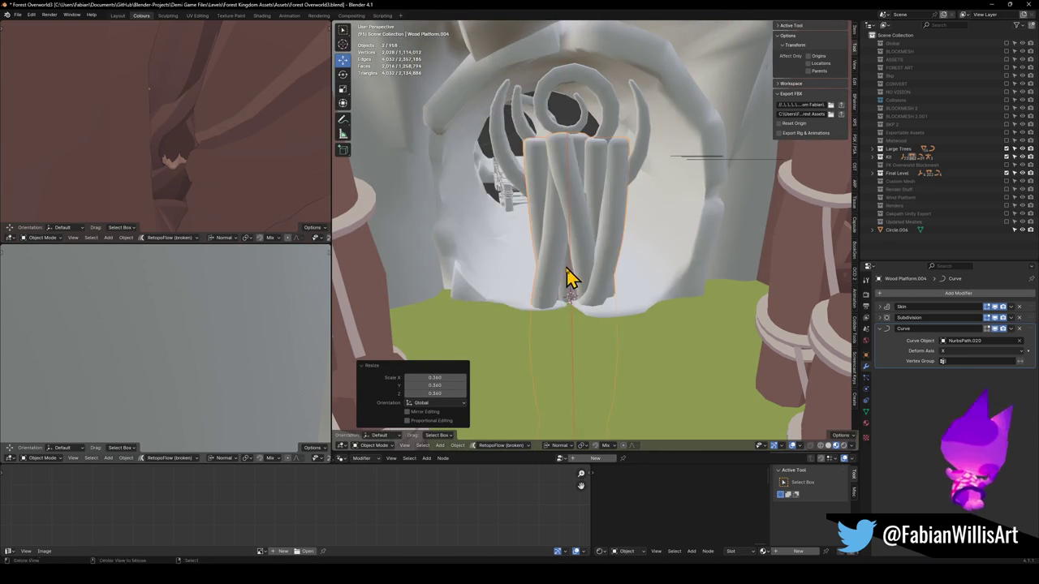
key(g)
key(shift+z)
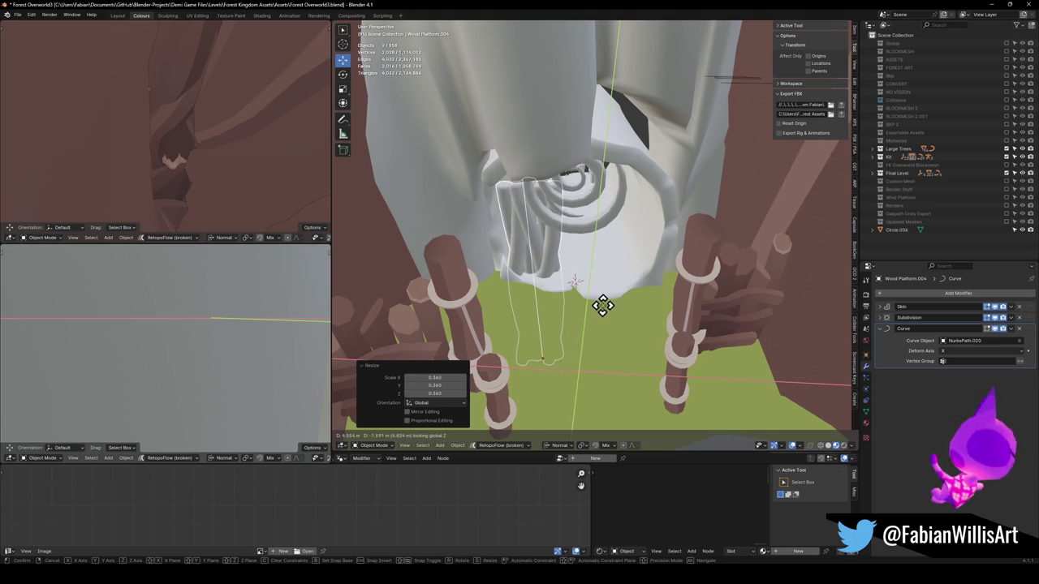
click(602, 286)
key(g)
key(z)
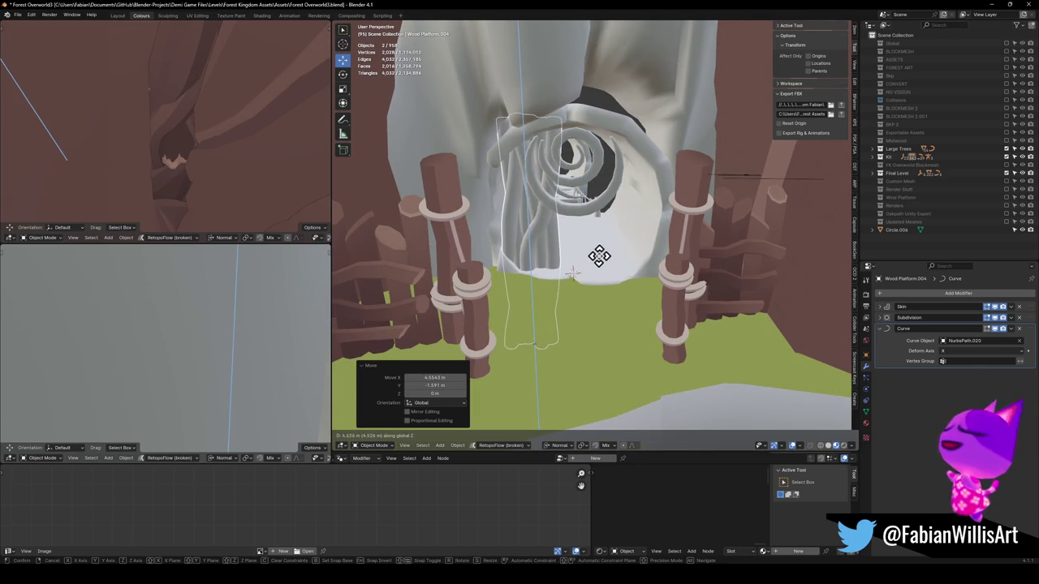
click(601, 280)
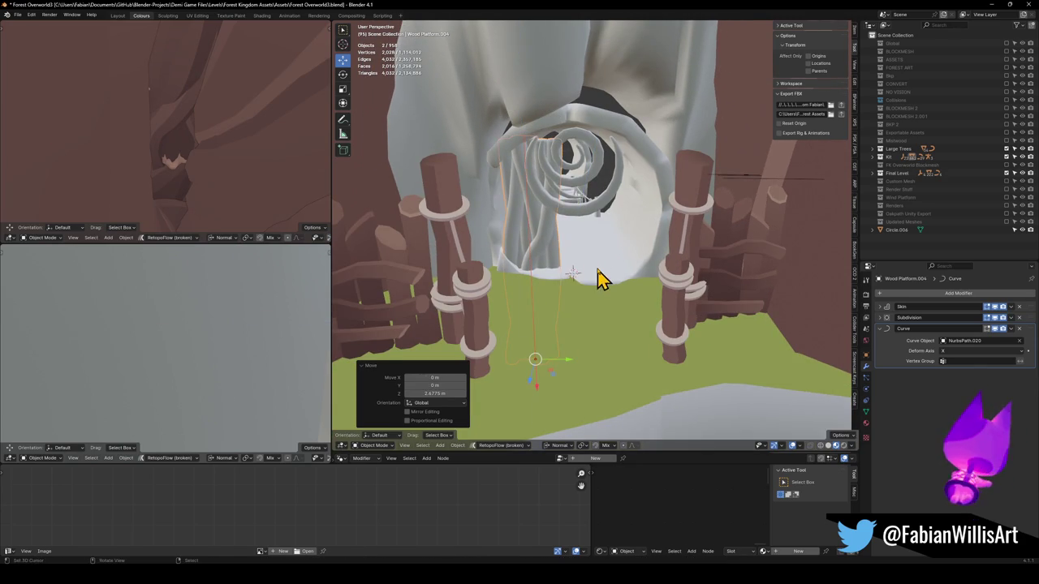
scroll(568, 243, up, 3)
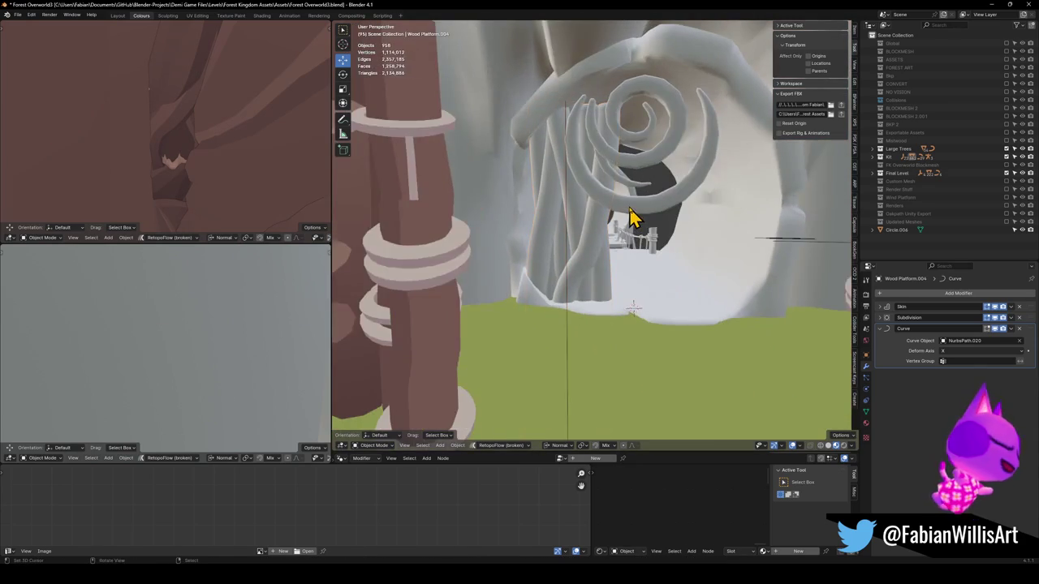
click(629, 225)
key(KP_Decimal)
Step: Cancel an accidental move of the spiral and save the blend file
key(g)
key(shift+z)
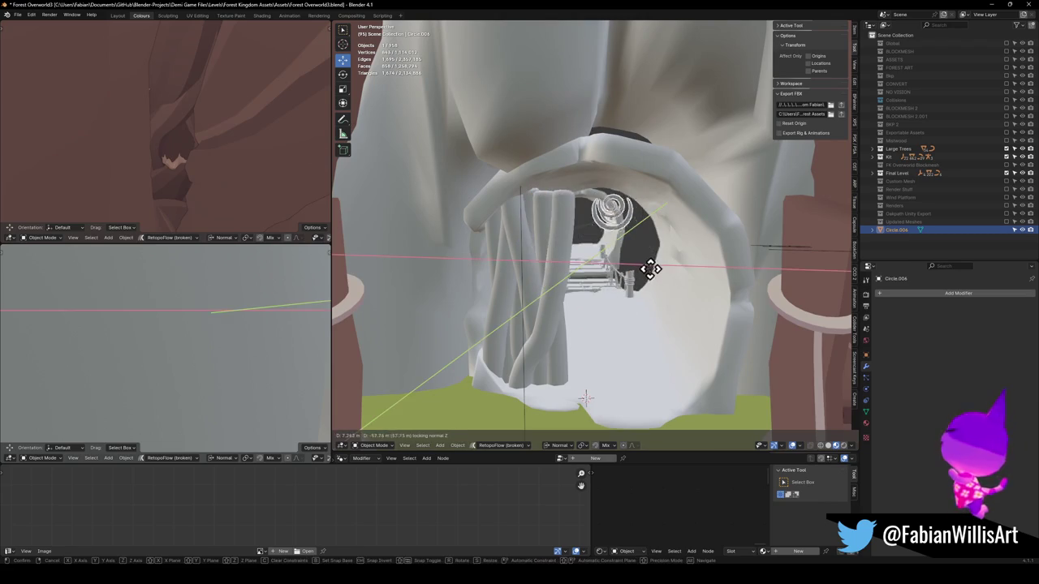
right_click(694, 268)
key(alt+a)
key(ctrl+s)
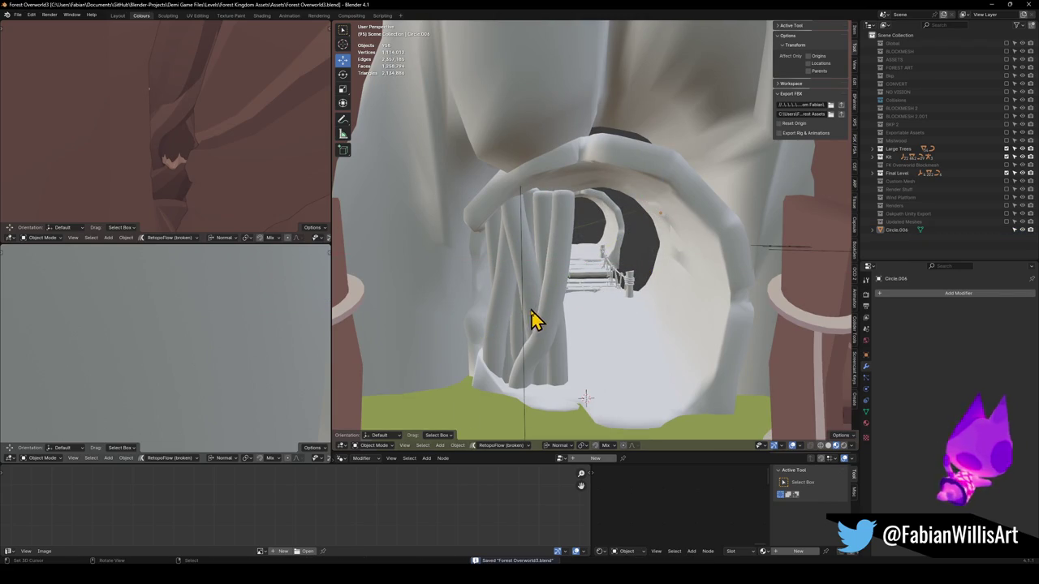
Step: Thicken the strands along NurbsPath.020 by increasing its strand radius
click(525, 325)
key(Tab)
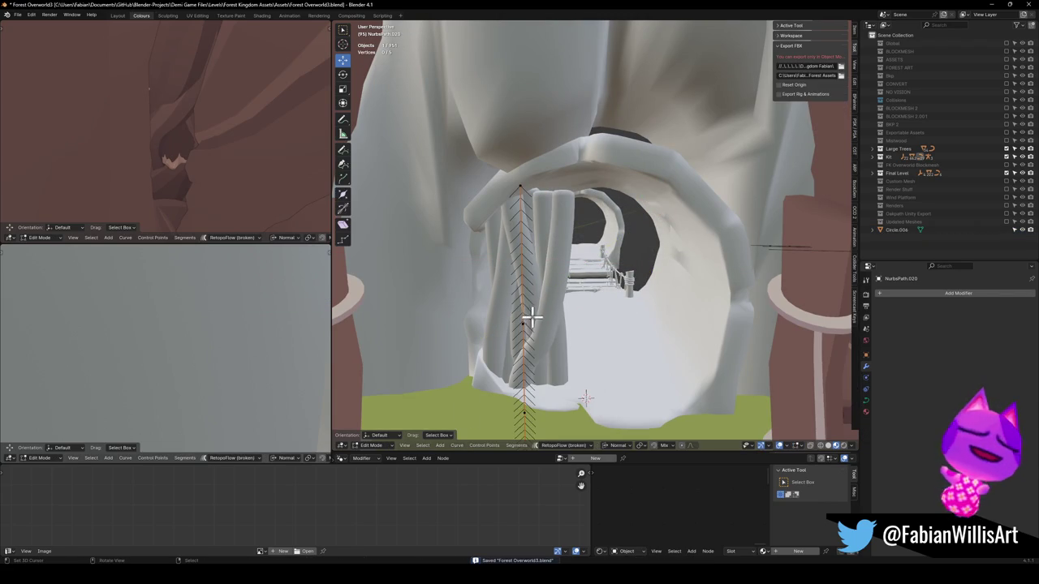
key(alt+s)
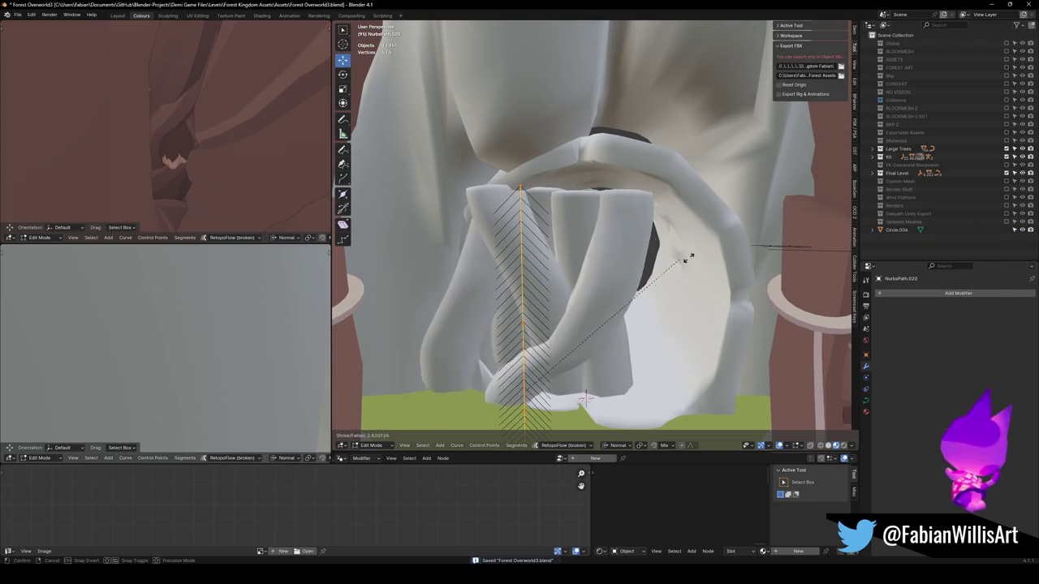
key(Return)
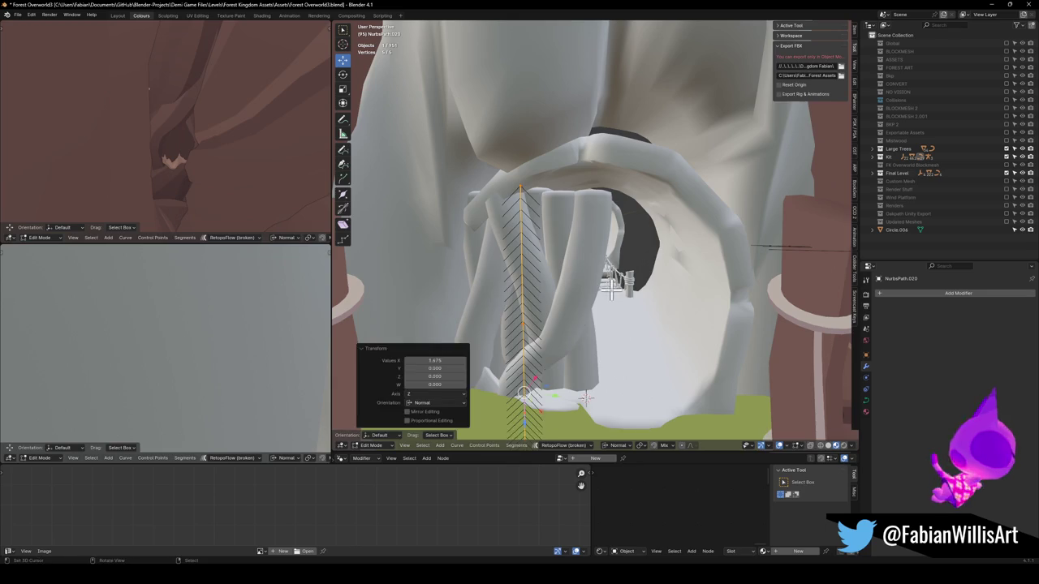
key(Tab)
Step: Move Wood Platform.004 with its path to sit centrally in the doorway, then duplicate both
click(566, 333)
shift+click(597, 335)
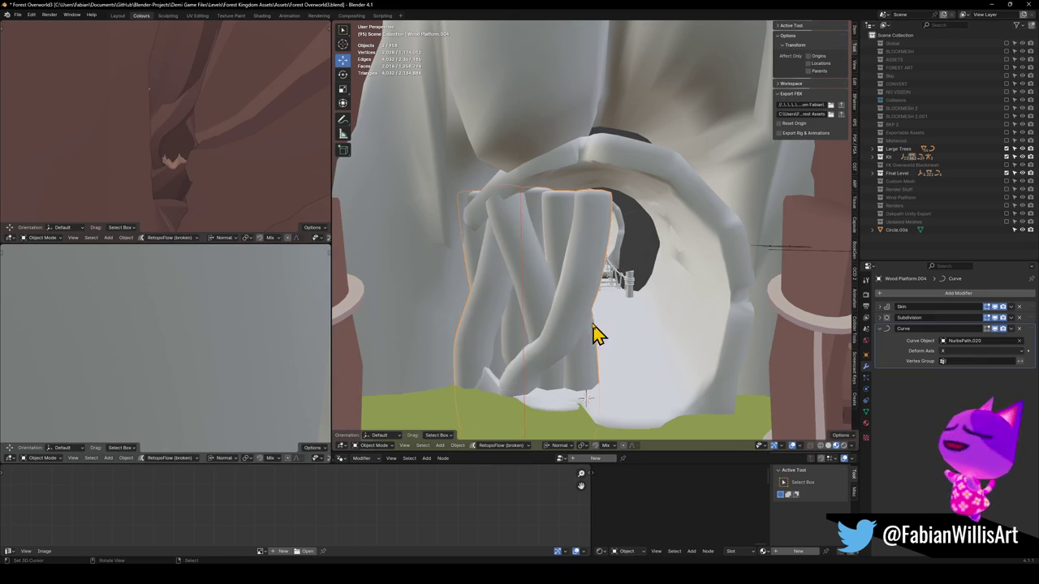
key(g)
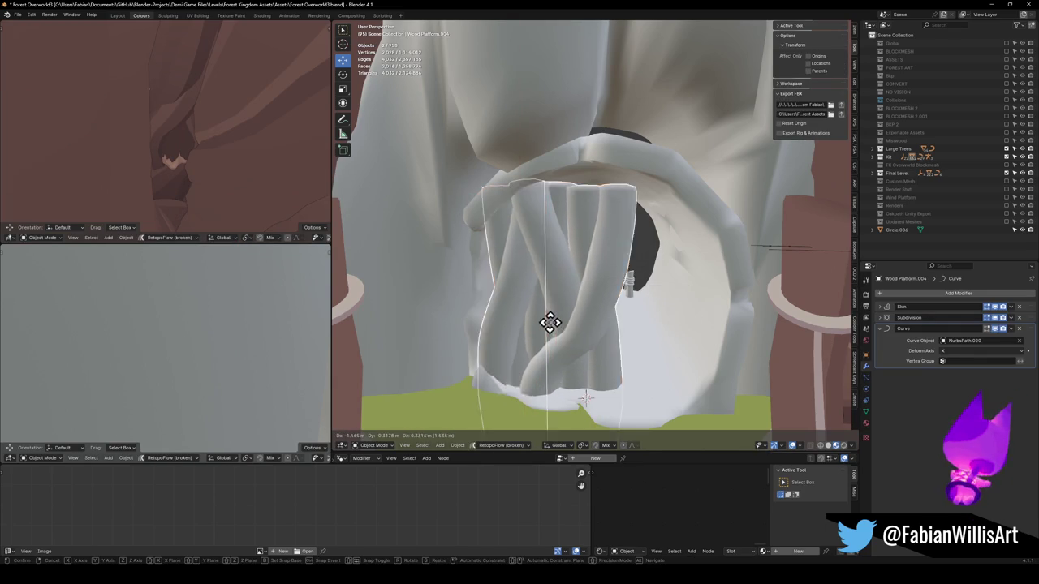
click(556, 331)
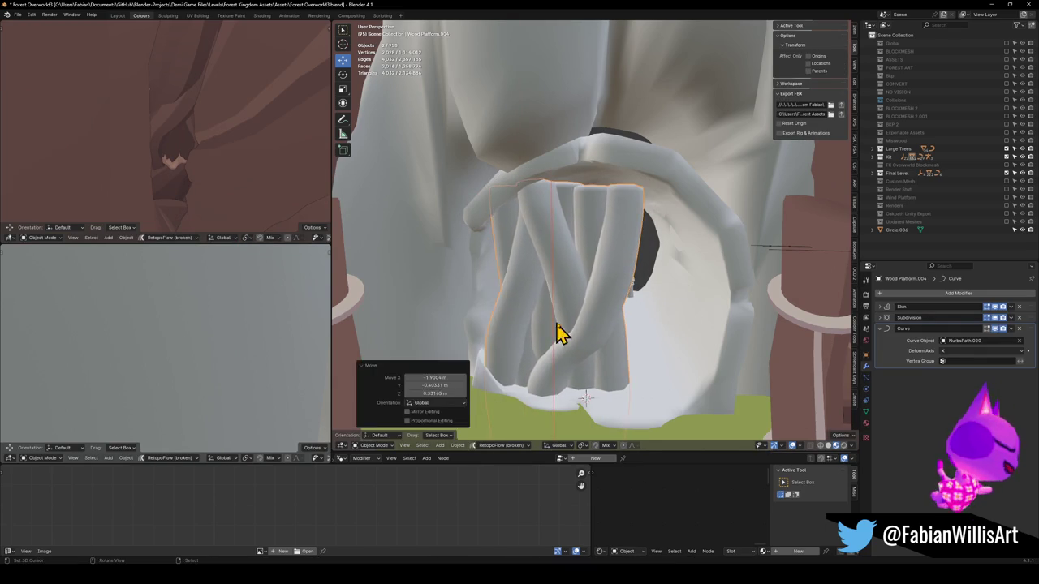
scroll(577, 301, up, 3)
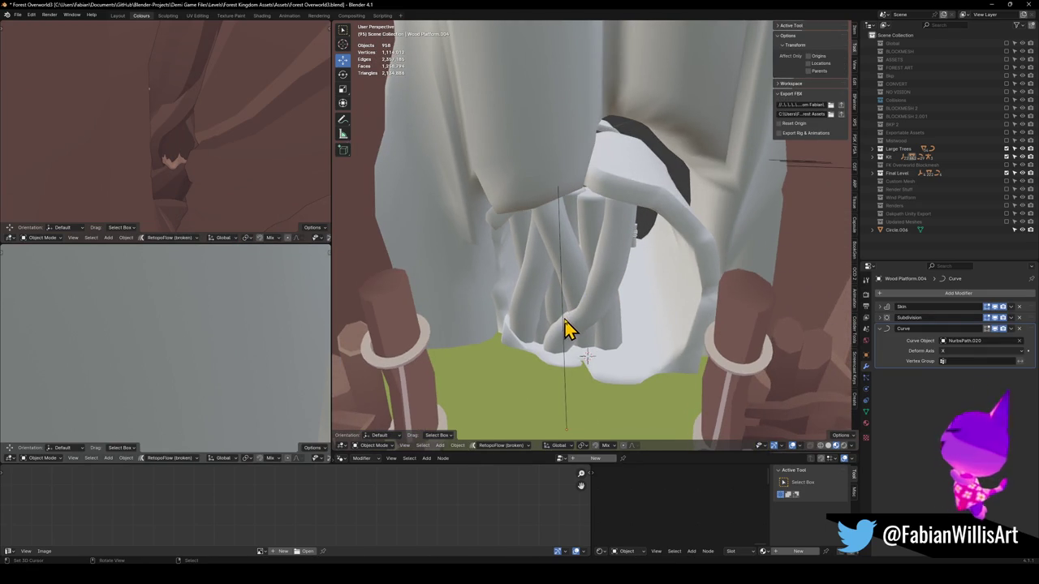
key(shift+d)
key(shift+z)
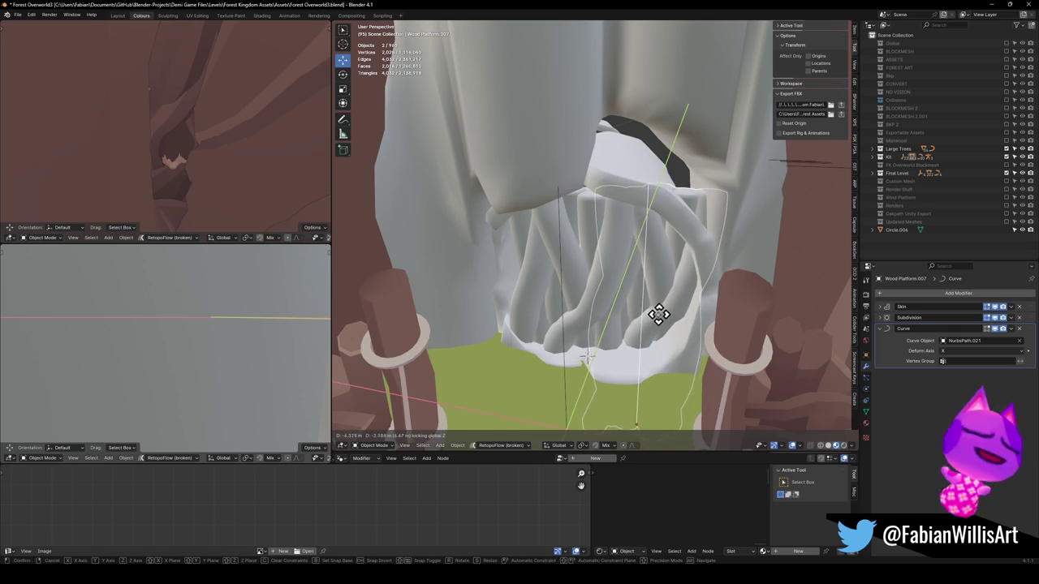
Step: Delete the extra bundle copy and NurbsPath.021, then enter Edit Mode on Wood Platform.004
click(659, 323)
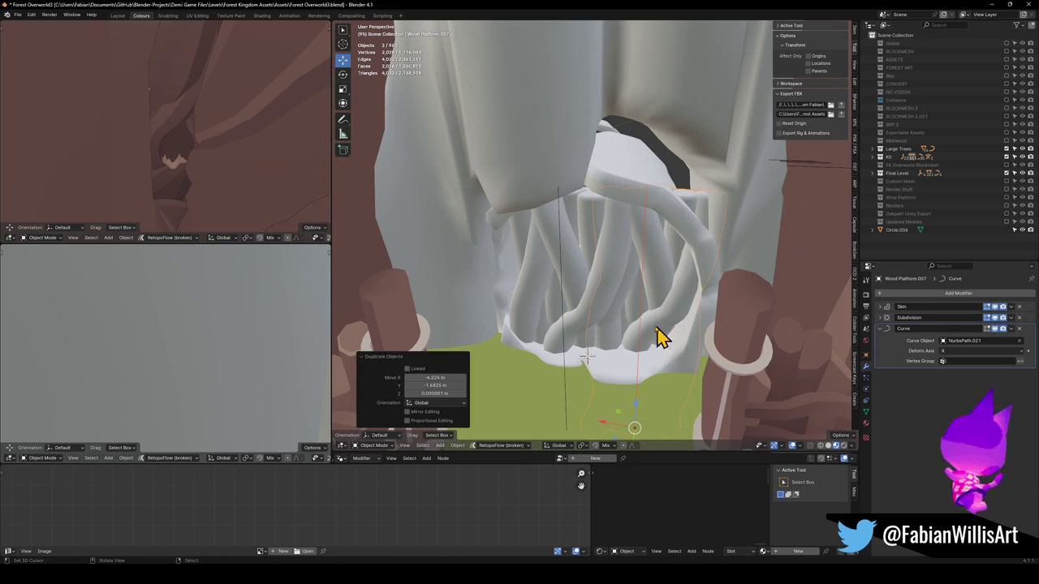
shift+click(566, 339)
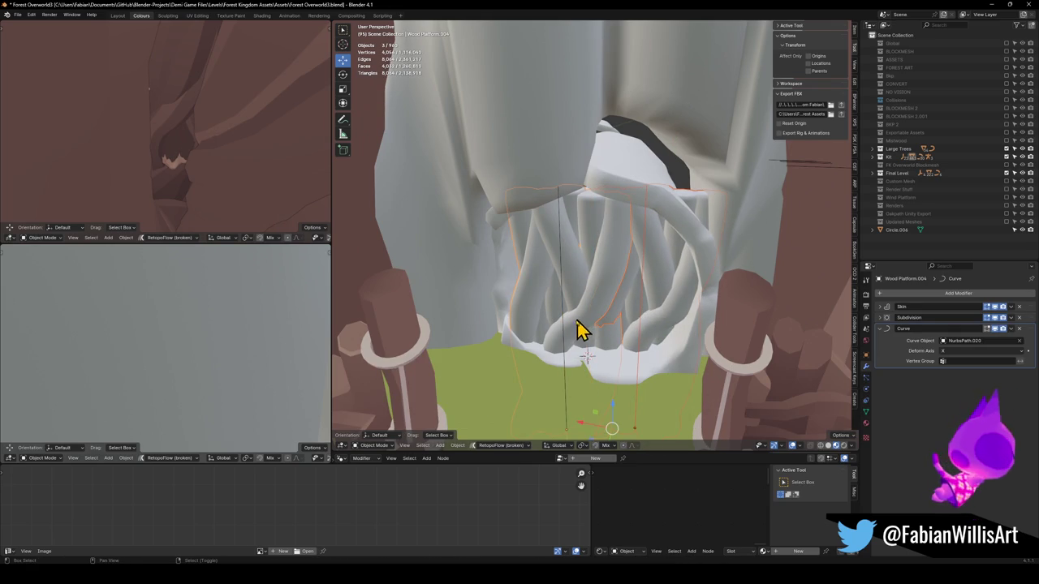
shift+click(641, 330)
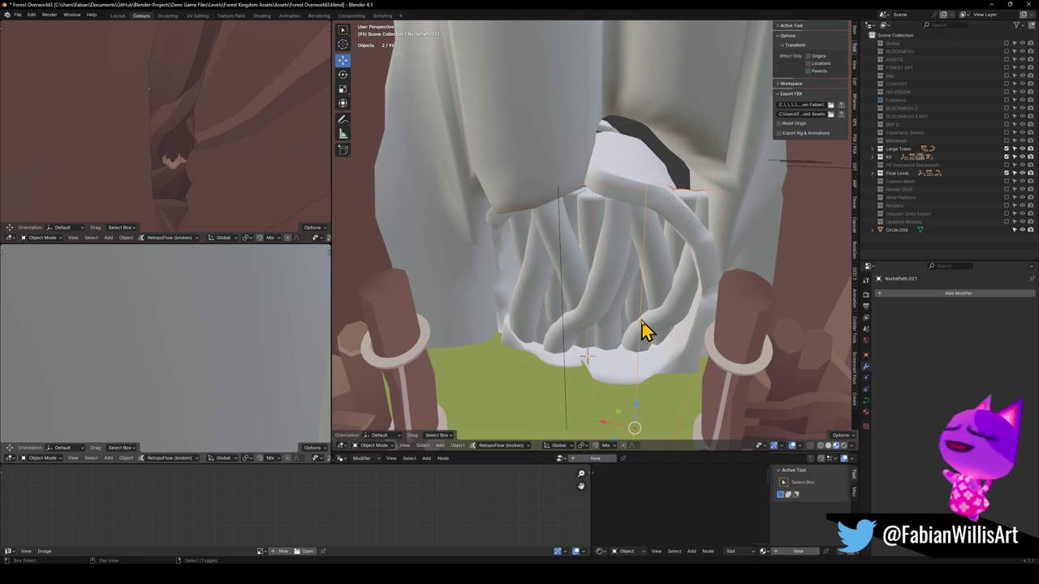
key(Delete)
key(Tab)
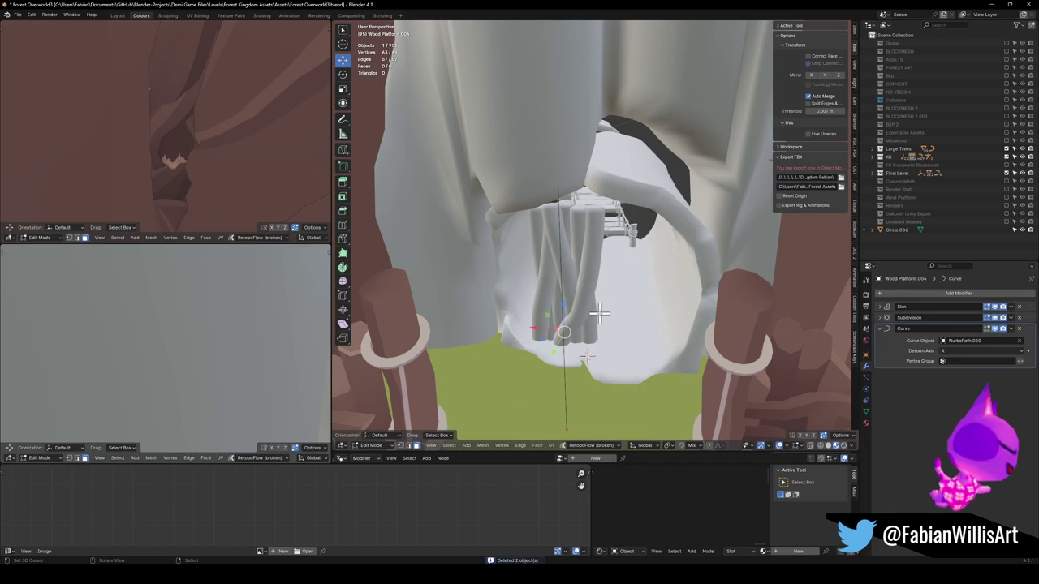
Step: Switch to Normal orientation and offset the duplicated strand 4.3715 m along its X axis
key(comma)
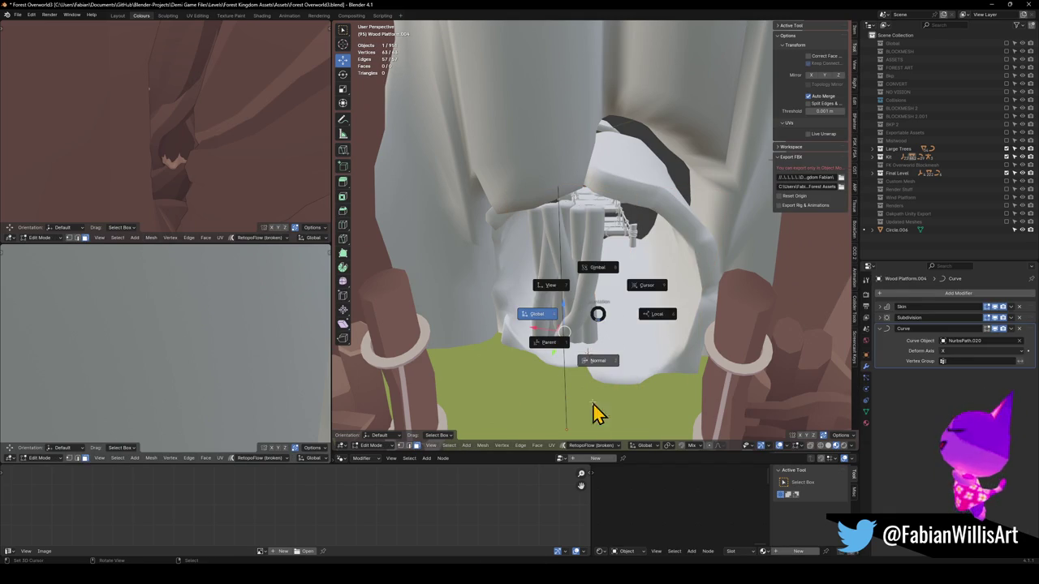
click(594, 414)
key(g)
key(x)
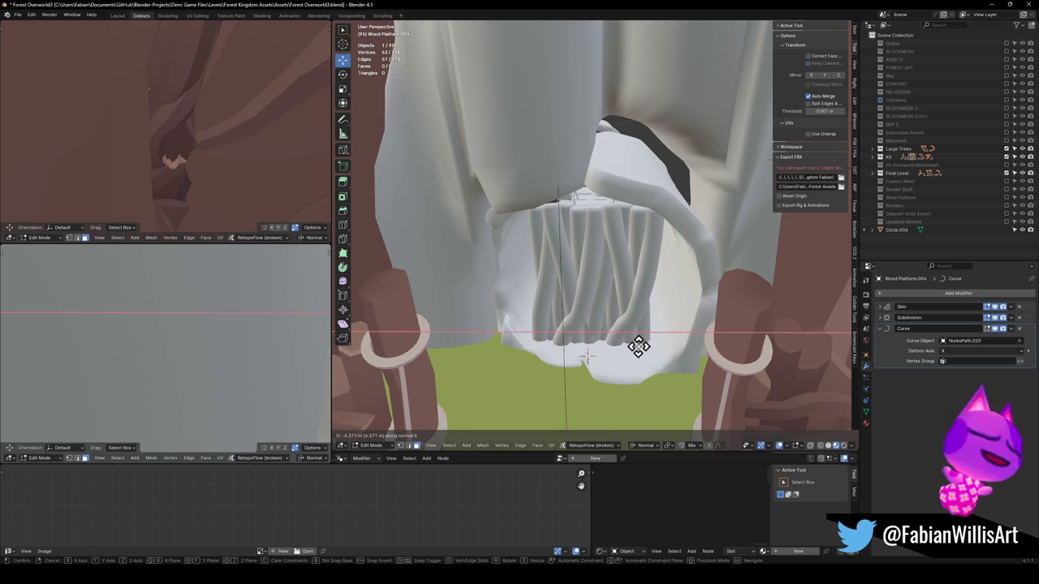
click(639, 347)
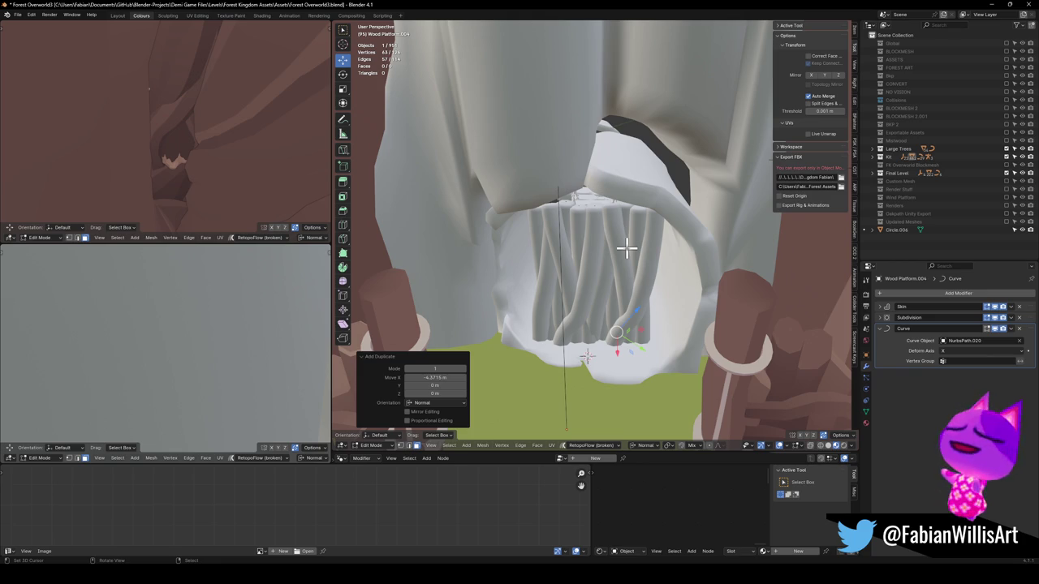
key(r)
key(z)
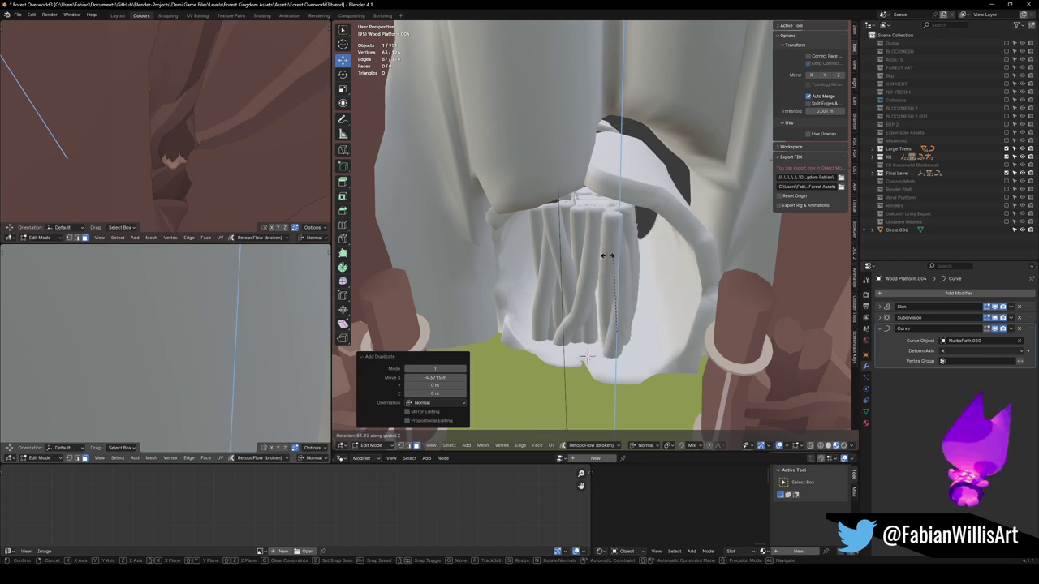
right_click(523, 339)
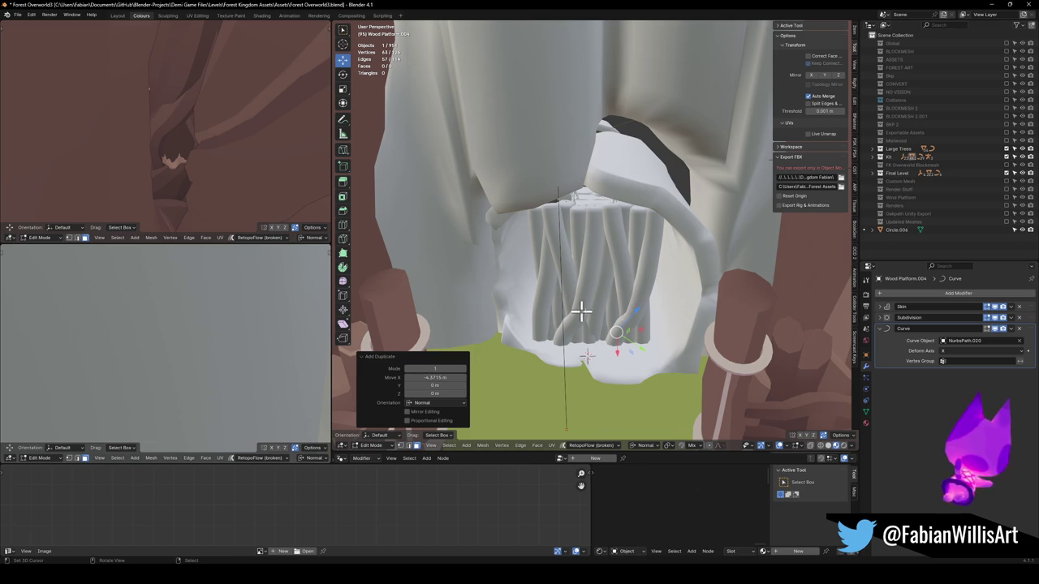
Step: Reposition the whole curtain within the doorway without changing its normal Z
key(Tab)
key(g)
key(shift+z)
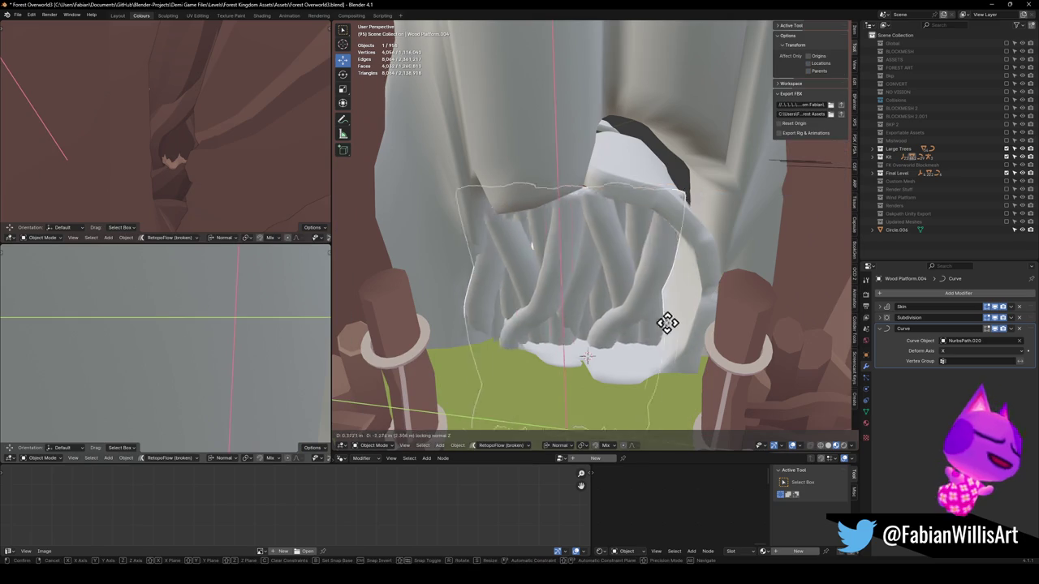
click(688, 313)
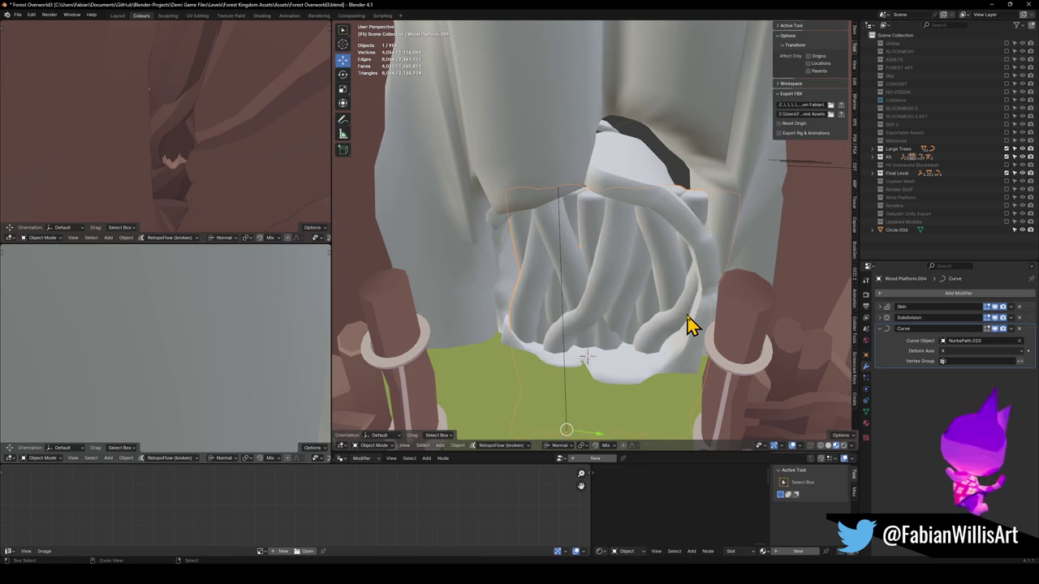
key(Tab)
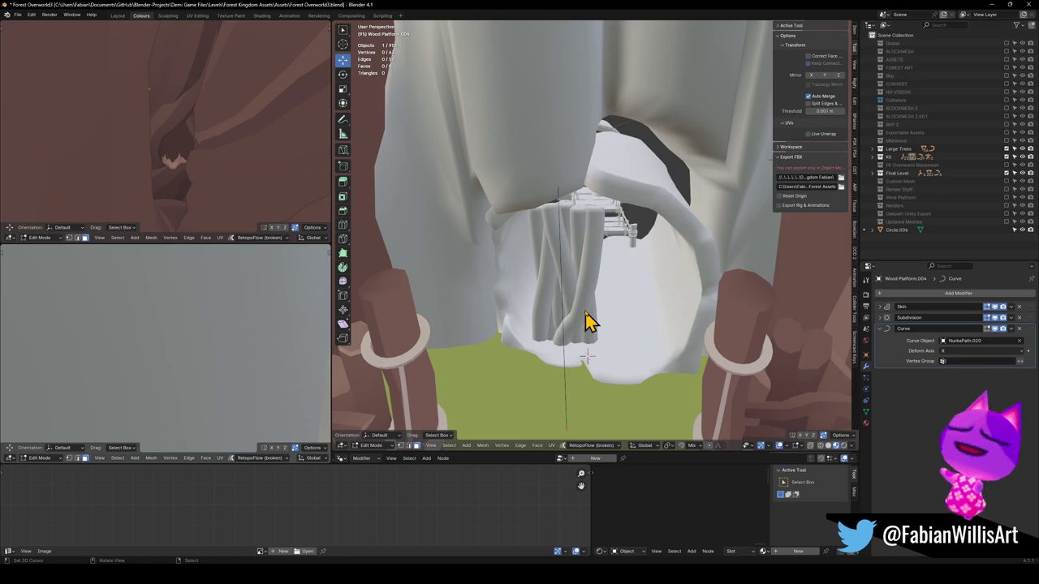
key(Tab)
click(907, 293)
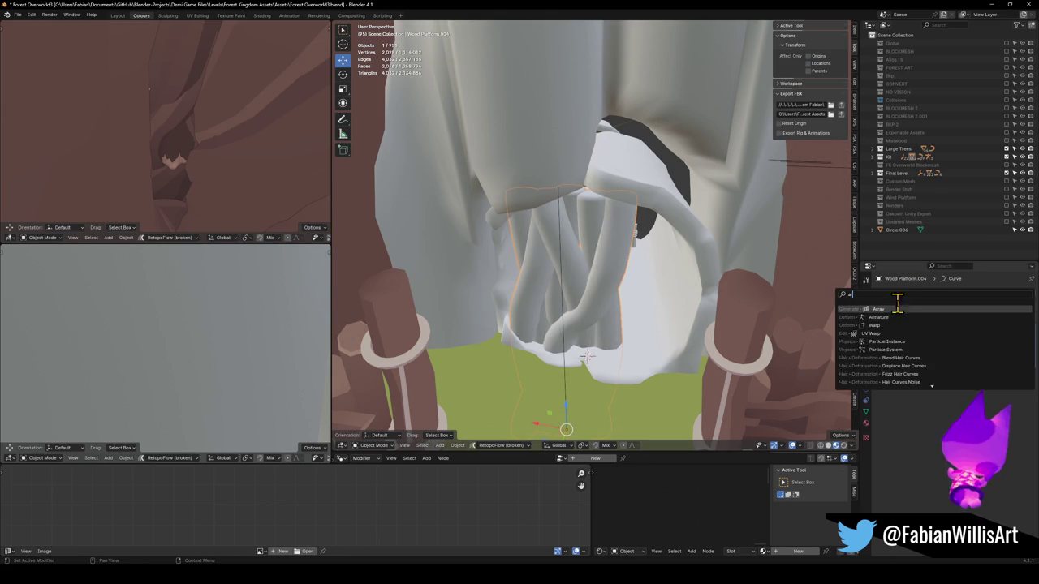
Step: Add an Array modifier with Count 2 and shift the curtain along Y
click(893, 316)
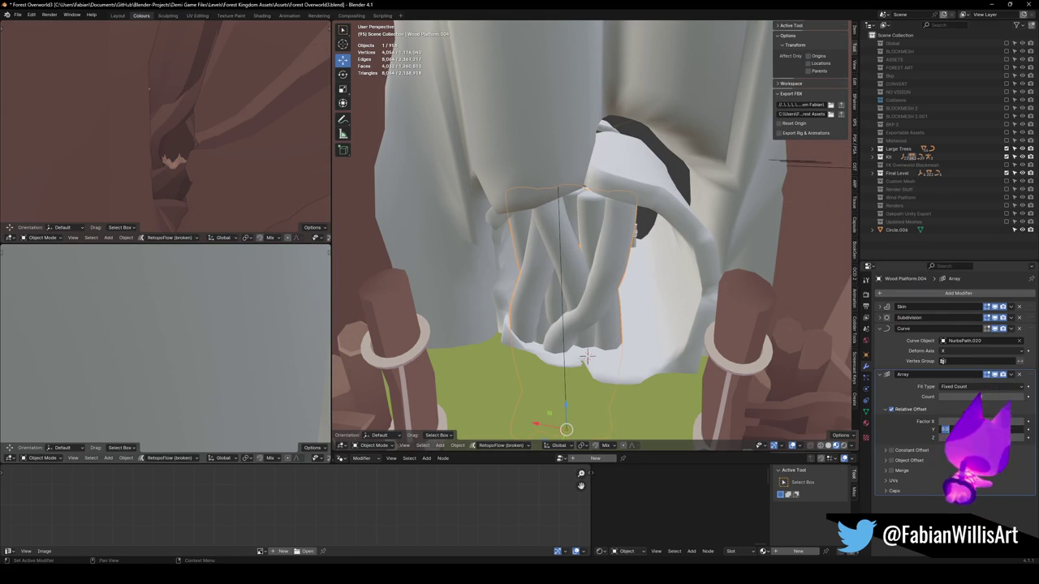
drag(982, 396, 895, 399)
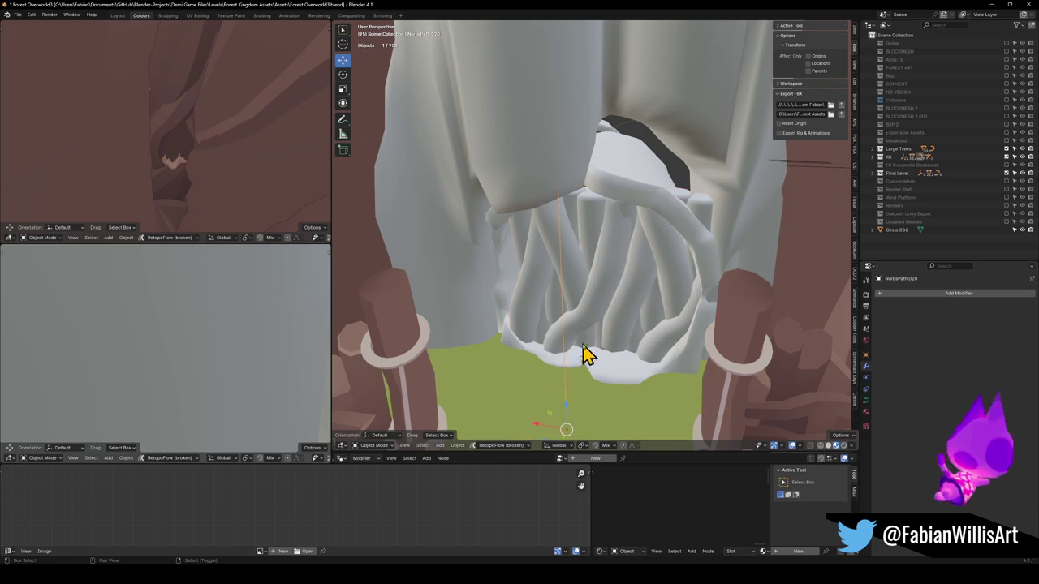
key(g)
key(y)
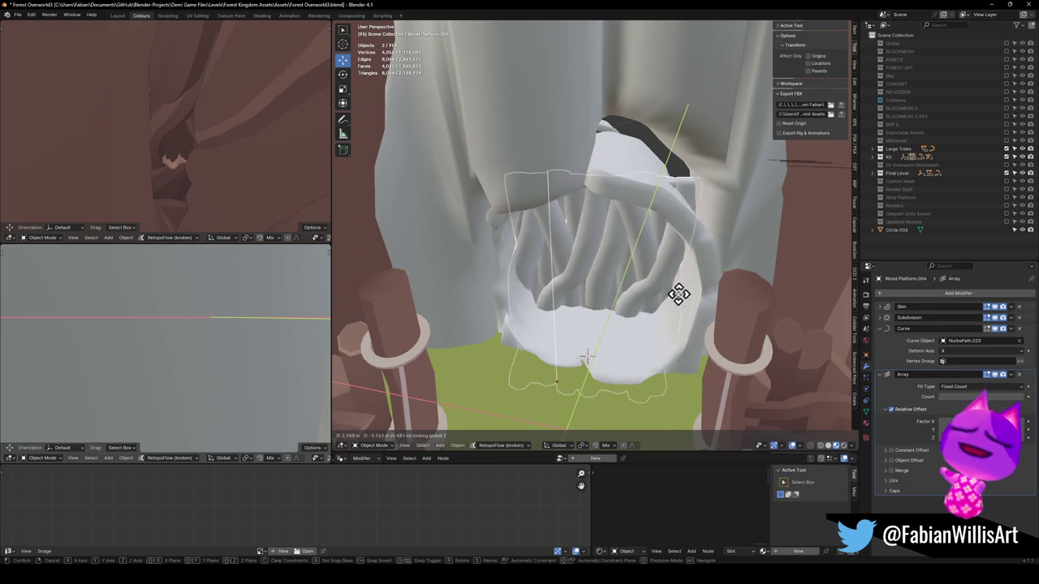
click(682, 322)
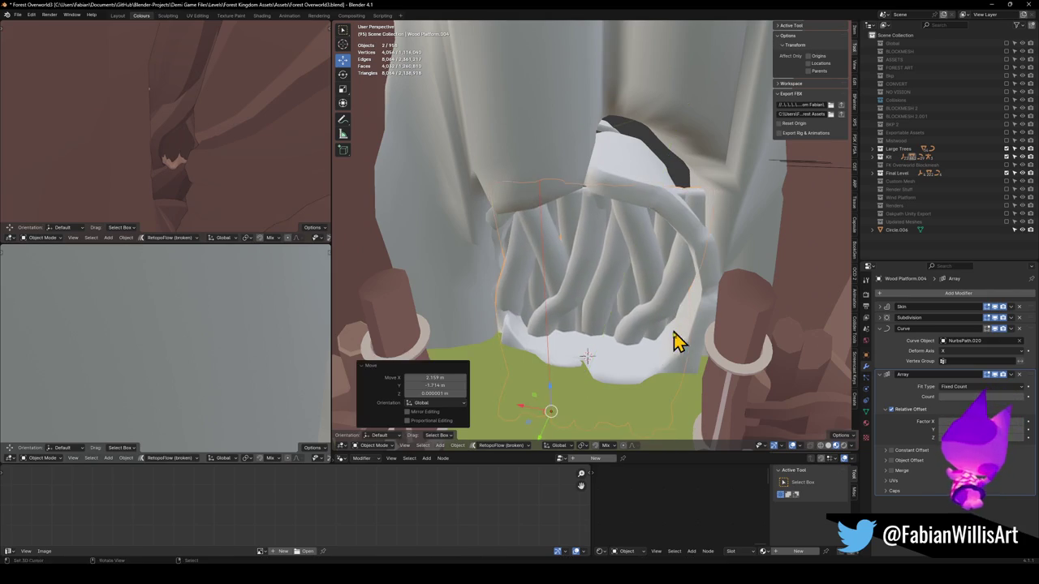
Step: Move the arrayed curtain into the arch and adjust its vertical position
key(g)
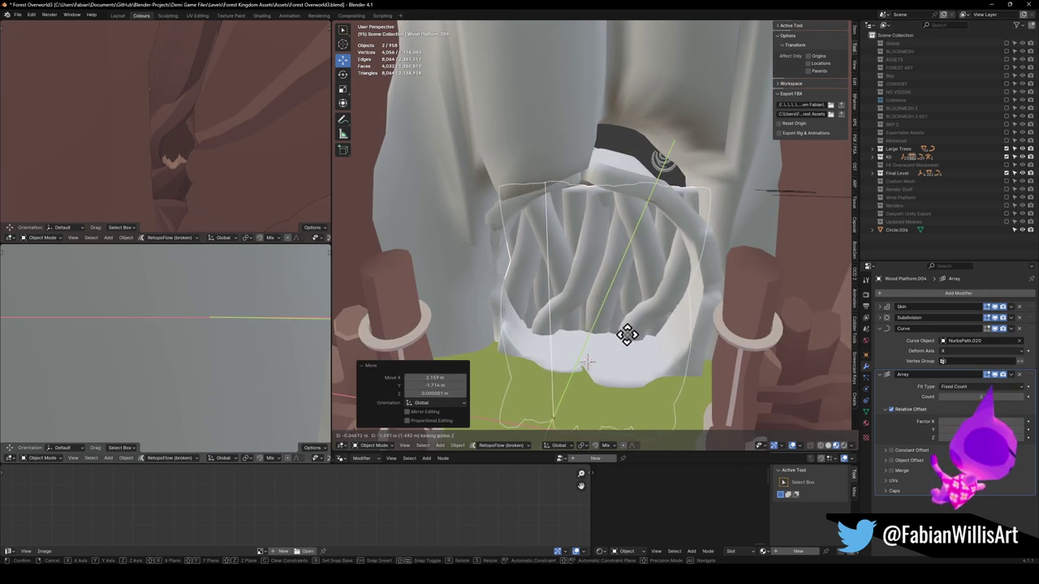
click(631, 343)
key(KP_Decimal)
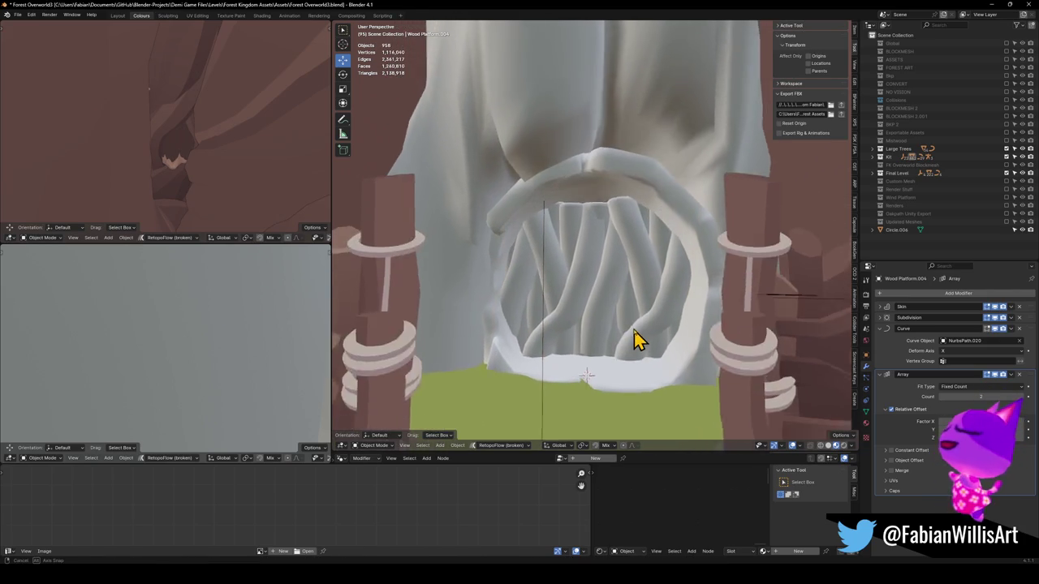
key(g)
key(z)
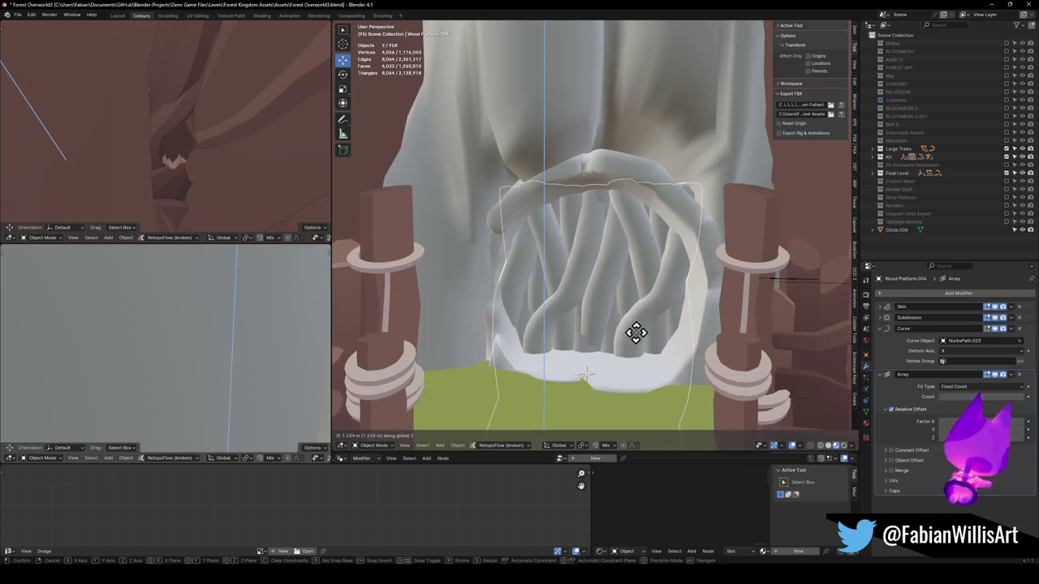
click(631, 343)
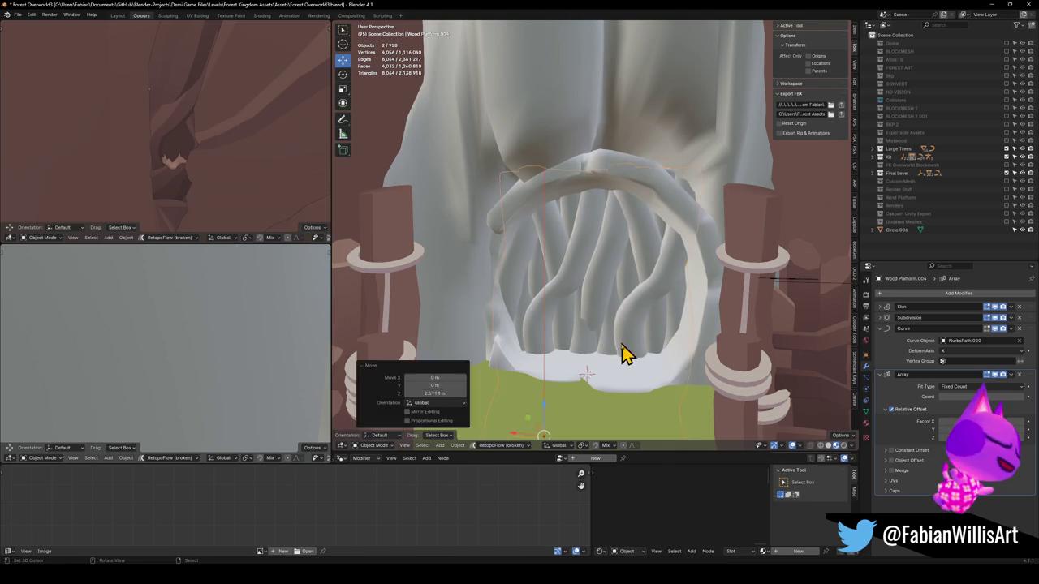
scroll(600, 304, up, 5)
scroll(631, 288, down, 5)
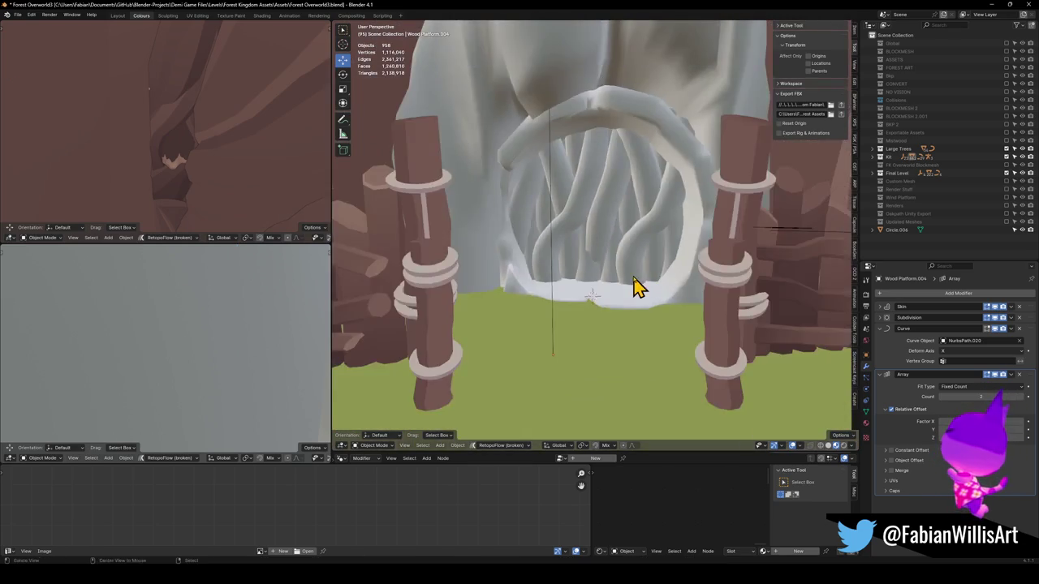
scroll(633, 287, up, 10)
scroll(649, 297, down, 8)
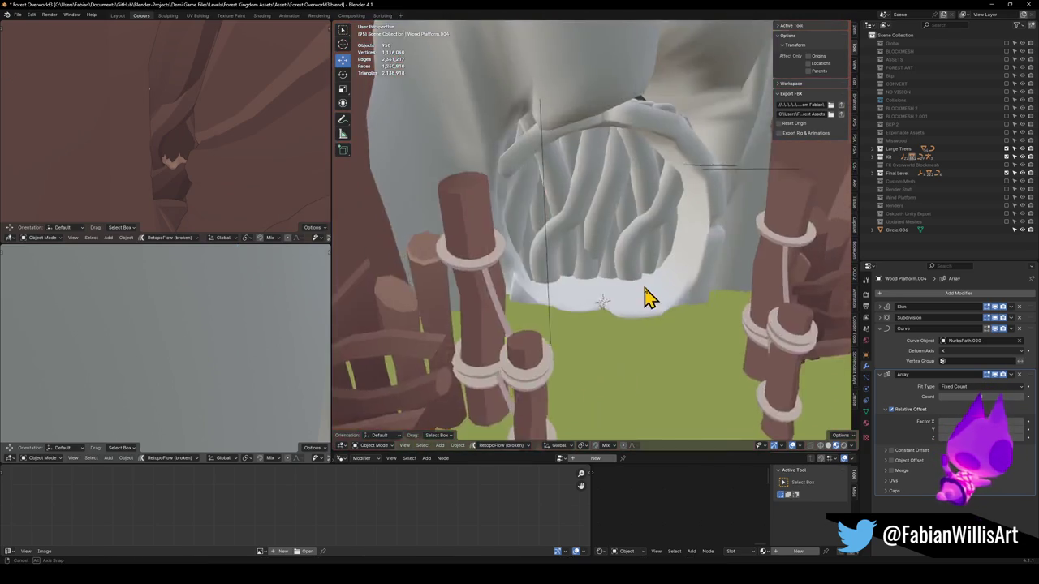
scroll(638, 287, up, 1)
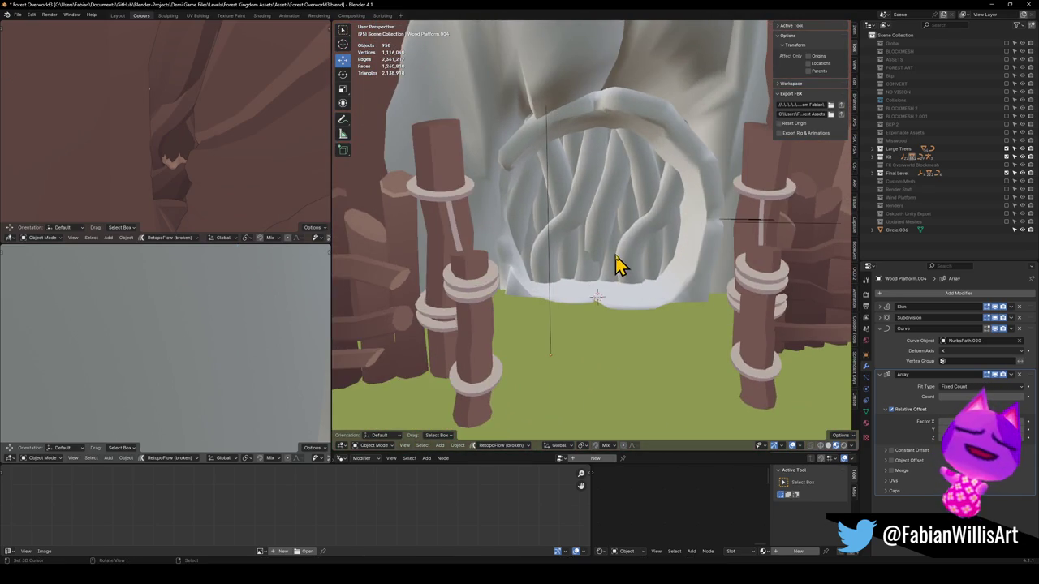
Step: Select the root curtain, enter vertex editing and raise one strand's vertices straight up
scroll(619, 267, up, 3)
click(622, 258)
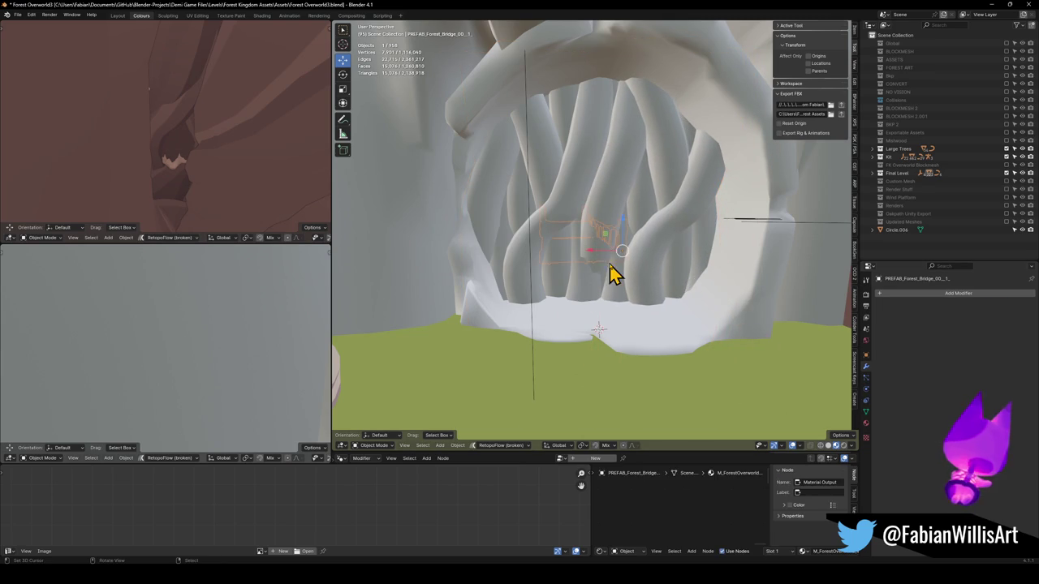
key(Tab)
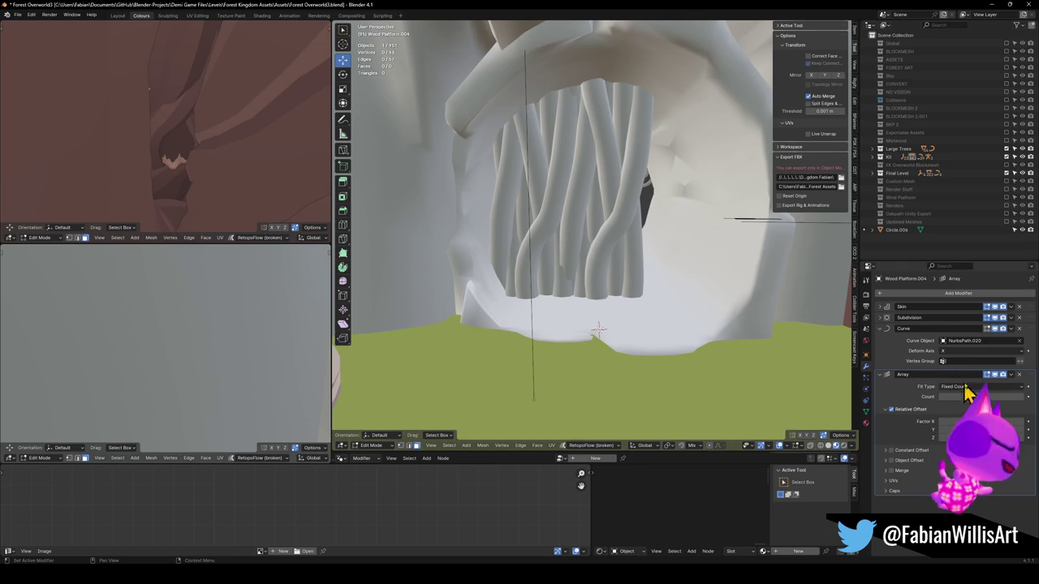
click(989, 350)
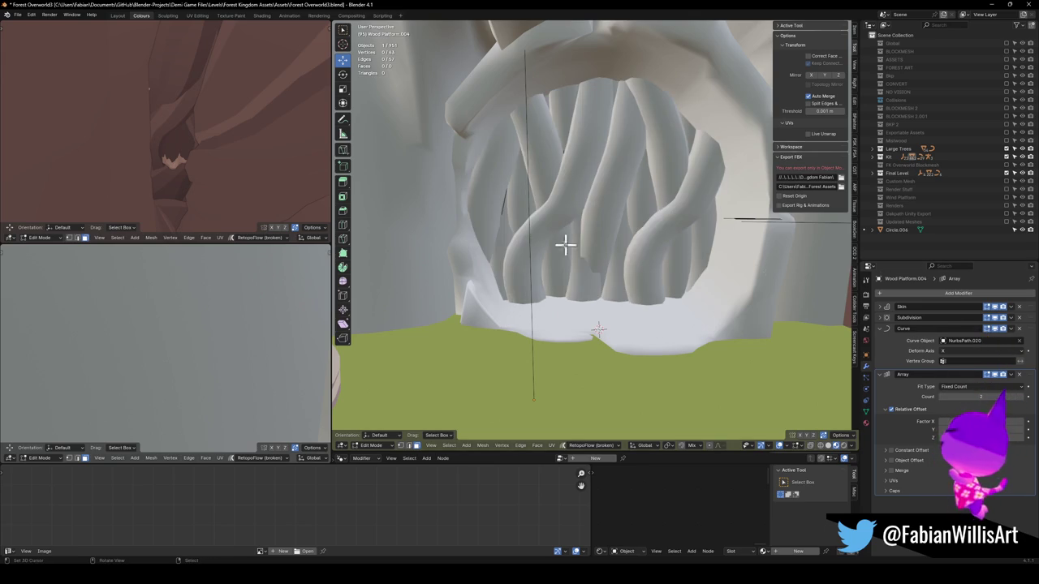
key(1)
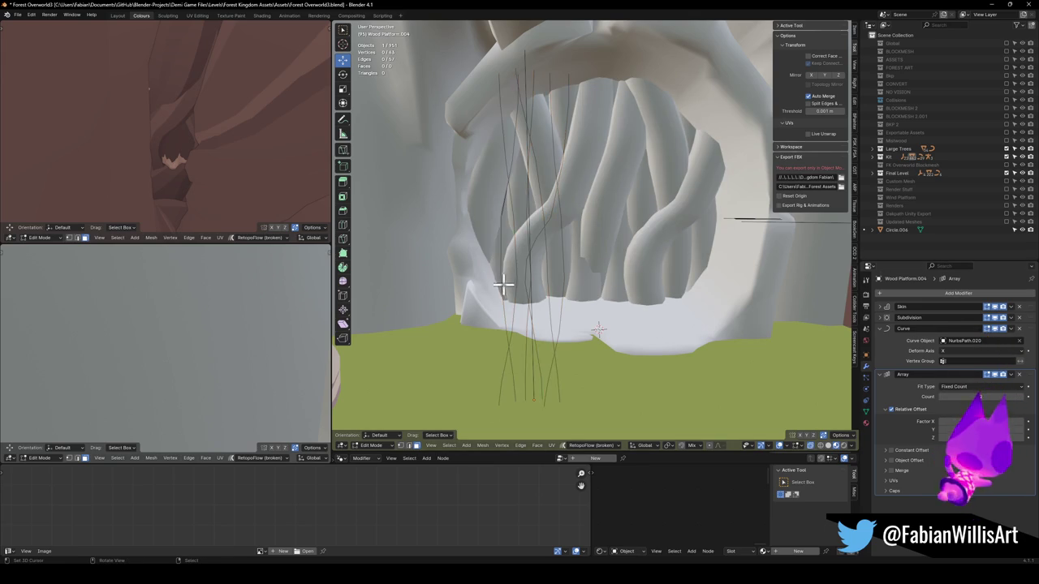
click(499, 272)
key(g)
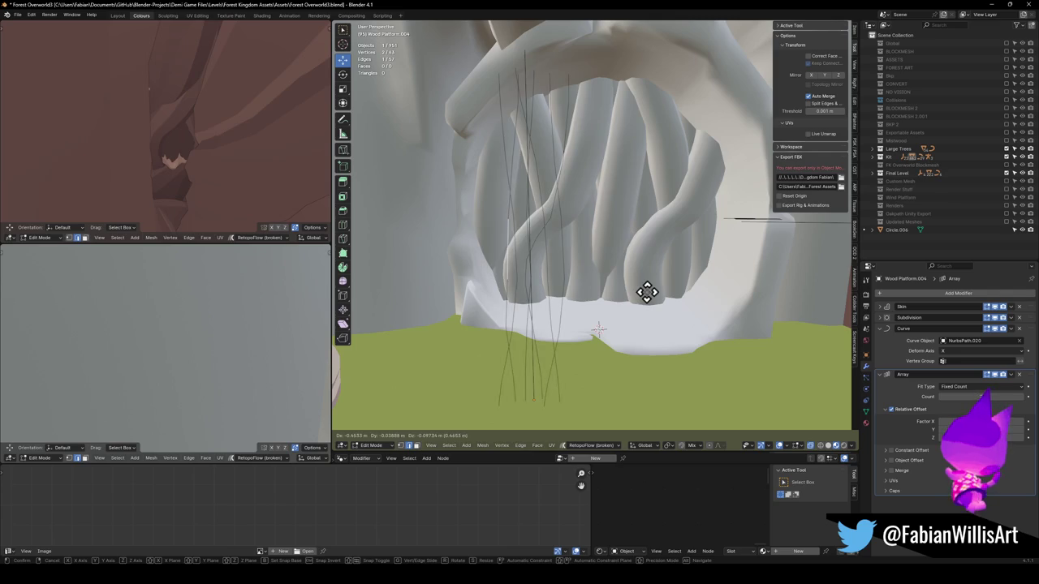
key(z)
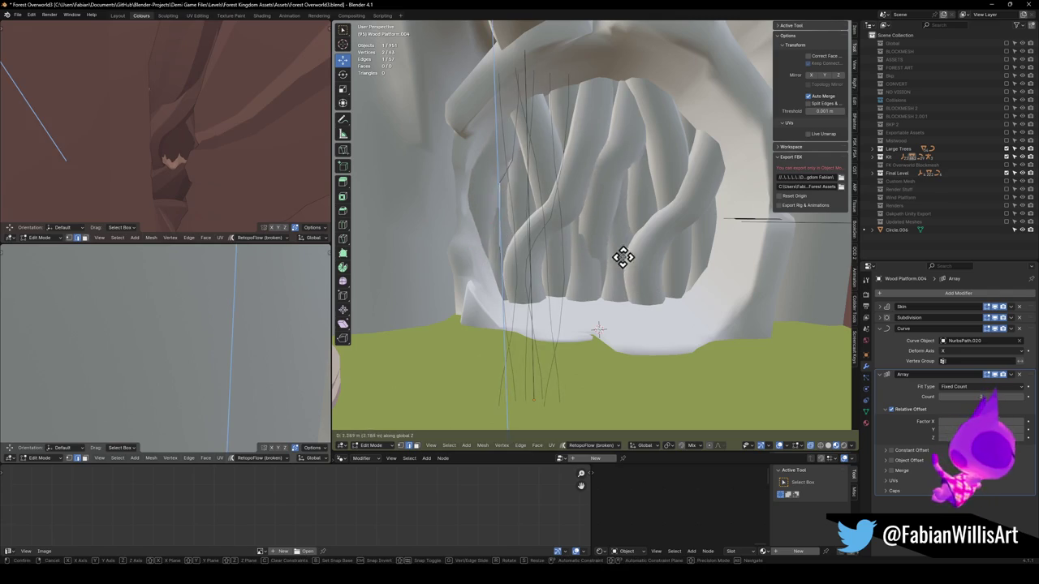
click(621, 259)
Step: Shrink the strand's vertices to 0.566, then shift and tilt them
key(s)
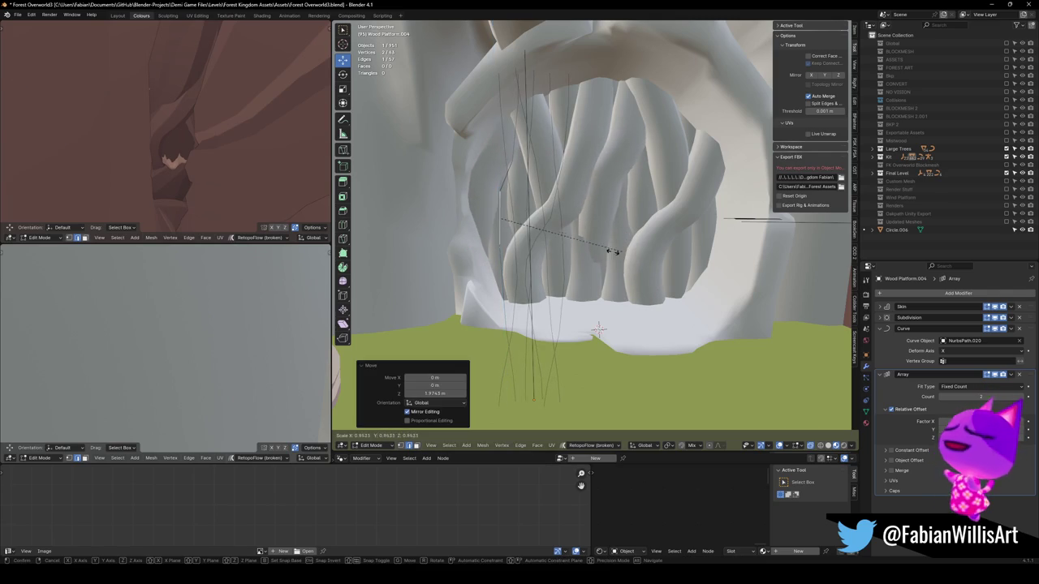
click(607, 255)
key(g)
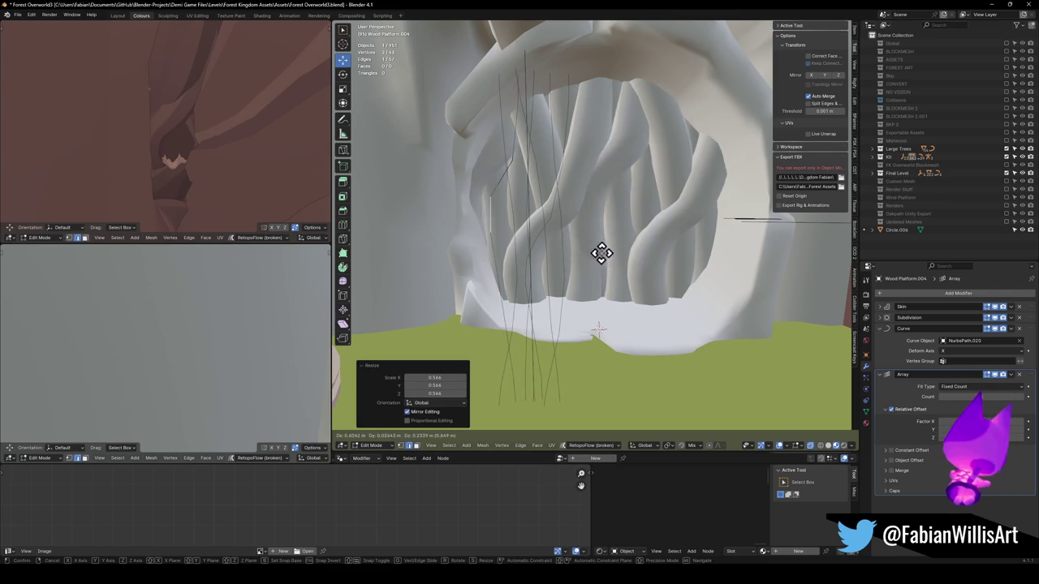
click(709, 271)
key(r)
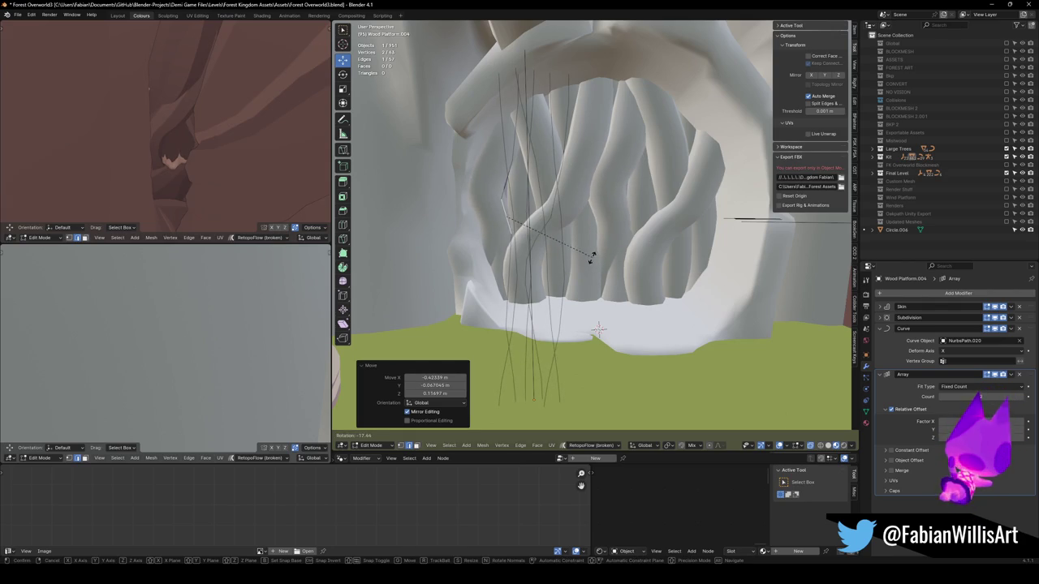
click(596, 254)
key(Tab)
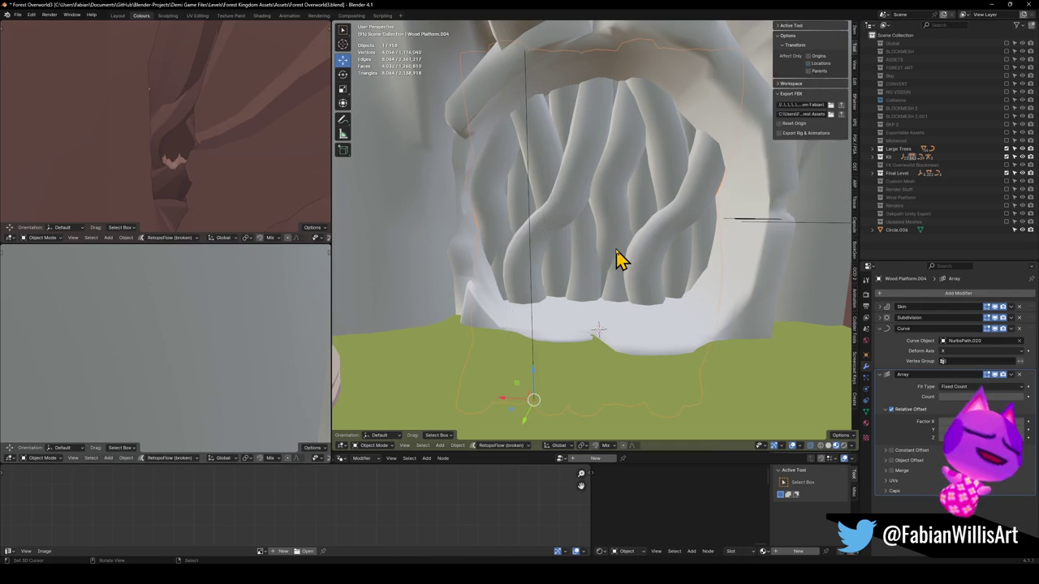
Step: Scale one more vertex of the curtain in Edit Mode
mouse_move(596, 233)
mouse_down()
mouse_move(568, 262)
mouse_move(555, 238)
mouse_move(615, 242)
mouse_move(686, 293)
mouse_move(677, 288)
mouse_move(725, 280)
mouse_up()
click(587, 271)
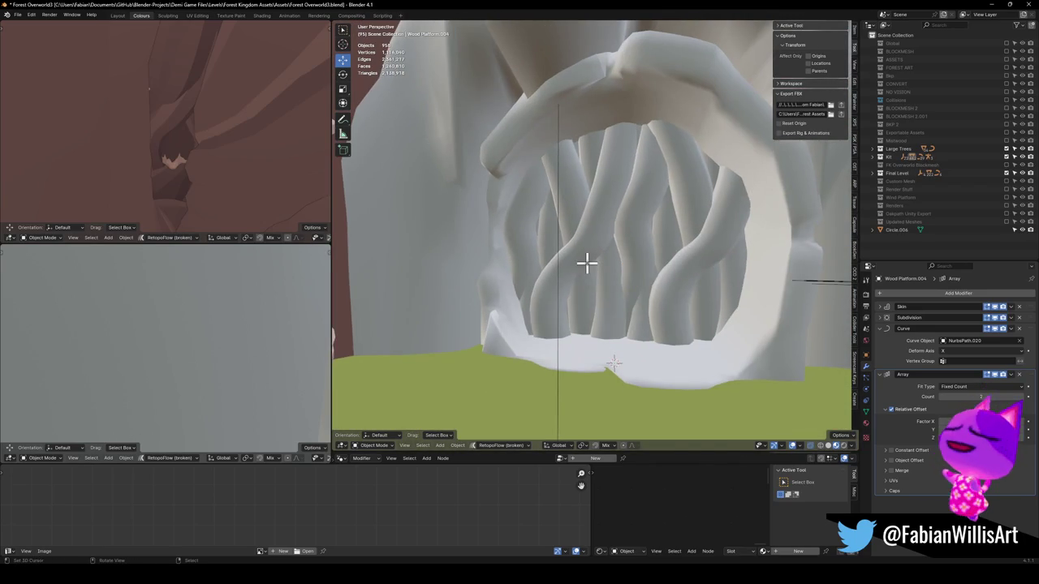
key(Tab)
shift+click(565, 271)
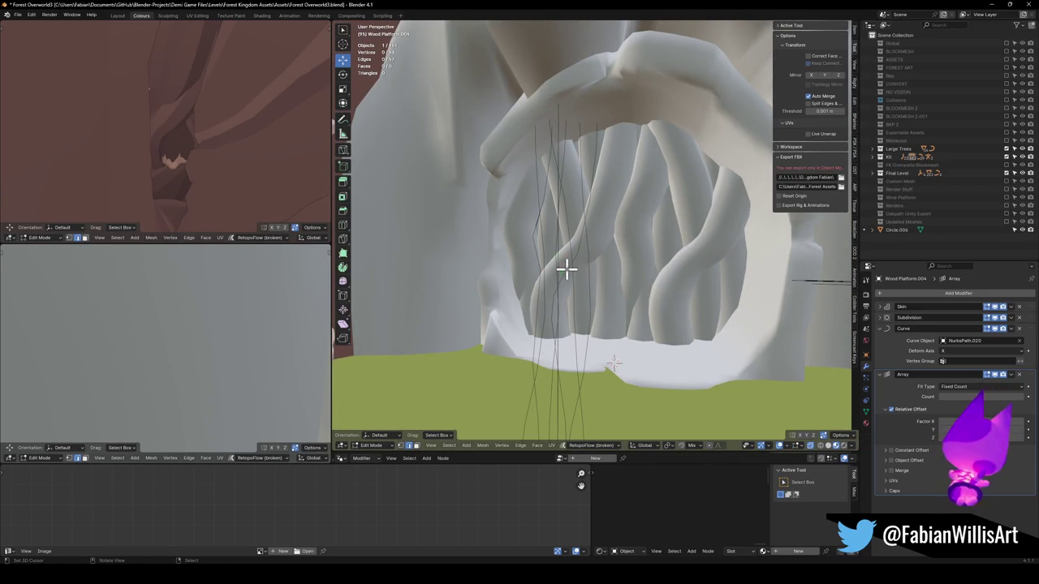
key(s)
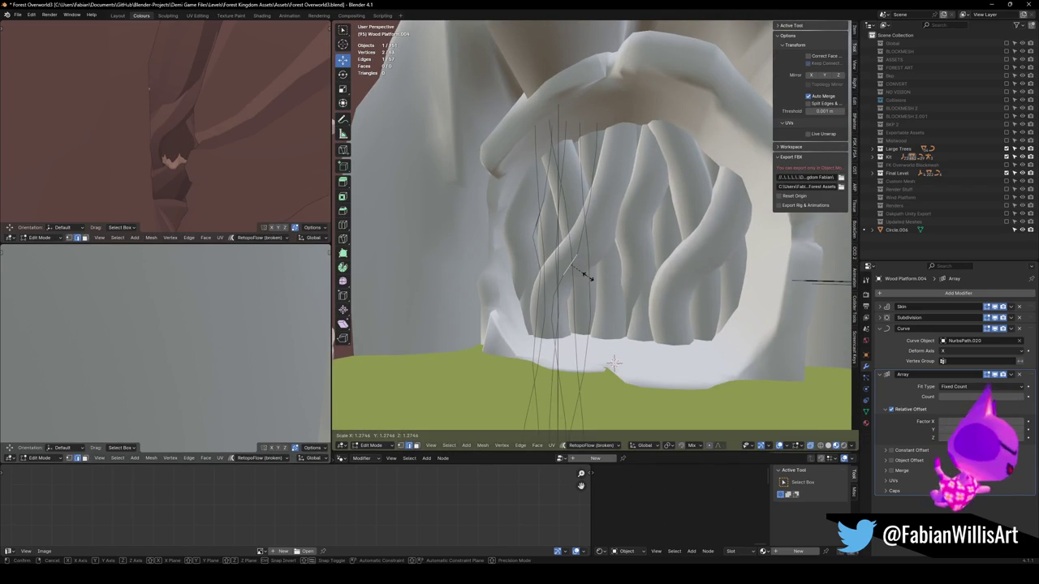
click(578, 277)
scroll(641, 260, down, 3)
key(Tab)
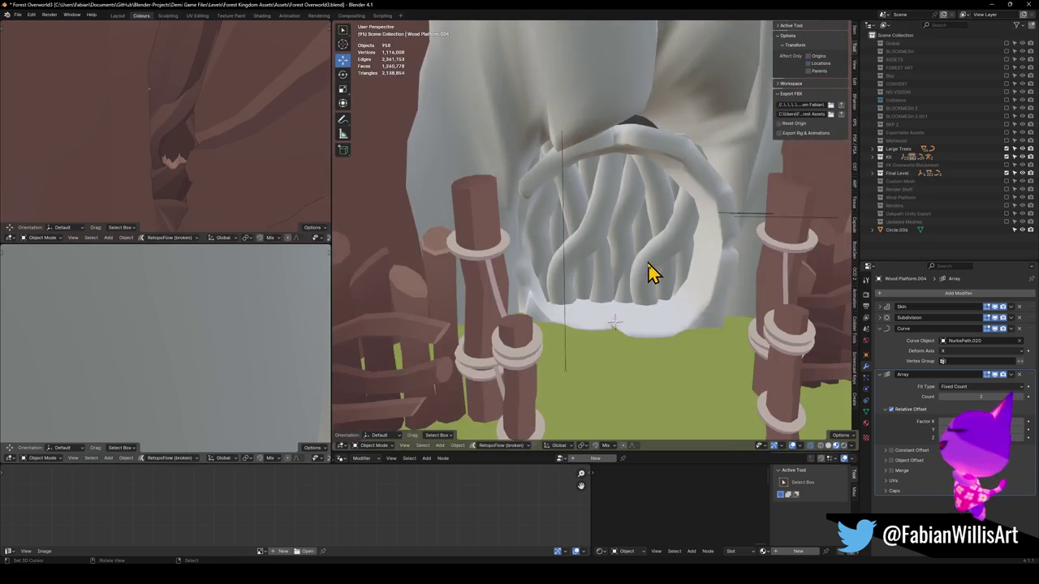
Step: Save Forest Overworld3.blend
scroll(637, 279, down, 2)
key(ctrl+s)
scroll(637, 268, down, 2)
mouse_move(622, 258)
mouse_down()
mouse_move(615, 289)
mouse_move(616, 252)
mouse_move(638, 271)
mouse_up()
scroll(638, 271, up, 2)
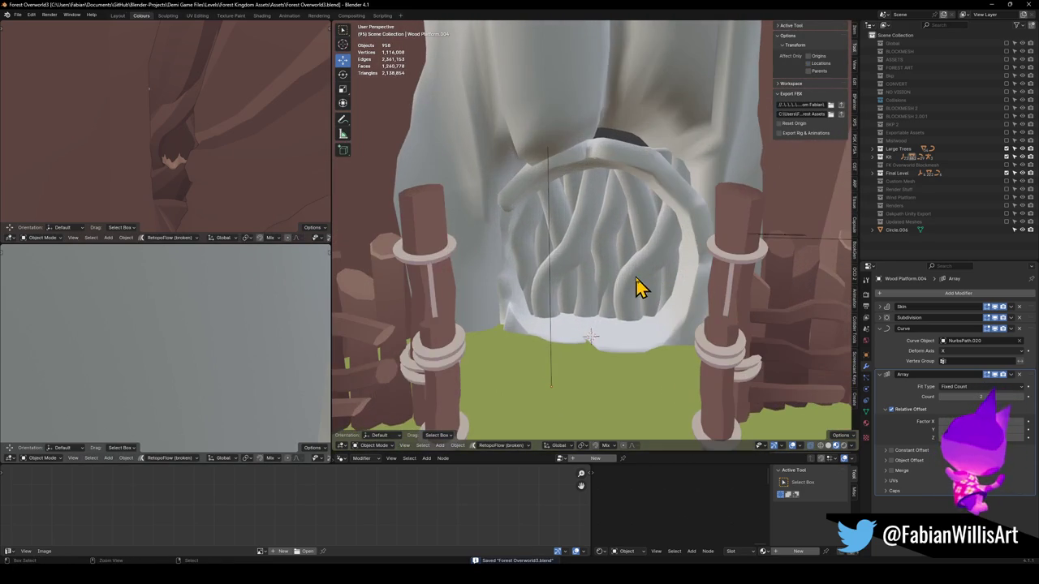
mouse_move(538, 320)
mouse_down()
mouse_move(654, 290)
mouse_move(560, 281)
mouse_move(603, 267)
mouse_move(579, 290)
mouse_up()
click(580, 289)
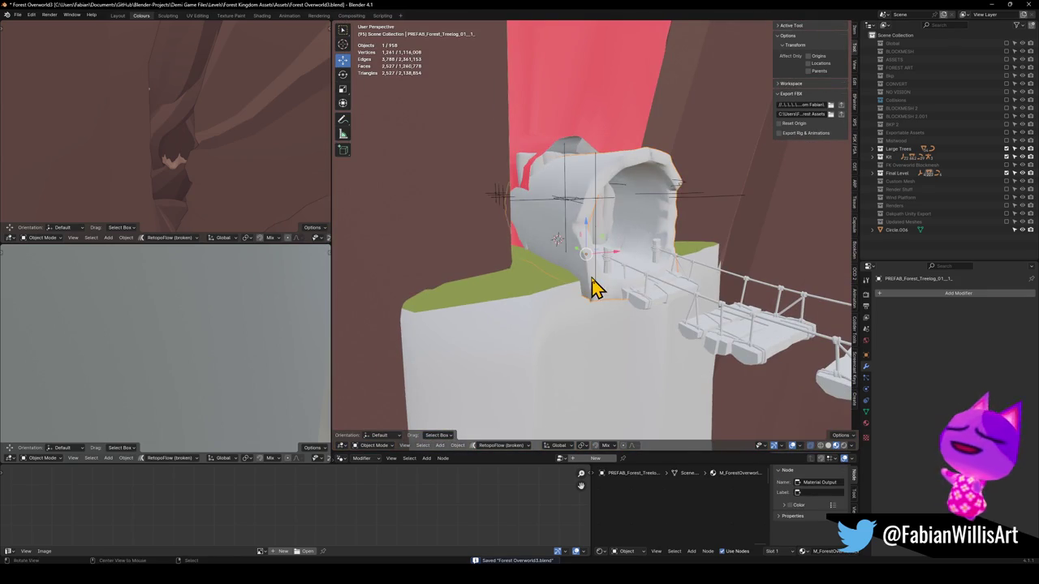
Step: Slide one doorway wall vertex along its edge and move another vertex
key(Tab)
scroll(657, 271, up, 5)
drag(658, 276, 635, 308)
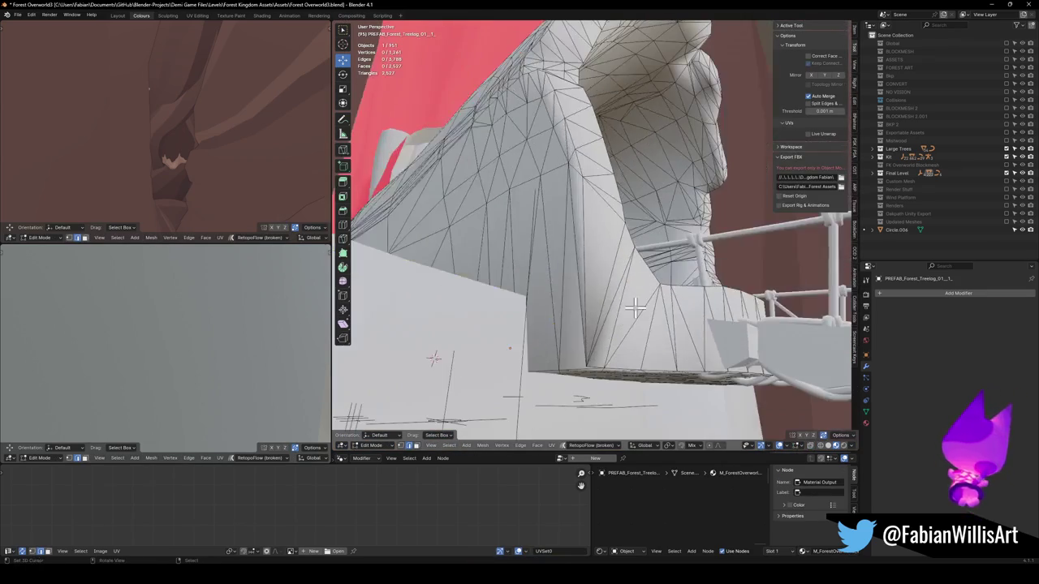
drag(595, 357, 647, 340)
key(shift+v)
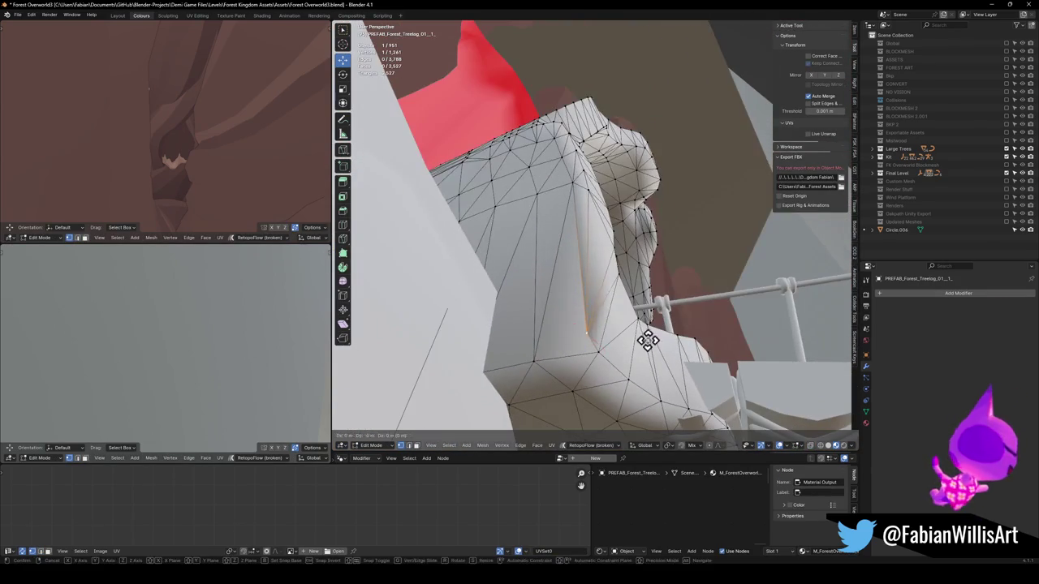
click(661, 262)
mouse_move(661, 262)
mouse_down()
mouse_move(649, 329)
mouse_move(662, 304)
mouse_move(601, 281)
mouse_move(527, 301)
mouse_up()
key(g)
click(665, 308)
Step: Touch up the log doorway with Clay Strips sculpting, return to Object Mode and save
click(597, 351)
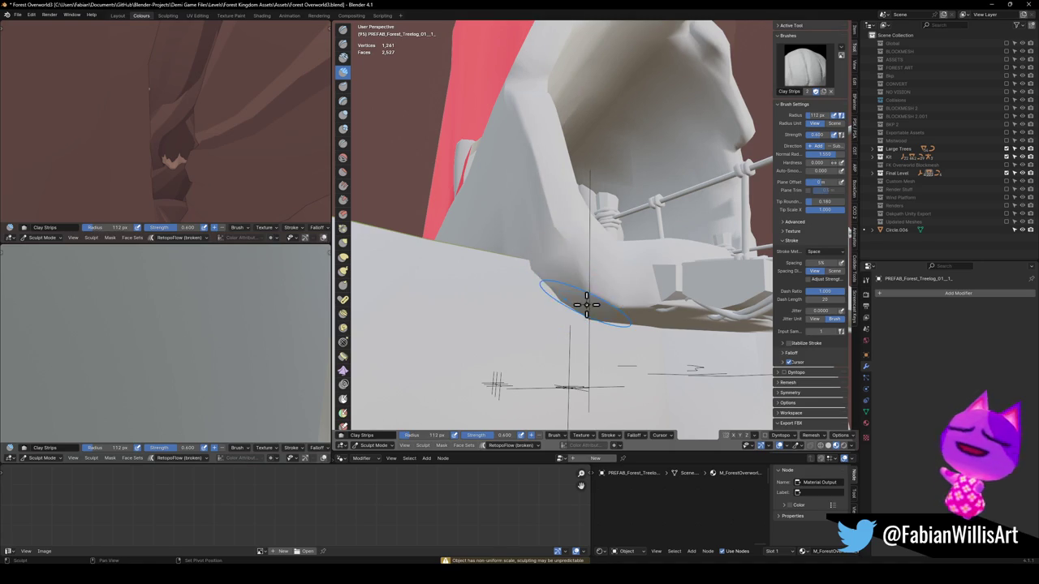
mouse_move(656, 332)
mouse_down()
mouse_move(641, 324)
mouse_move(678, 285)
mouse_move(498, 288)
mouse_move(530, 281)
mouse_move(536, 292)
mouse_move(559, 271)
mouse_move(571, 283)
mouse_move(592, 278)
mouse_move(598, 297)
mouse_move(593, 273)
mouse_move(633, 295)
mouse_up()
key(ctrl+Tab)
click(538, 301)
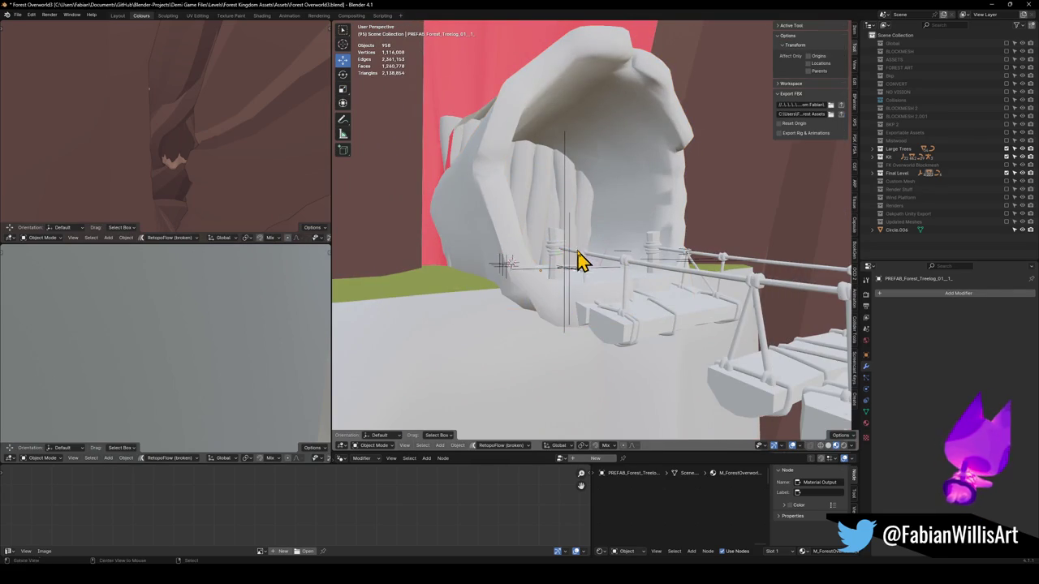
drag(579, 259, 589, 262)
key(ctrl+s)
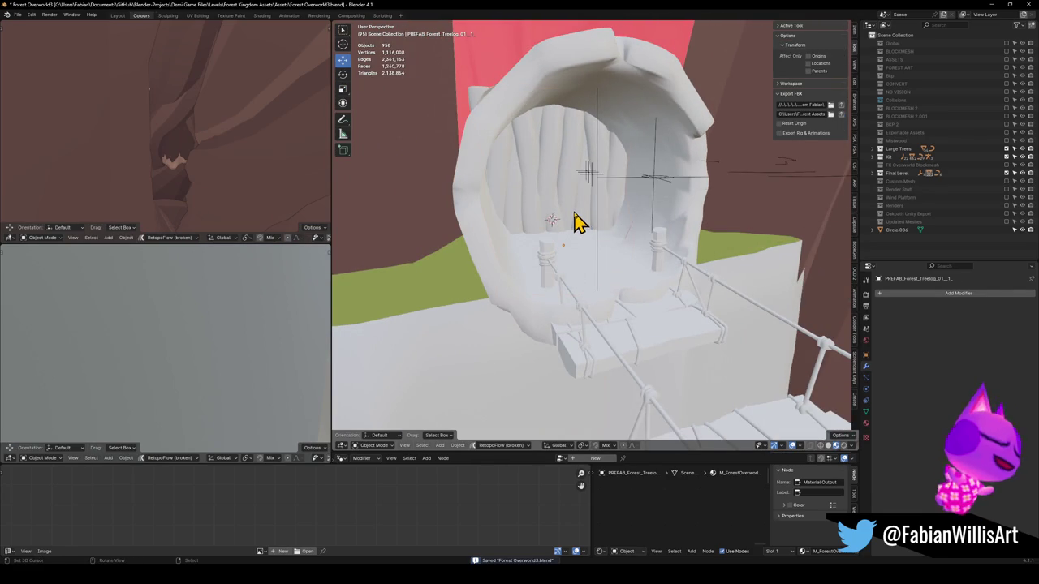
Step: Parent Wood Platform.004 to FK_OVERWORLD using Object (Keep Transform)
click(575, 222)
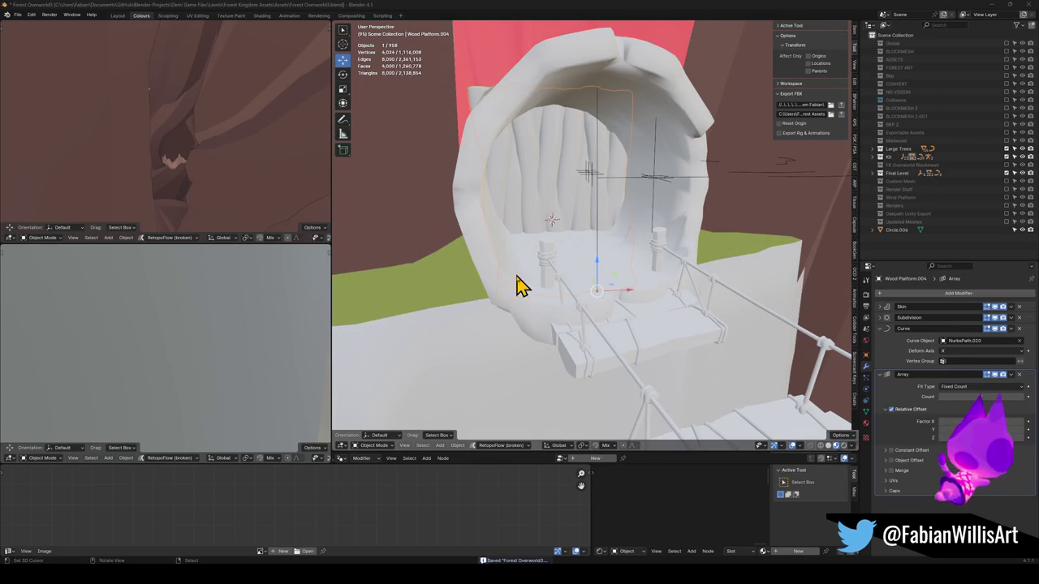
scroll(565, 216, up, 3)
mouse_move(637, 272)
mouse_down()
mouse_move(538, 255)
mouse_move(697, 260)
mouse_move(550, 257)
mouse_up()
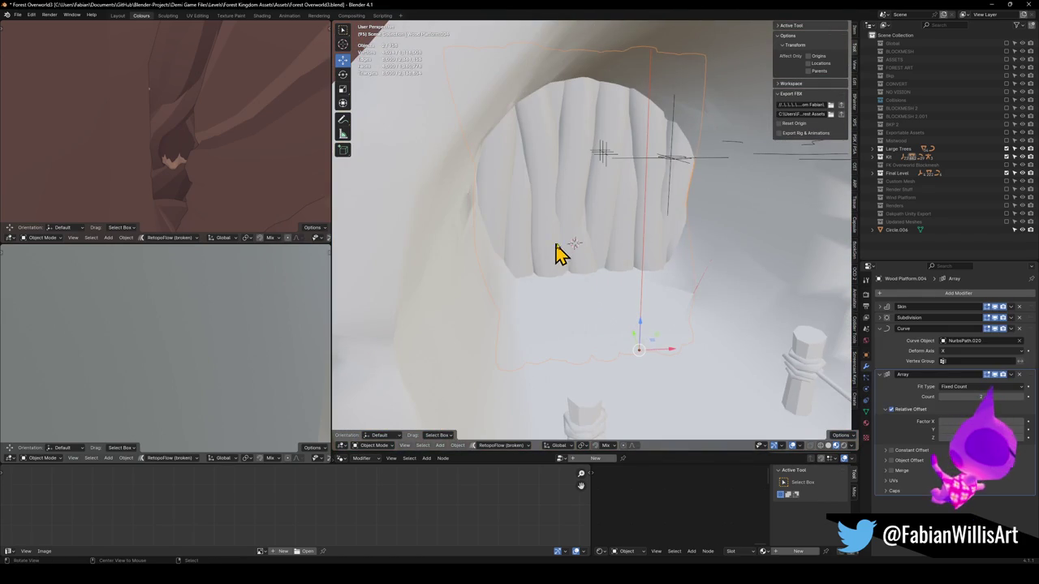
click(610, 176)
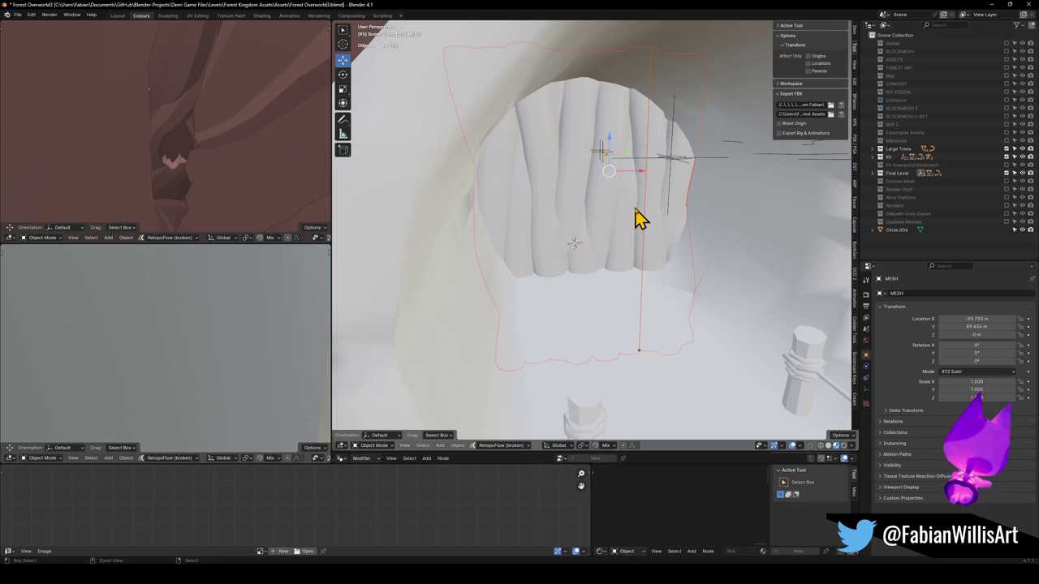
key(ctrl+p)
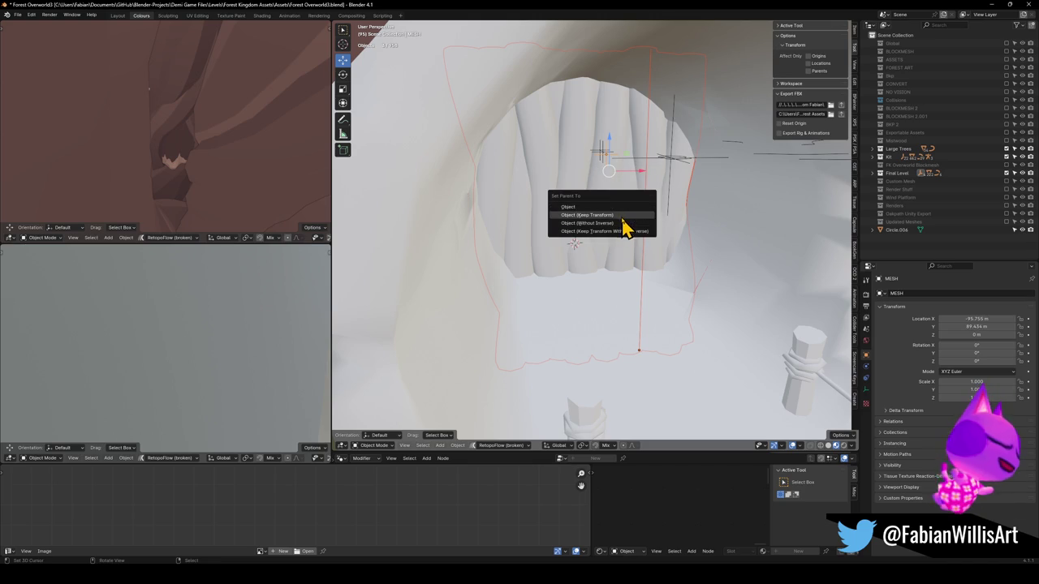
click(623, 215)
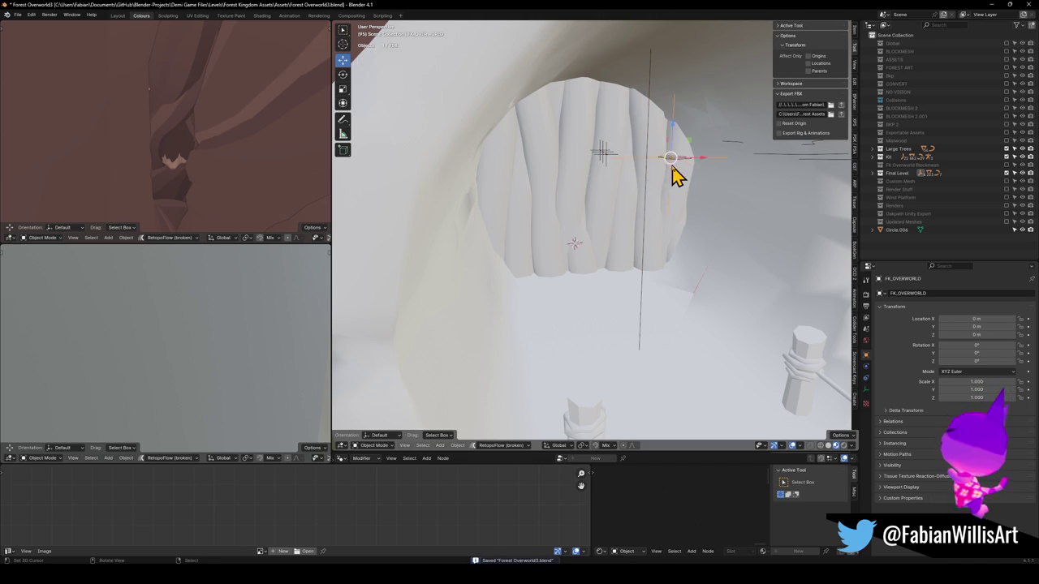
key(g)
right_click(688, 214)
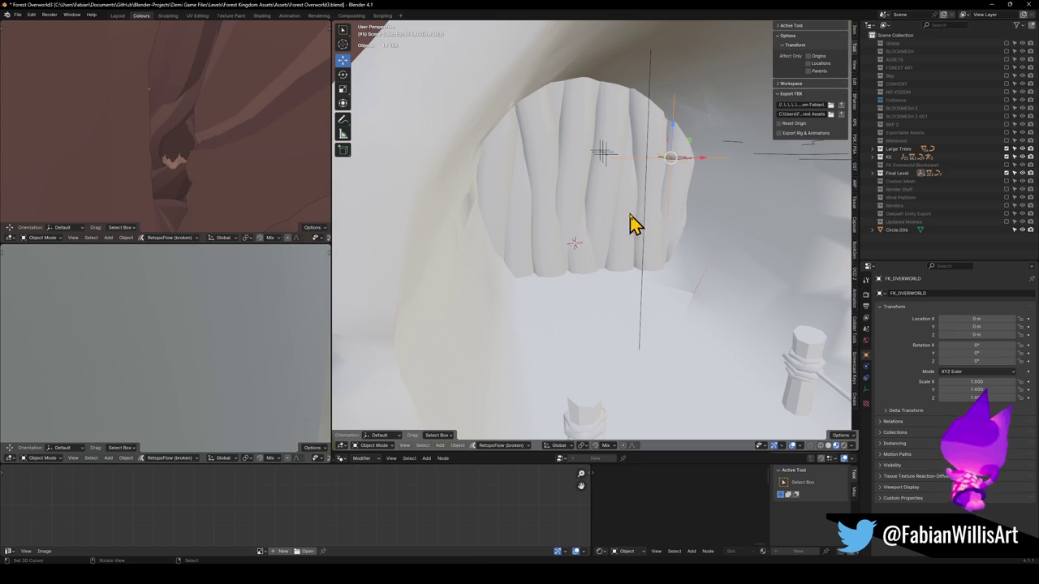
Step: Move the vine curtain into the Final Level collection, then select all level objects
click(644, 240)
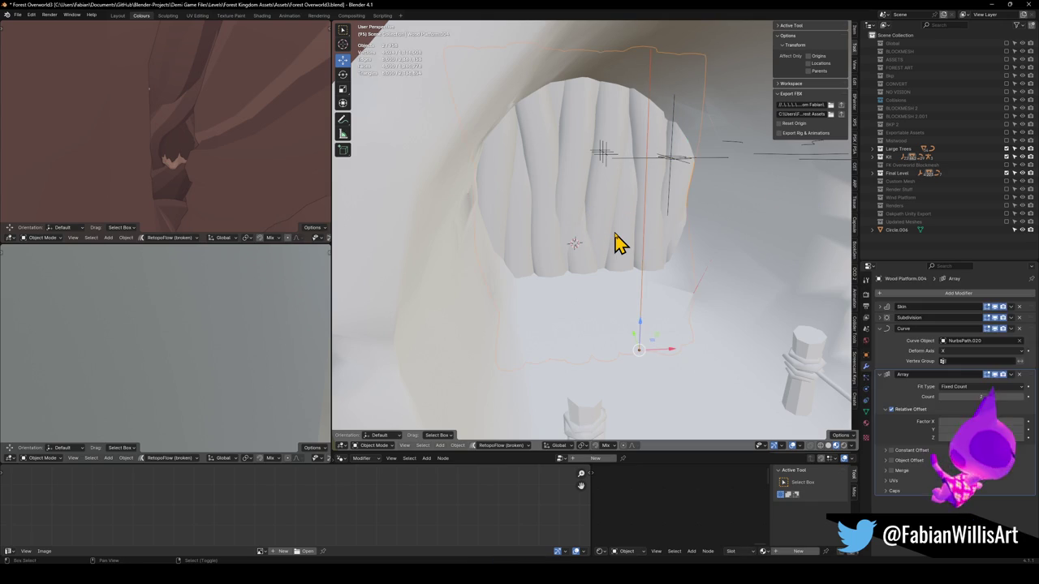
key(m)
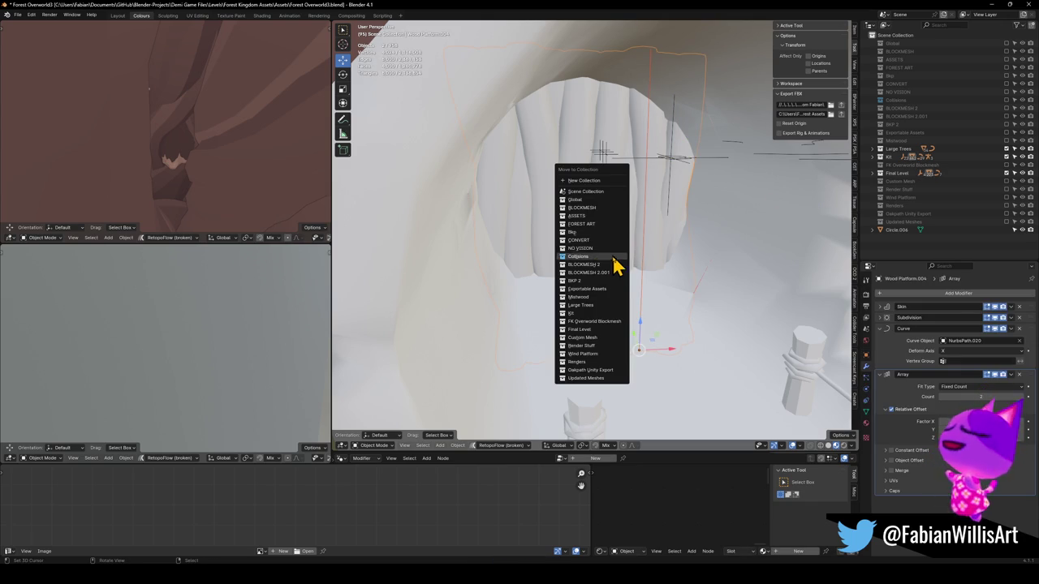
click(578, 330)
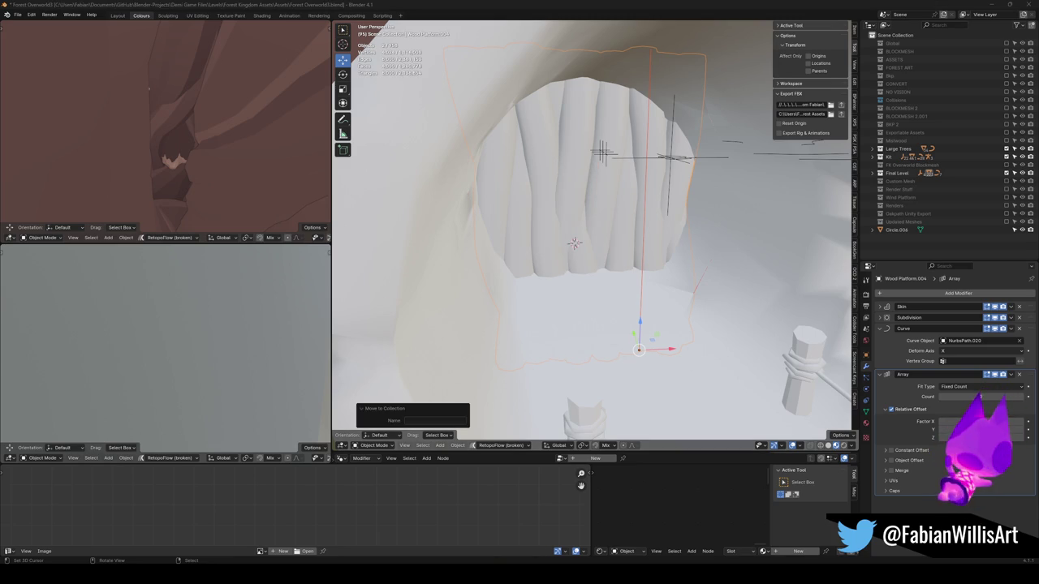
drag(670, 235, 651, 241)
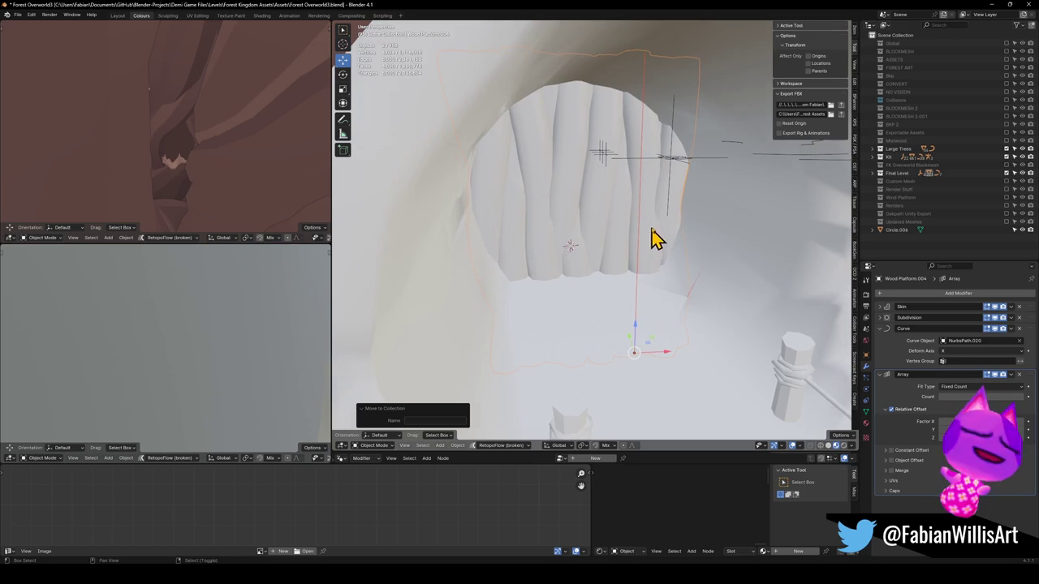
click(678, 188)
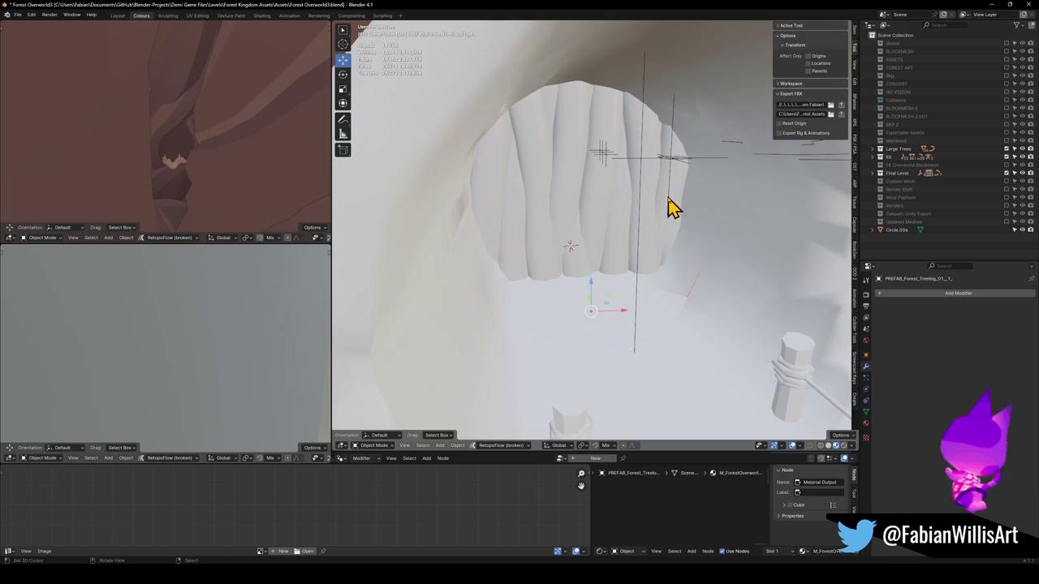
click(674, 173)
key(g)
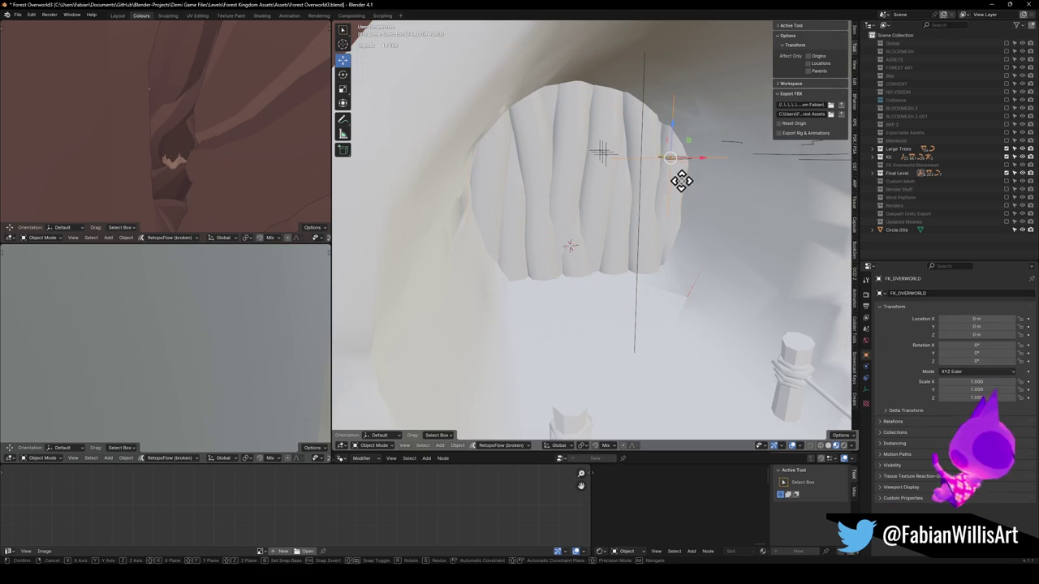
key(Escape)
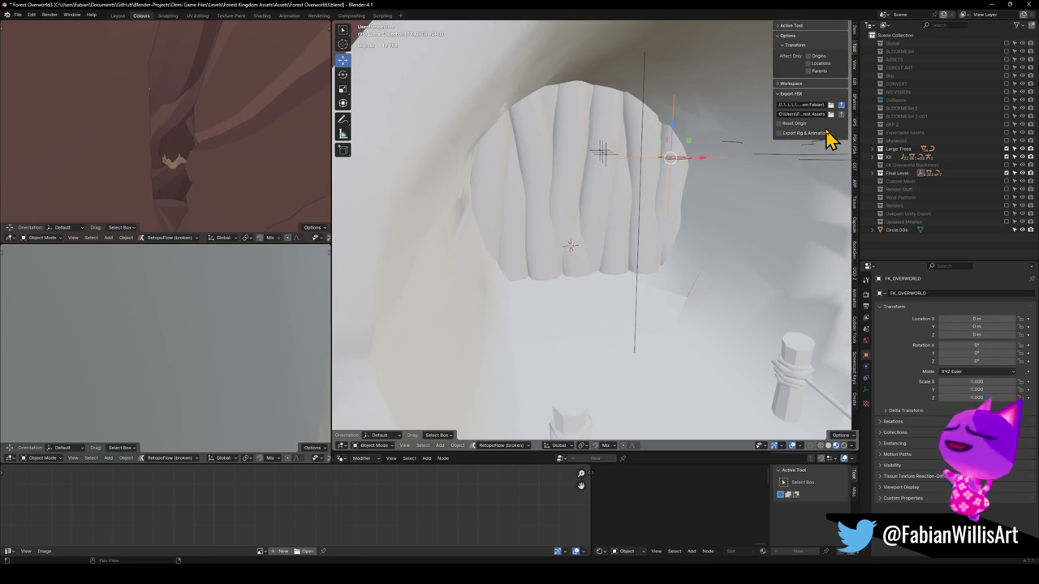
key(a)
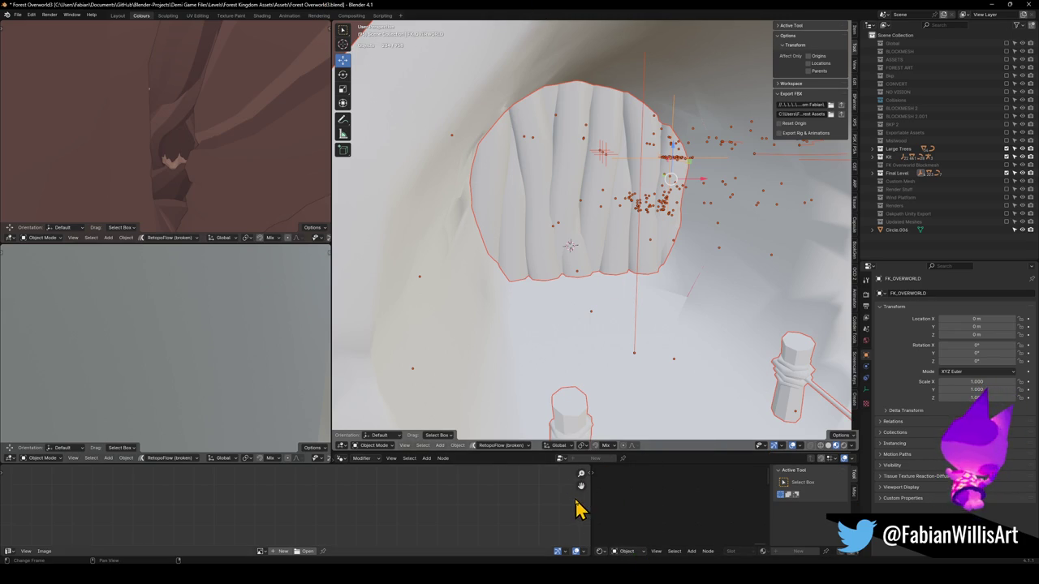
Step: Export the level objects to FK_OVERWORLD.fbx and switch over to Unity
key(alt+Tab)
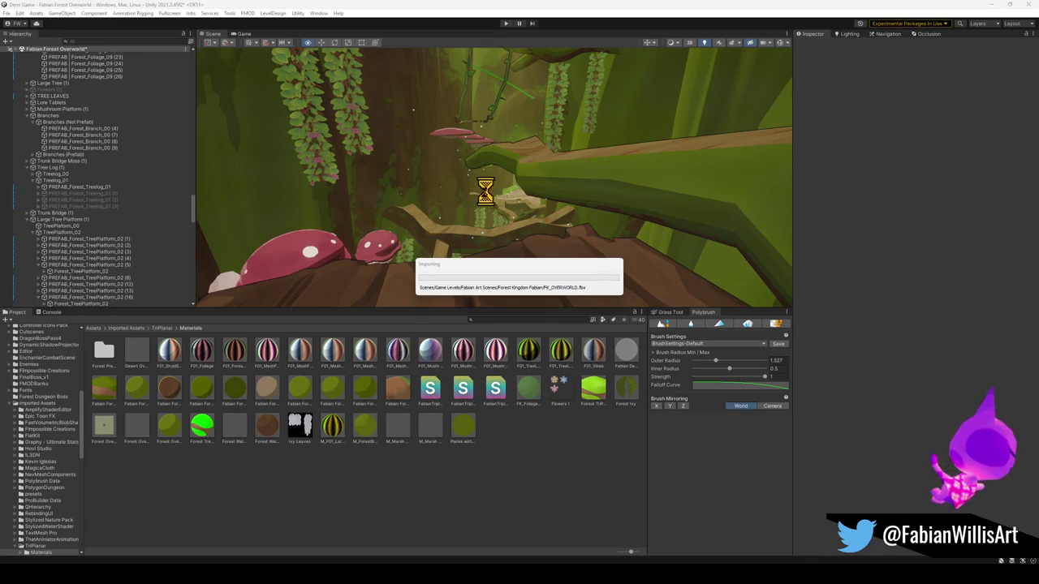
Step: Fly the Scene view to the re-imported log doorway, then return to Blender
mouse_move(474, 211)
mouse_down()
mouse_move(459, 166)
mouse_move(777, 167)
mouse_move(462, 186)
mouse_move(659, 192)
mouse_move(533, 171)
mouse_move(435, 179)
mouse_move(436, 225)
mouse_move(425, 187)
mouse_move(408, 183)
mouse_move(438, 184)
mouse_up()
click(990, 5)
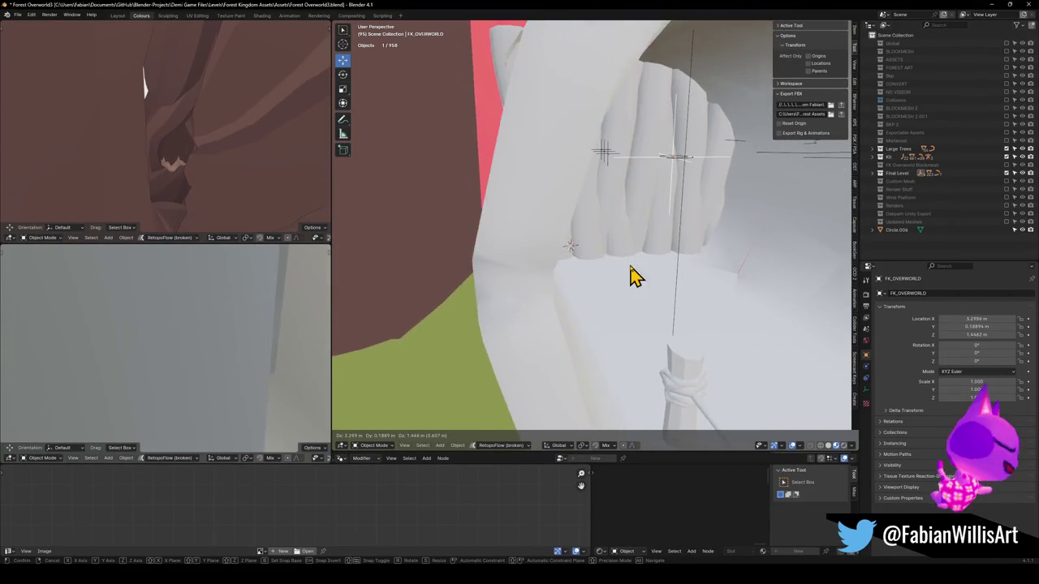
Step: Rename Wood Platform.004 to Vine Blocker and save the blend file
click(524, 240)
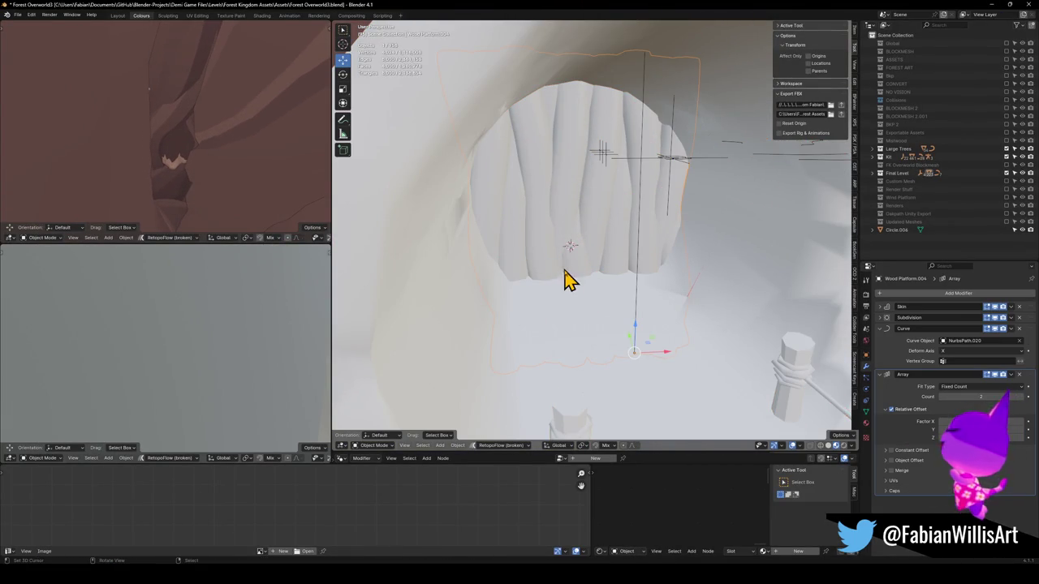
key(F2)
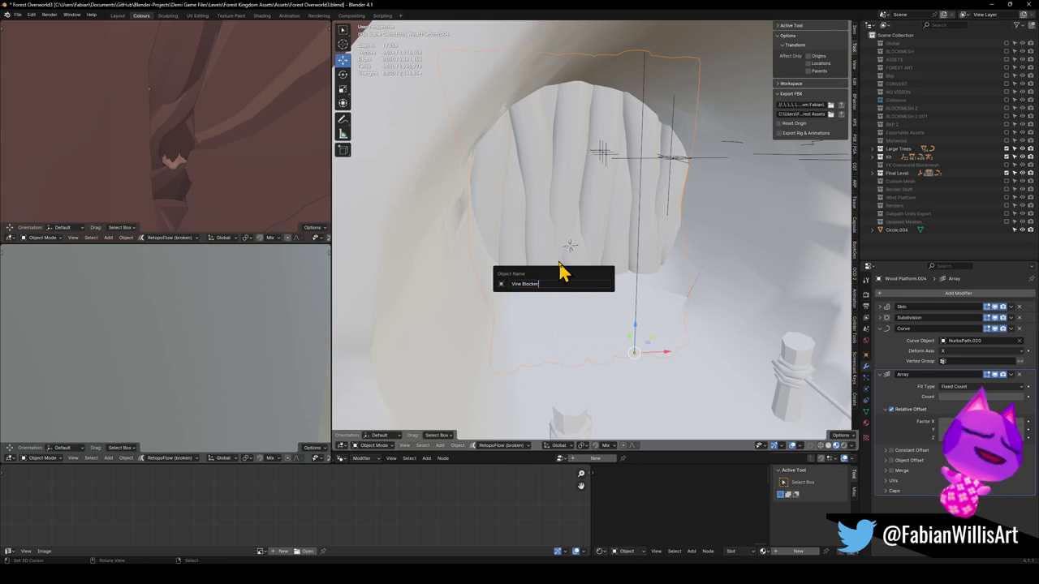
key(Return)
click(609, 219)
key(ctrl+s)
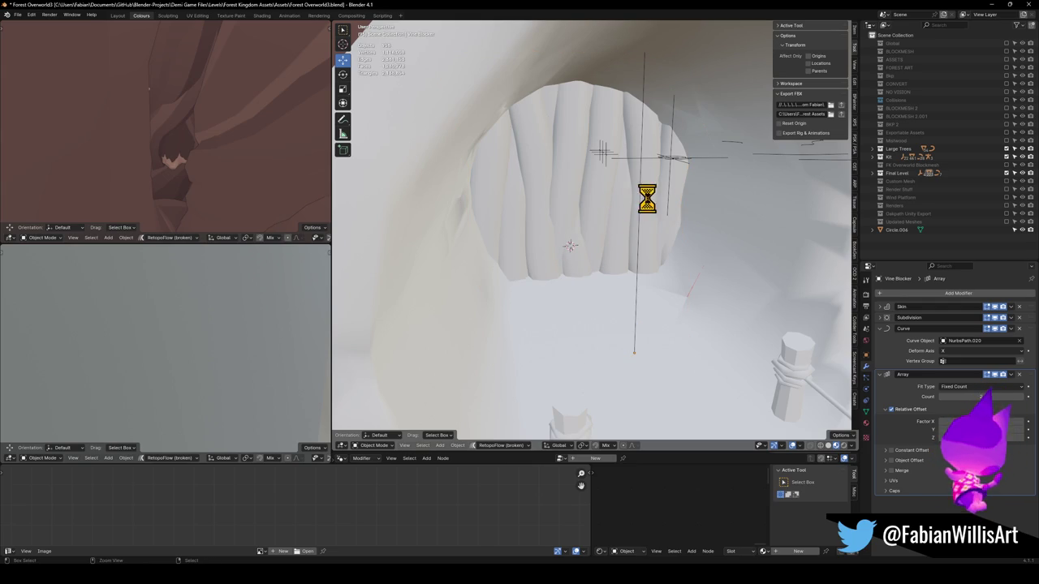
Step: Select FK_OVERWORLD together with all its child objects for export
click(671, 160)
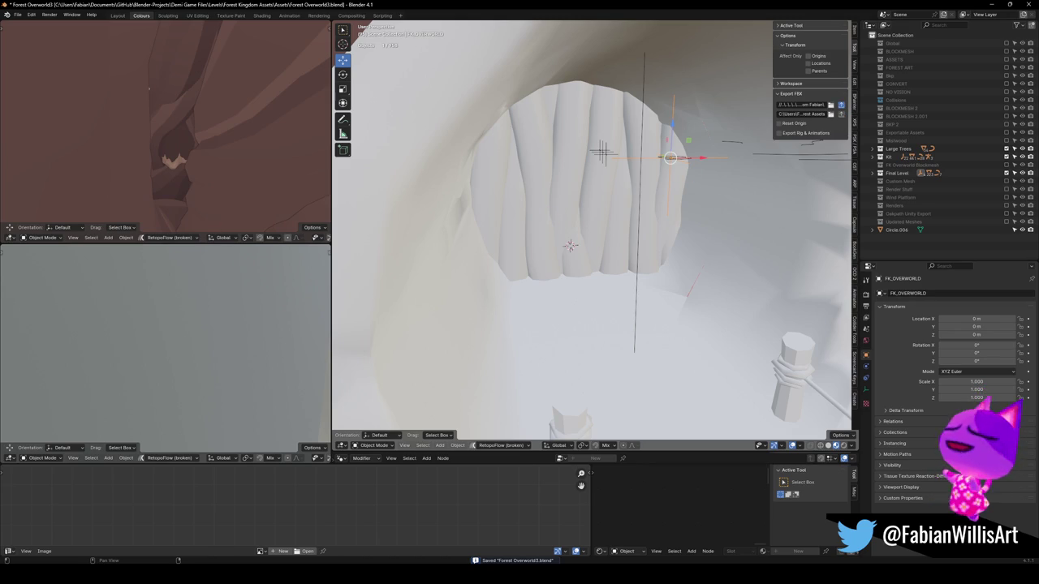
key(shift+bracketright)
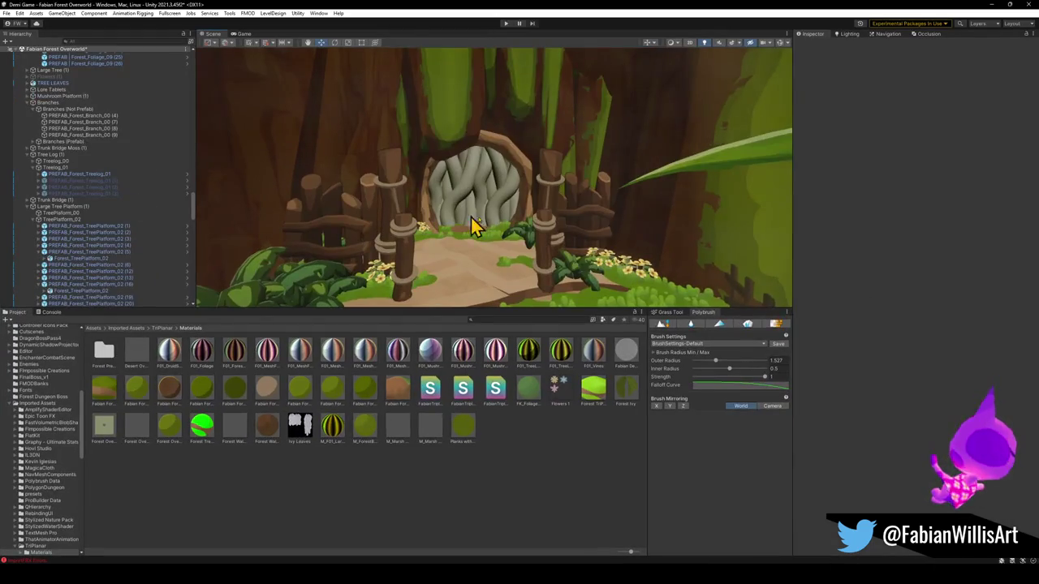
mouse_move(476, 225)
mouse_down()
mouse_move(510, 204)
mouse_move(497, 193)
mouse_up()
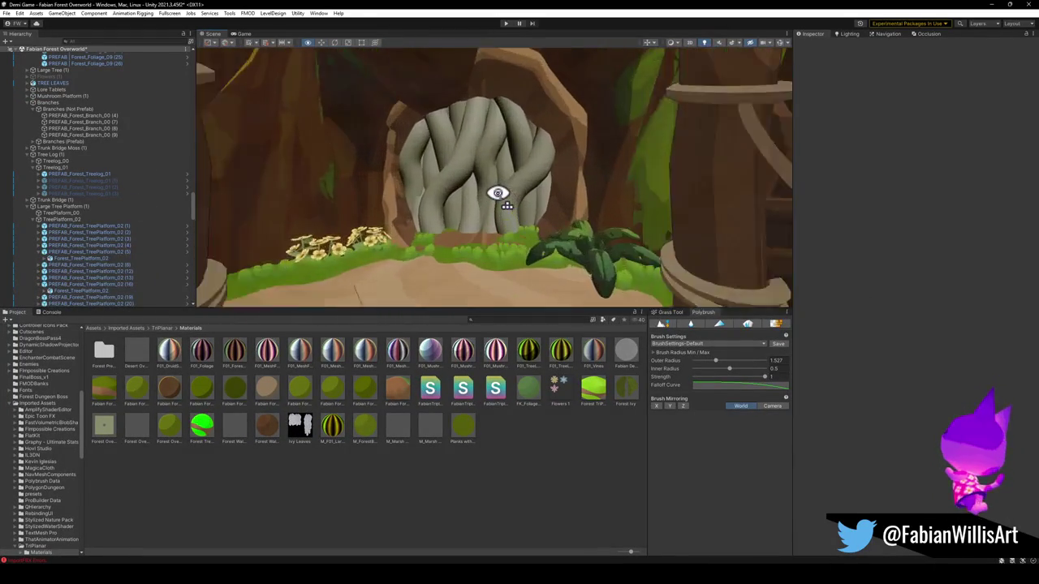
Step: After previewing leafy and brown materials, apply Normal Vines to the vine door and show its settings
mouse_move(340, 389)
mouse_down()
mouse_move(494, 220)
mouse_move(478, 202)
mouse_move(168, 450)
mouse_move(301, 258)
mouse_move(444, 203)
mouse_move(528, 219)
mouse_up()
scroll(458, 202, down, 5)
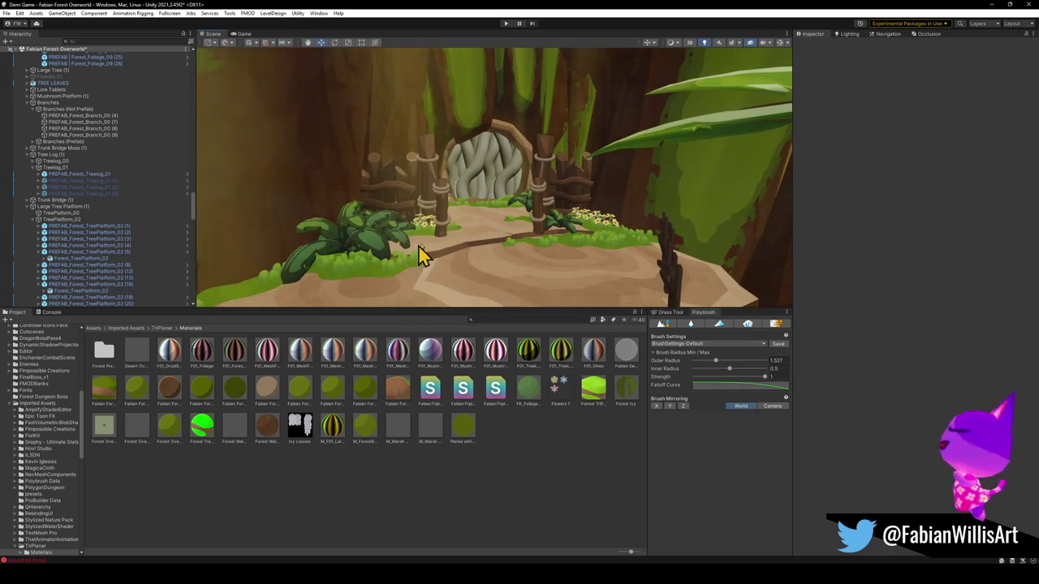
scroll(455, 225, up, 8)
mouse_move(172, 385)
mouse_down()
mouse_move(333, 255)
mouse_move(420, 223)
mouse_move(343, 297)
mouse_move(360, 447)
mouse_move(431, 230)
mouse_move(468, 445)
mouse_move(524, 384)
mouse_move(460, 236)
mouse_up()
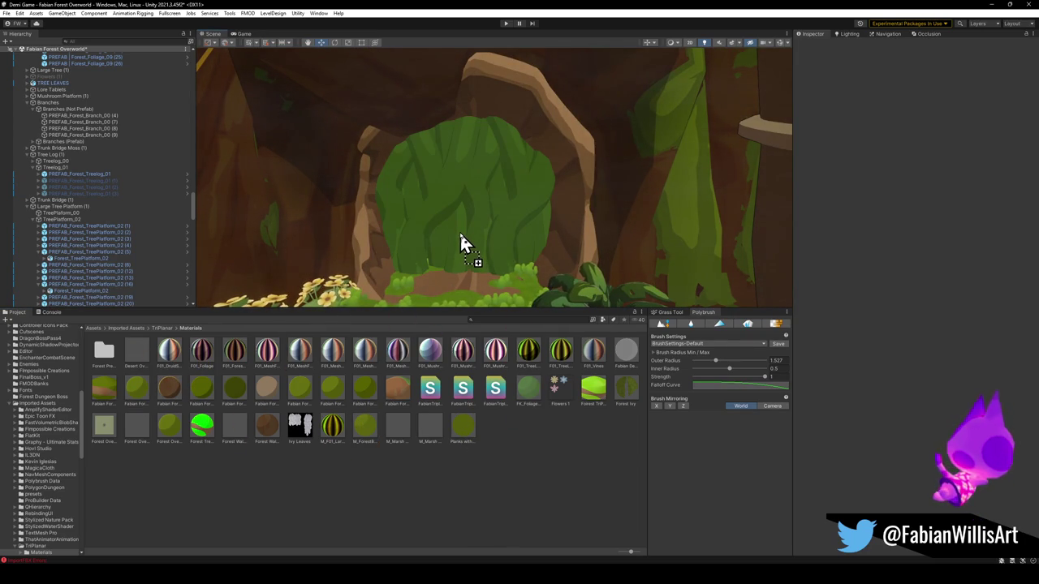
key(Escape)
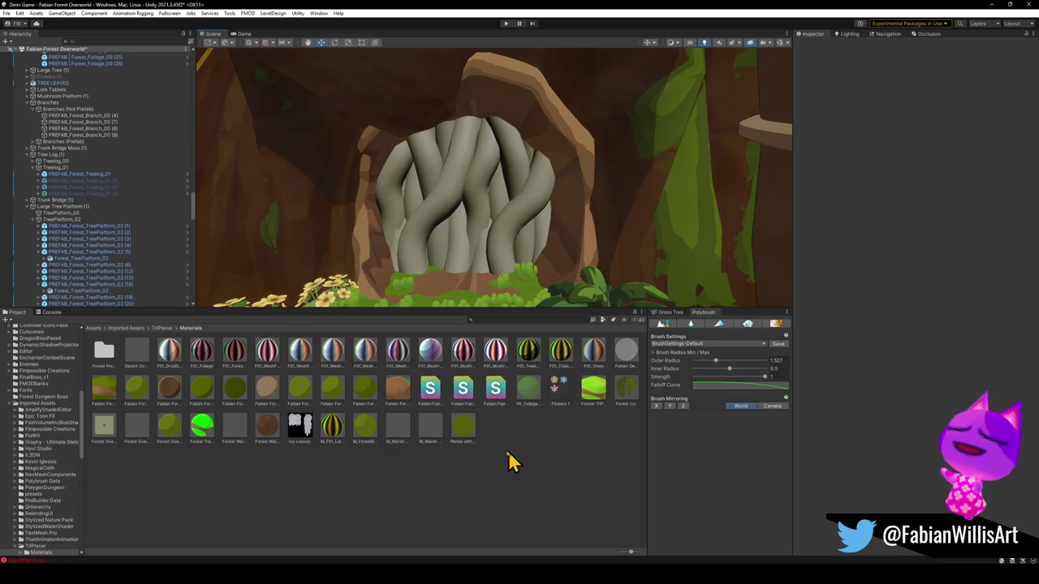
mouse_move(170, 397)
mouse_down()
mouse_move(463, 220)
mouse_move(460, 232)
mouse_up()
key(Escape)
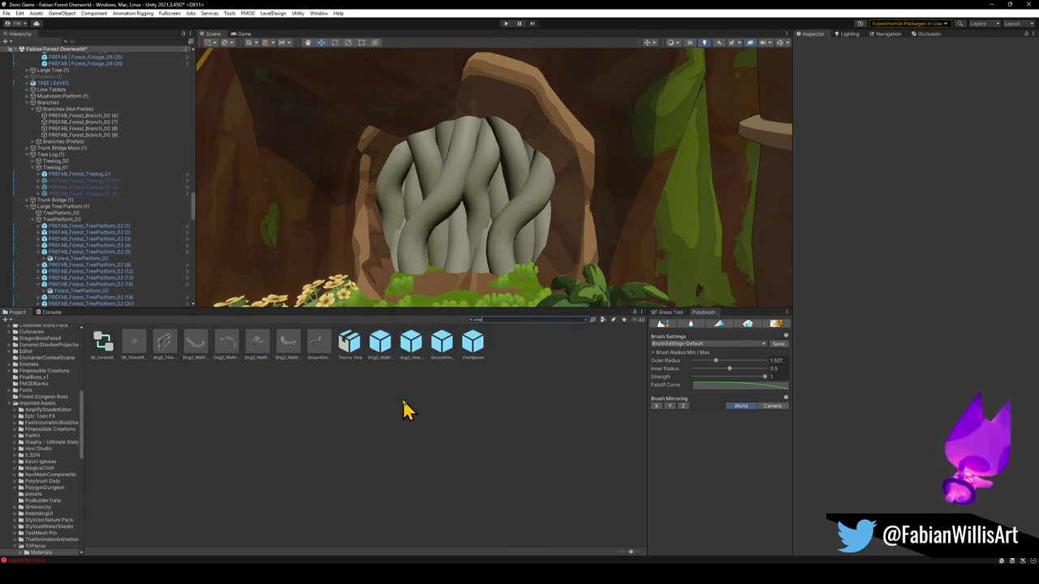
drag(300, 416, 446, 247)
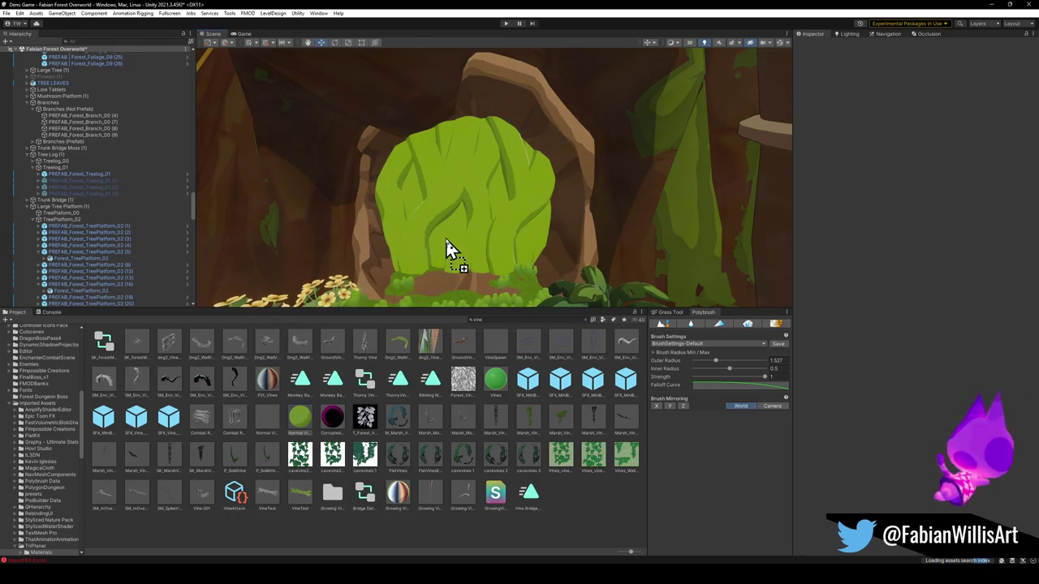
drag(445, 247, 445, 247)
click(300, 418)
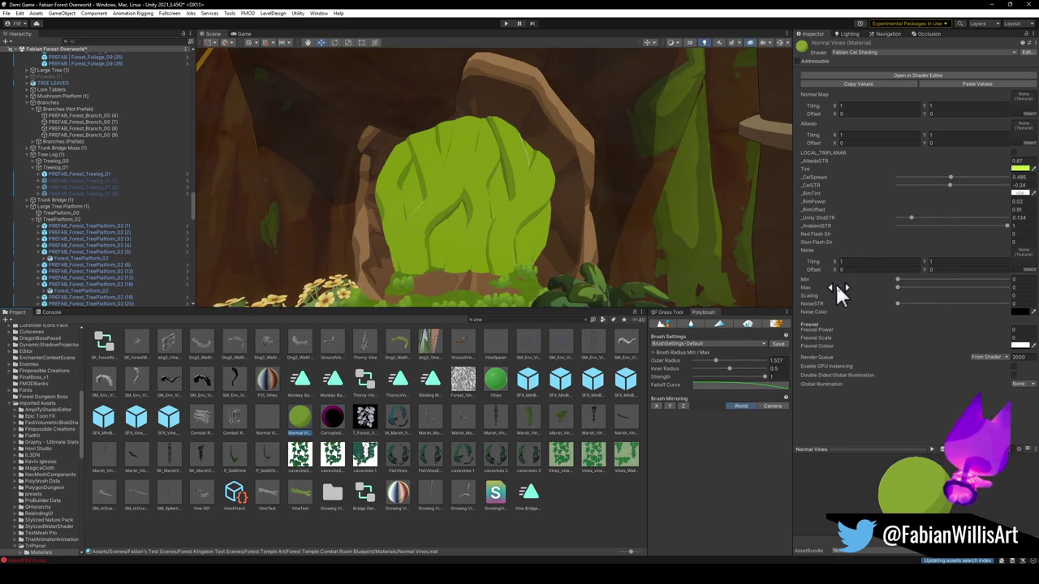
Step: Tweak Normal Vines' _CelSTR and raise noise Min to 0.155
mouse_move(952, 186)
mouse_down()
mouse_move(994, 179)
mouse_move(919, 179)
mouse_move(940, 181)
mouse_up()
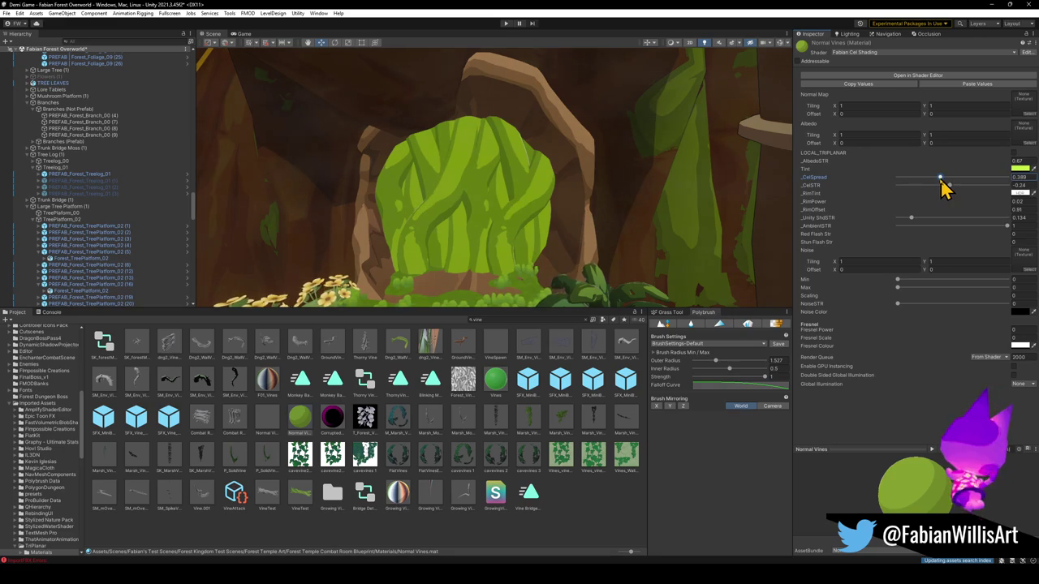
key(s)
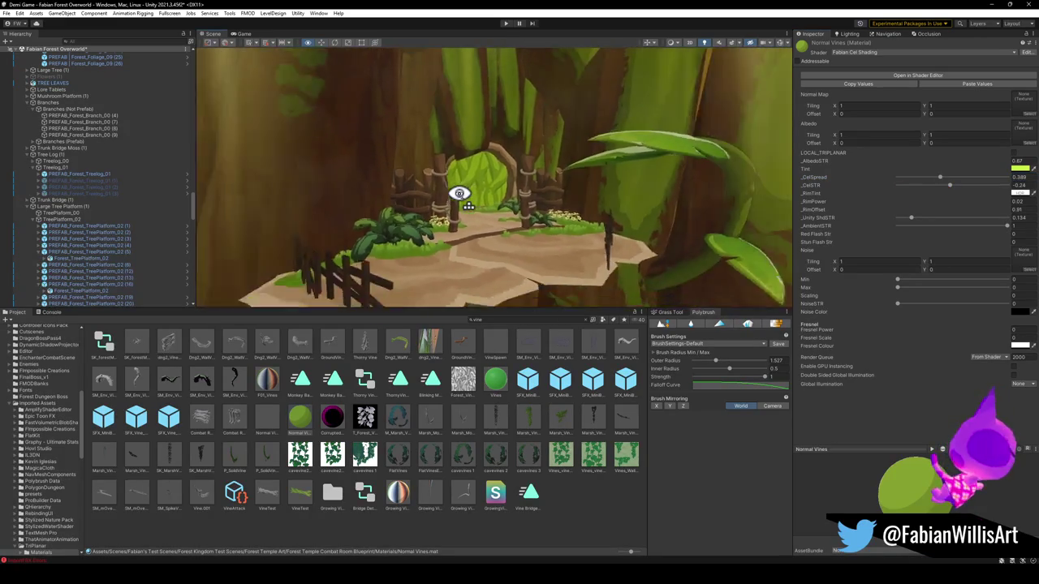
key(w)
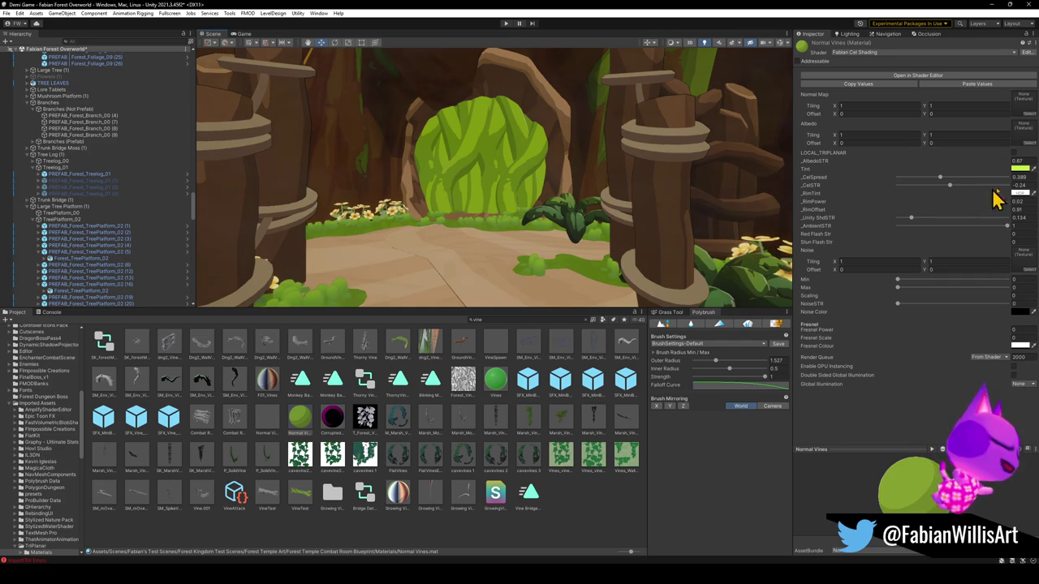
mouse_move(896, 280)
mouse_down()
mouse_move(913, 280)
mouse_move(918, 304)
mouse_up()
click(1029, 271)
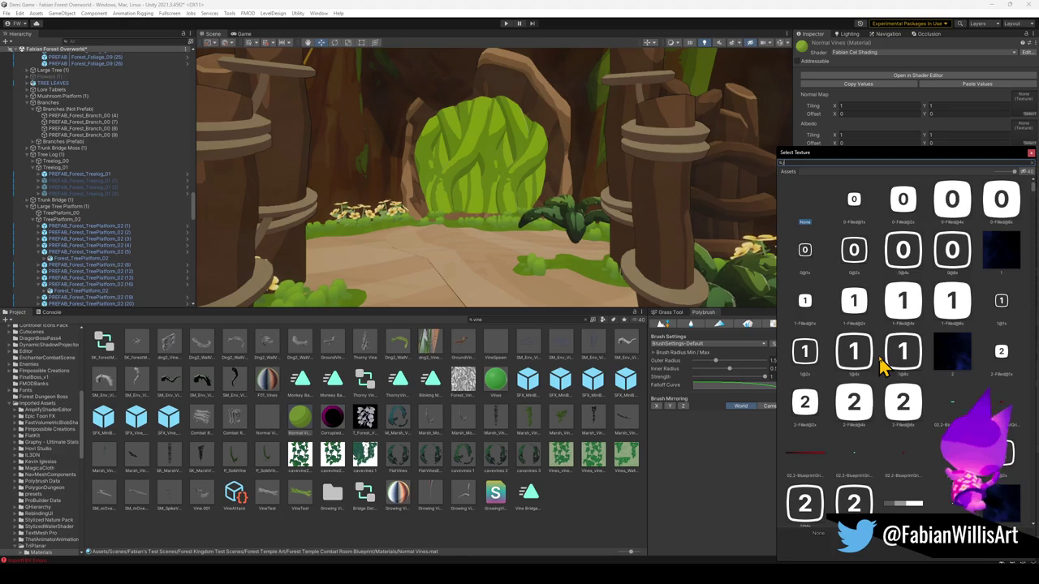
Step: Assign the grey noise texture, with NoiseSTR about 0.511 and Scaling 0.06
click(807, 465)
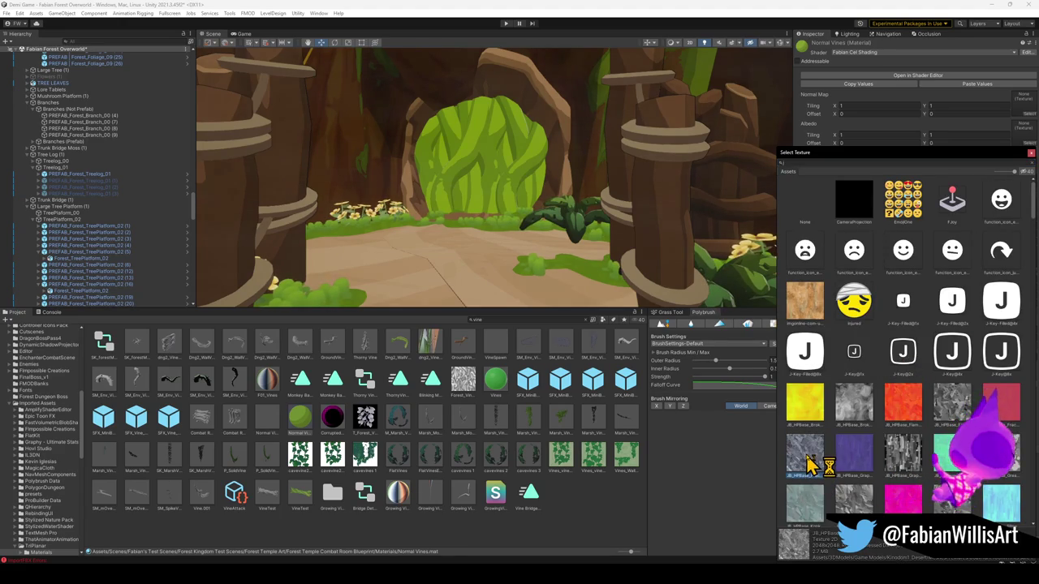
double_click(856, 499)
mouse_move(918, 309)
mouse_down()
mouse_move(969, 315)
mouse_move(955, 319)
mouse_up()
drag(1009, 300, 1009, 298)
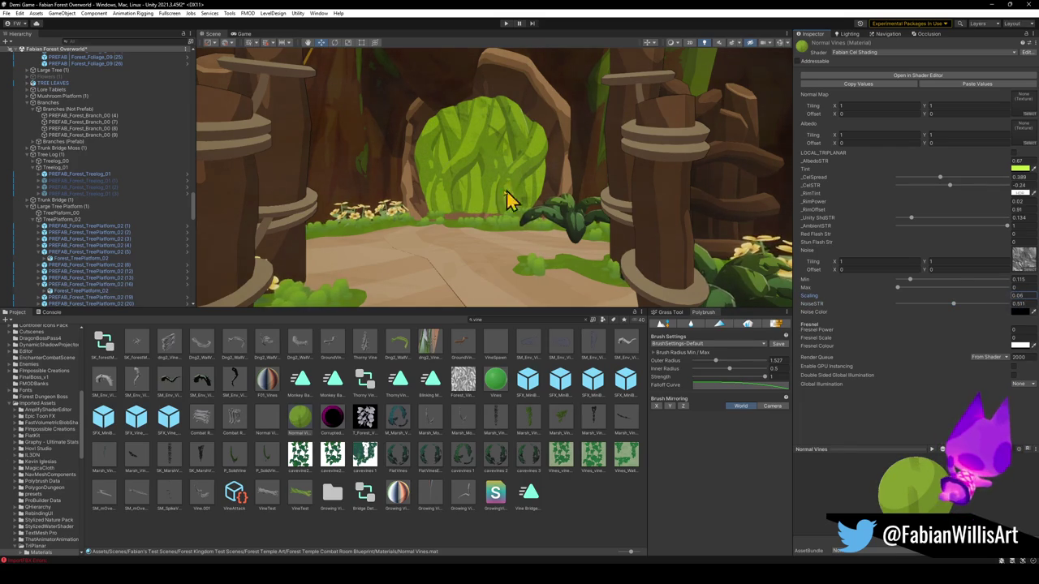
scroll(535, 203, down, 5)
Step: Raise NoiseSTR and noise Max, and set noise Min to 0.352
mouse_move(953, 305)
mouse_down()
mouse_move(1006, 305)
mouse_move(969, 306)
mouse_up()
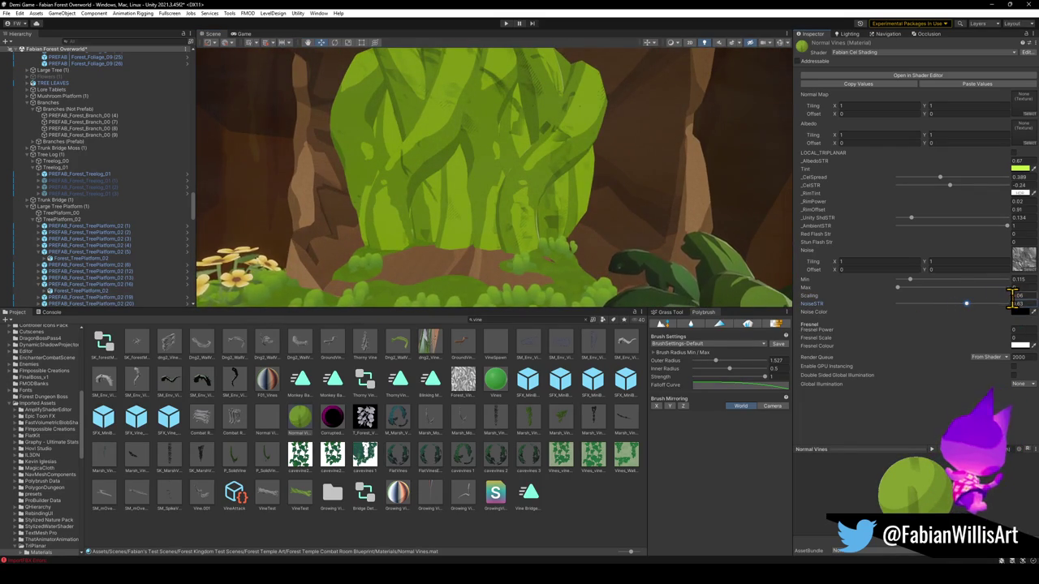
mouse_move(898, 297)
mouse_down()
mouse_move(969, 284)
mouse_move(922, 284)
mouse_move(943, 286)
mouse_move(932, 295)
mouse_move(986, 300)
mouse_move(889, 296)
mouse_up()
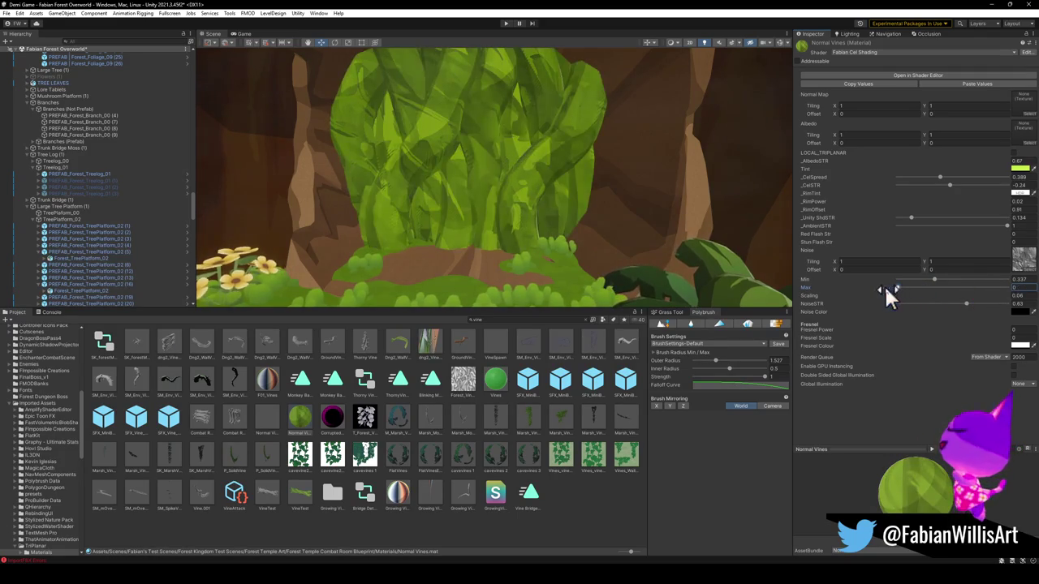
key(s)
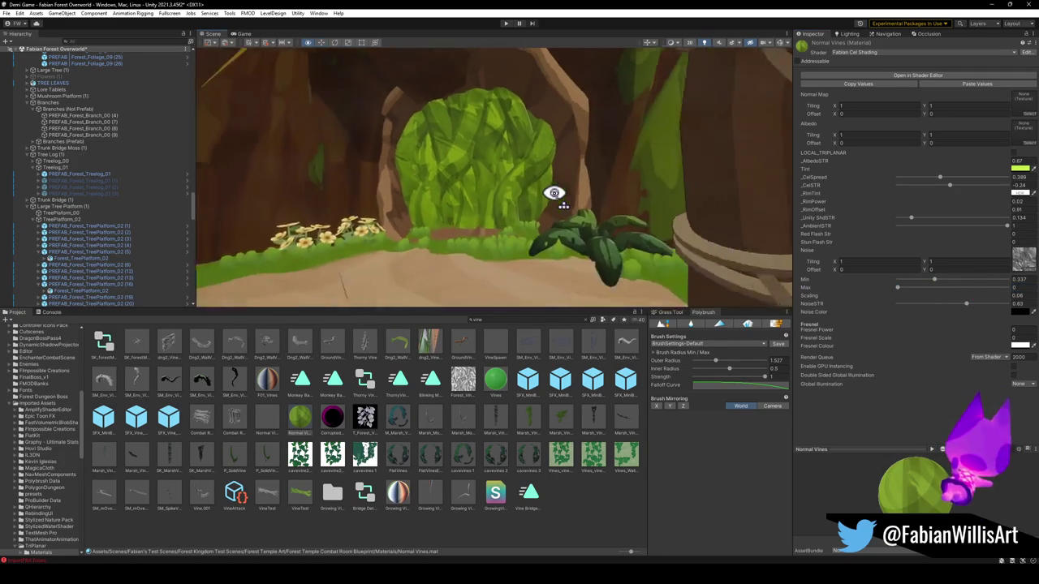
mouse_move(935, 283)
mouse_down()
mouse_move(969, 284)
mouse_move(882, 290)
mouse_move(977, 292)
mouse_move(938, 286)
mouse_up()
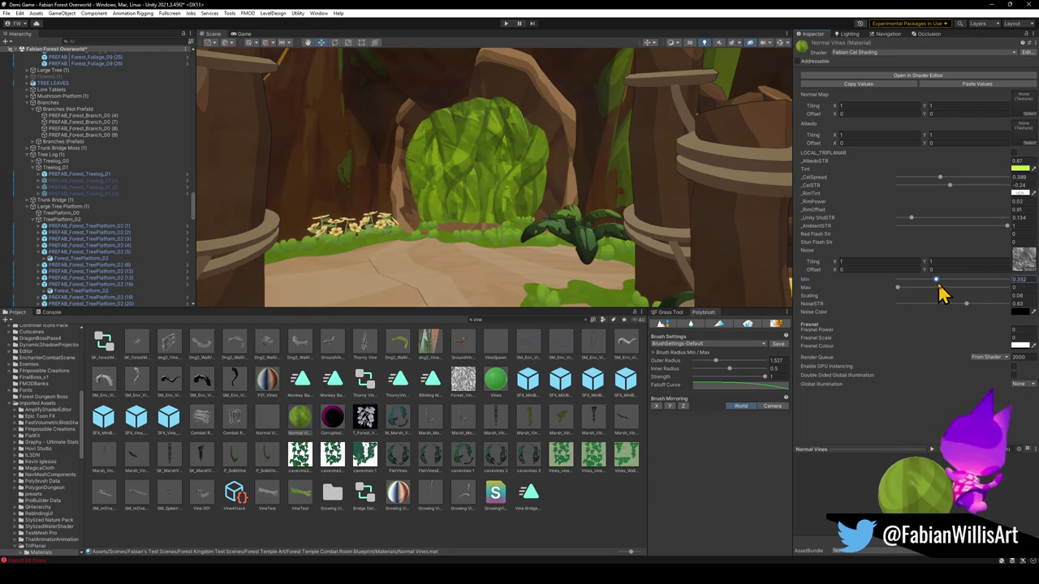
Step: Make the noise colour light green, lower NoiseSTR to 0.66 and test a stronger Fresnel Scale
click(1016, 313)
mouse_move(977, 392)
mouse_down()
mouse_move(968, 347)
mouse_move(1006, 363)
mouse_move(1020, 355)
mouse_move(983, 359)
mouse_move(992, 352)
mouse_up()
click(919, 351)
mouse_move(970, 308)
mouse_down()
mouse_move(938, 310)
mouse_move(1013, 315)
mouse_move(962, 315)
mouse_move(972, 325)
mouse_up()
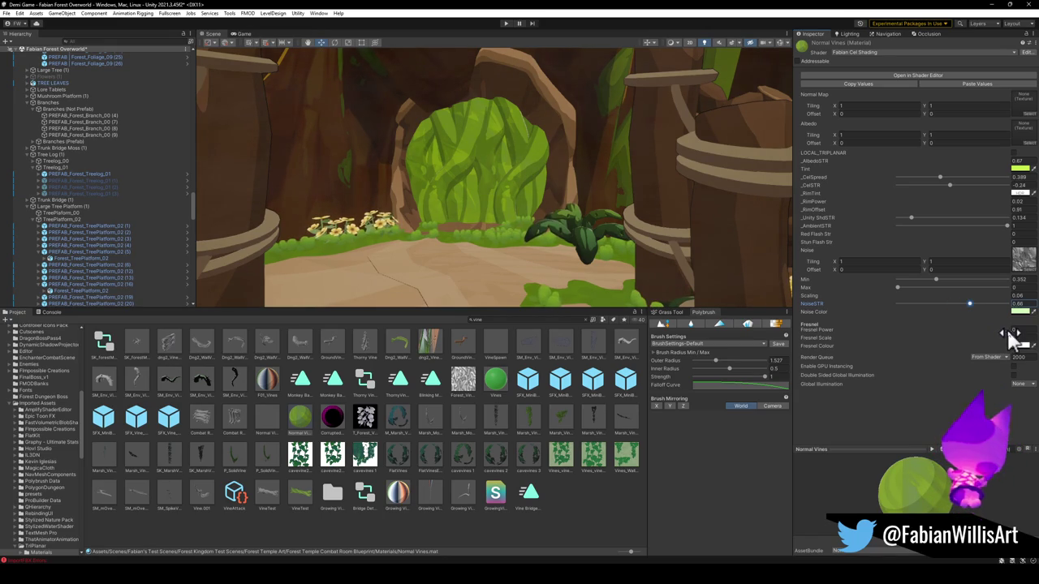
mouse_move(1011, 343)
mouse_down()
mouse_move(1025, 348)
mouse_move(1014, 346)
mouse_up()
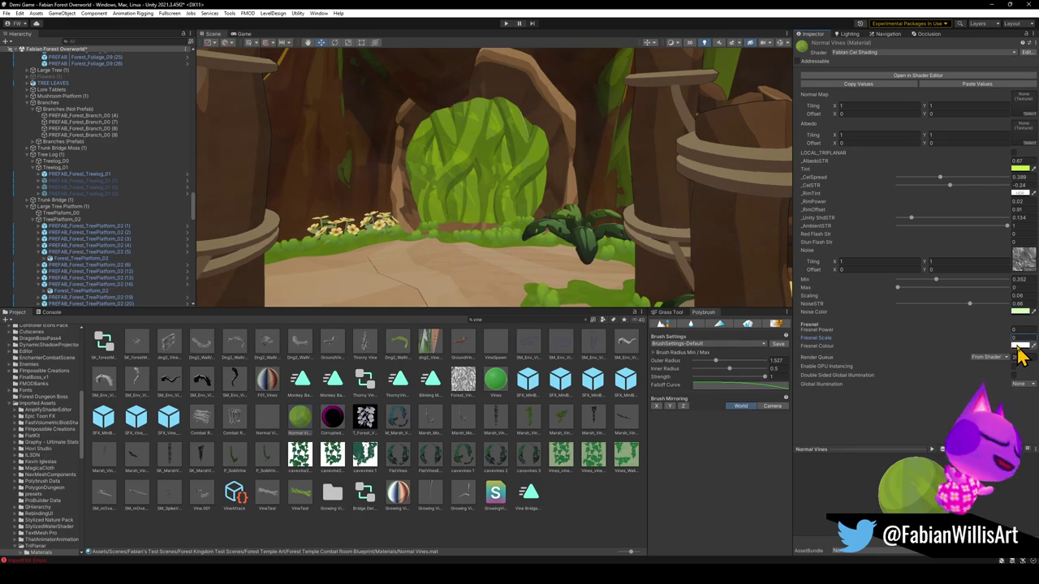
click(1020, 347)
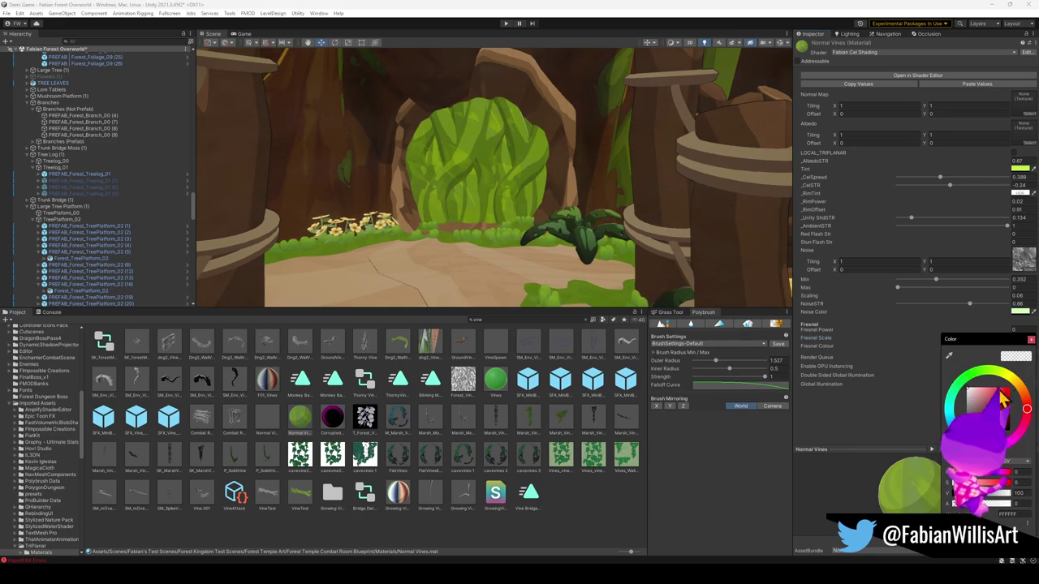
Step: Tint the Normal Vines rim yellow-green and lower its rim offset
click(1018, 278)
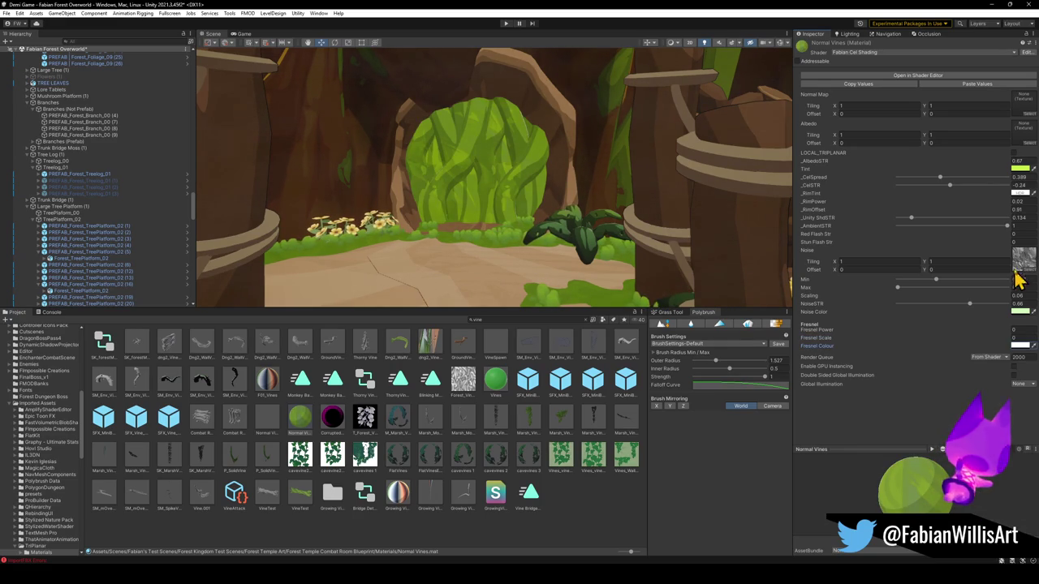
click(1019, 195)
drag(989, 254, 974, 243)
key(Return)
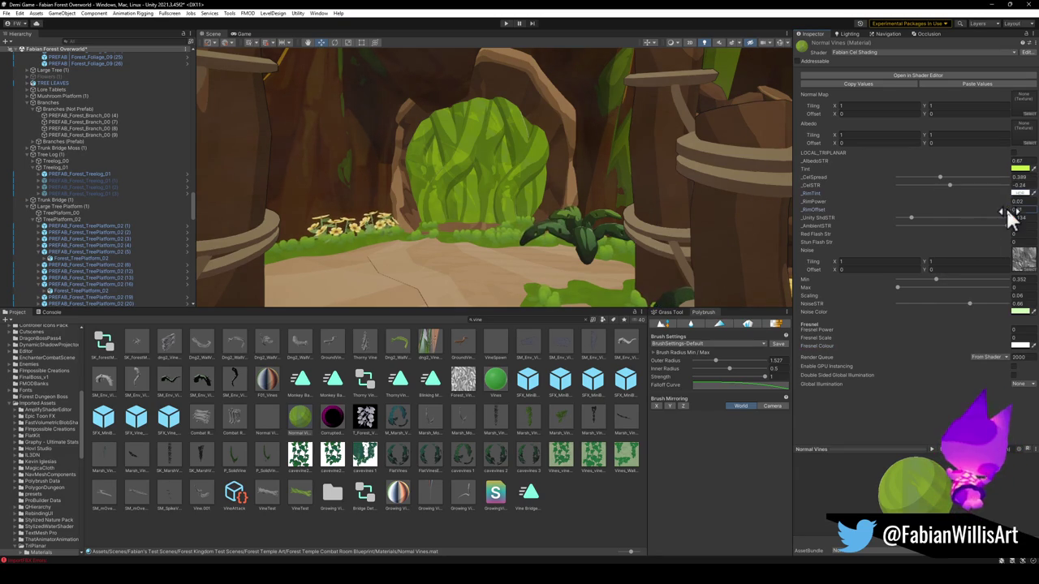
drag(1019, 215, 1004, 217)
Step: Make the rim tint more saturated, shift its hue toward 80, and fine-tune the rim offset
mouse_move(601, 167)
mouse_down()
mouse_move(575, 167)
mouse_move(593, 164)
mouse_up()
scroll(593, 162, up, 3)
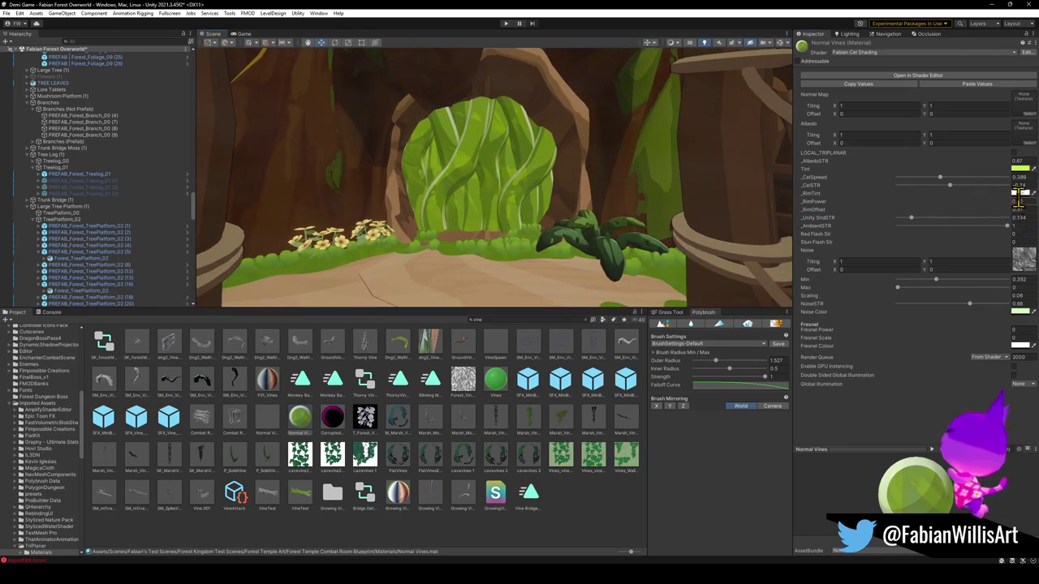
click(1018, 193)
mouse_move(998, 242)
mouse_down()
mouse_move(1014, 236)
mouse_move(1002, 236)
mouse_up()
drag(603, 170, 605, 174)
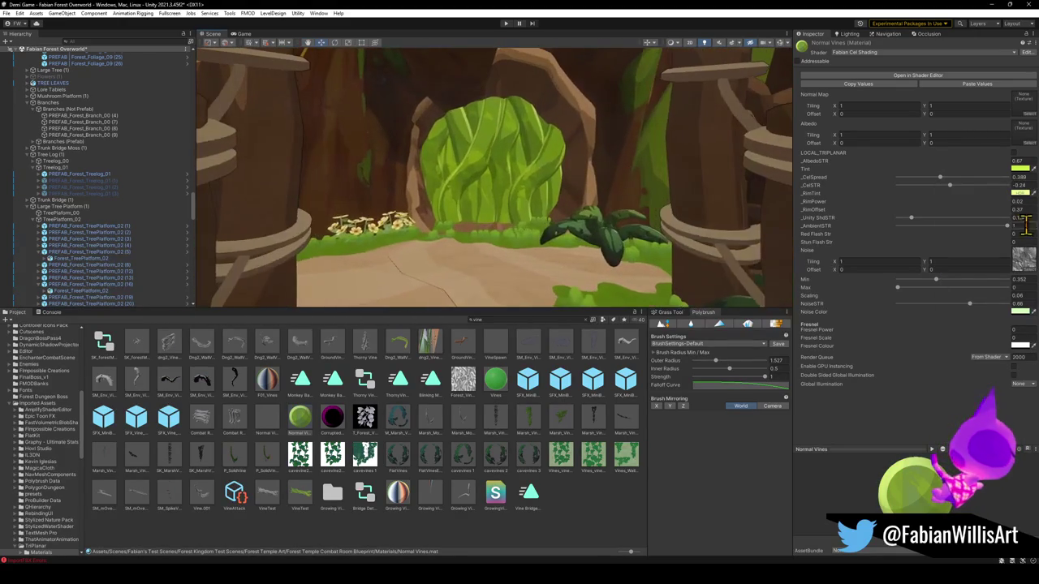
drag(1010, 219, 1007, 217)
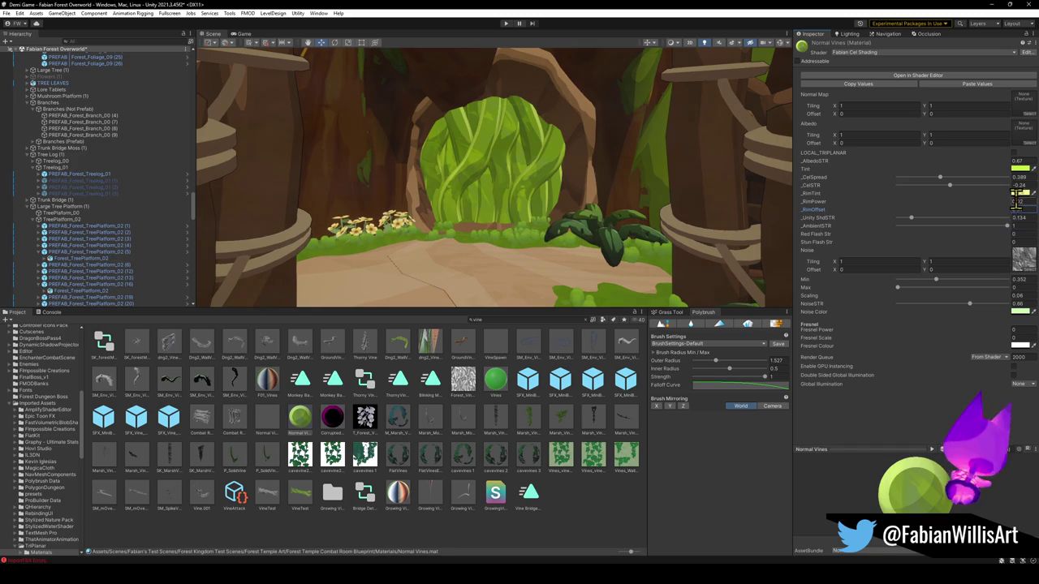
click(1016, 194)
mouse_move(1017, 228)
mouse_down()
mouse_move(971, 219)
mouse_move(950, 252)
mouse_move(973, 290)
mouse_move(1010, 284)
mouse_move(997, 226)
mouse_up()
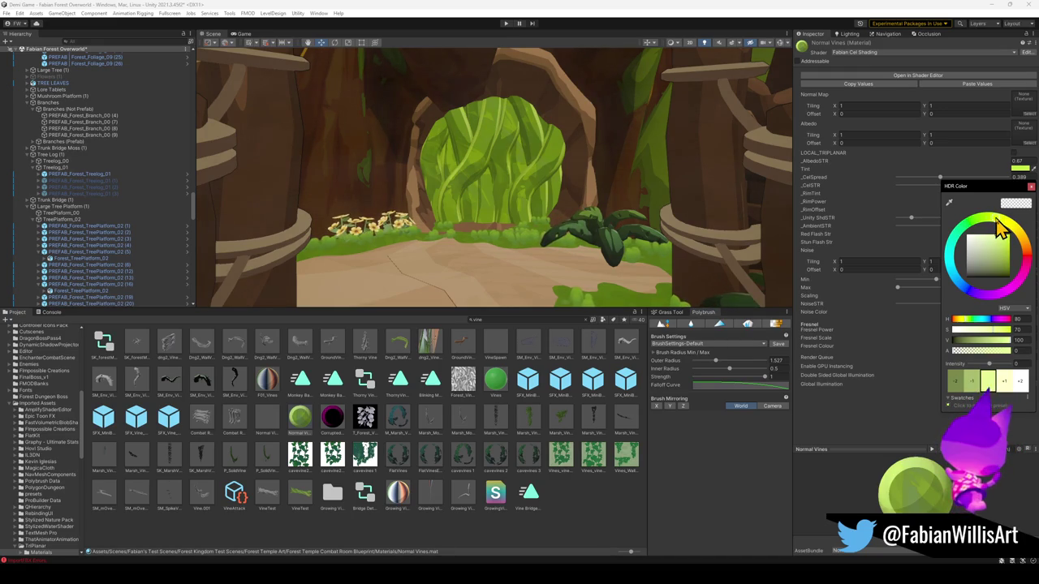
Step: Adjust the Normal Vines rim power while checking the doorway from wider angles
click(915, 245)
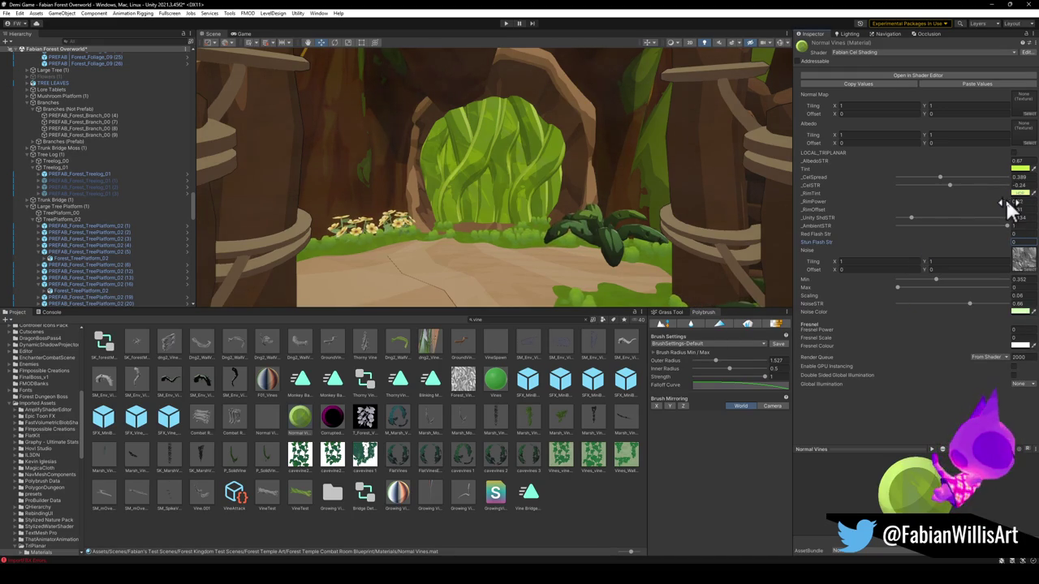
mouse_move(1010, 210)
mouse_down()
mouse_move(1021, 221)
mouse_move(1006, 215)
mouse_up()
drag(560, 176, 563, 185)
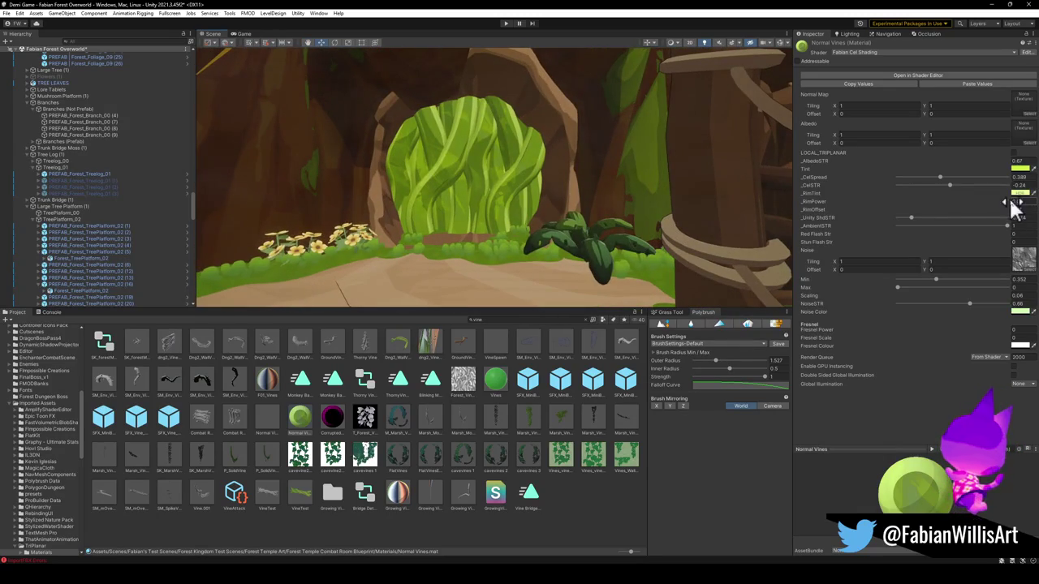
click(1016, 194)
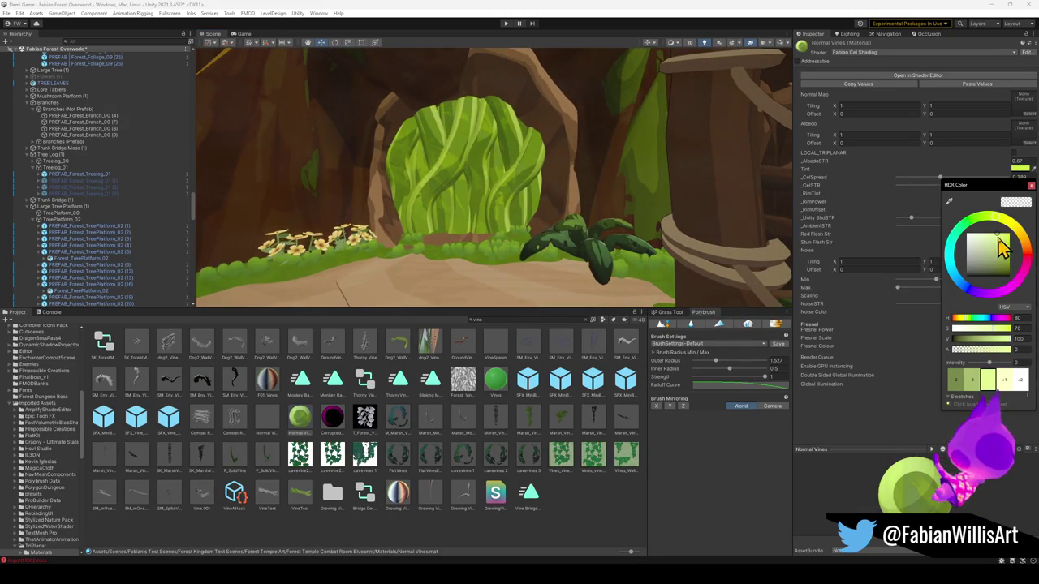
drag(486, 114, 478, 121)
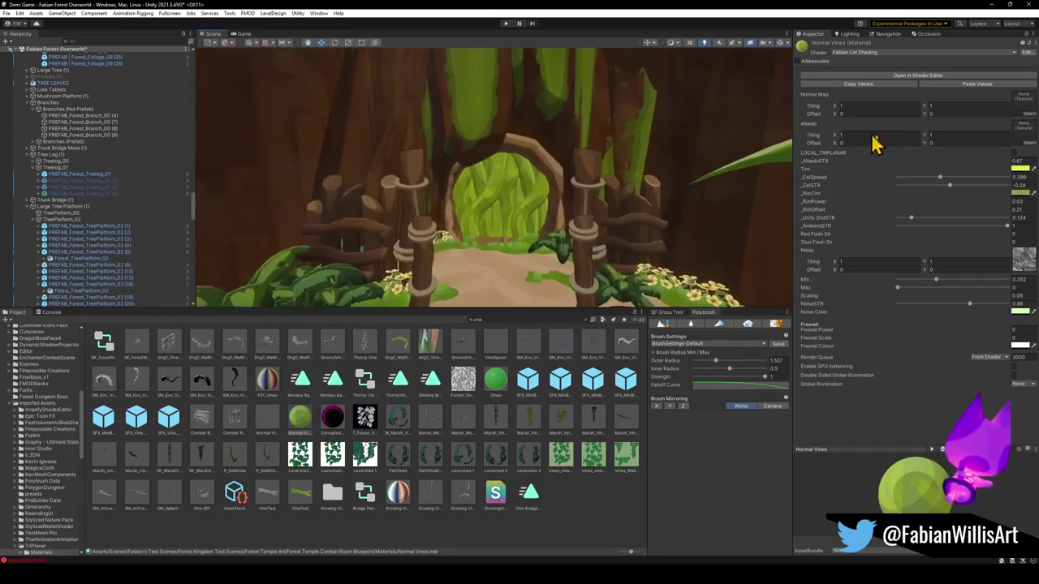
Step: Shift the main tint hue to 77 and minimize Unity to return to Blender
click(1019, 169)
drag(1000, 205, 1001, 207)
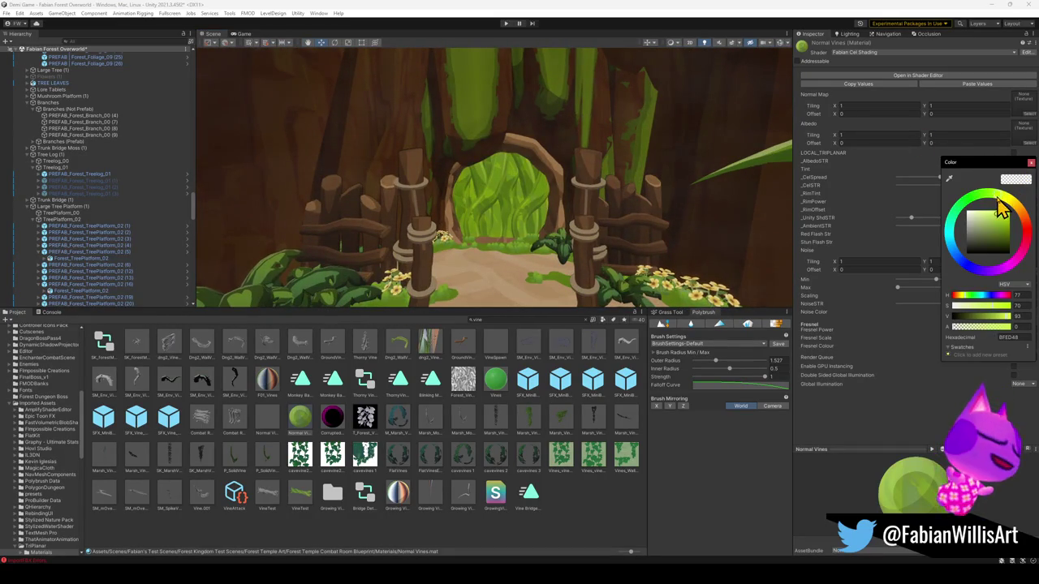
mouse_move(603, 174)
mouse_down()
mouse_move(592, 181)
mouse_move(610, 203)
mouse_up()
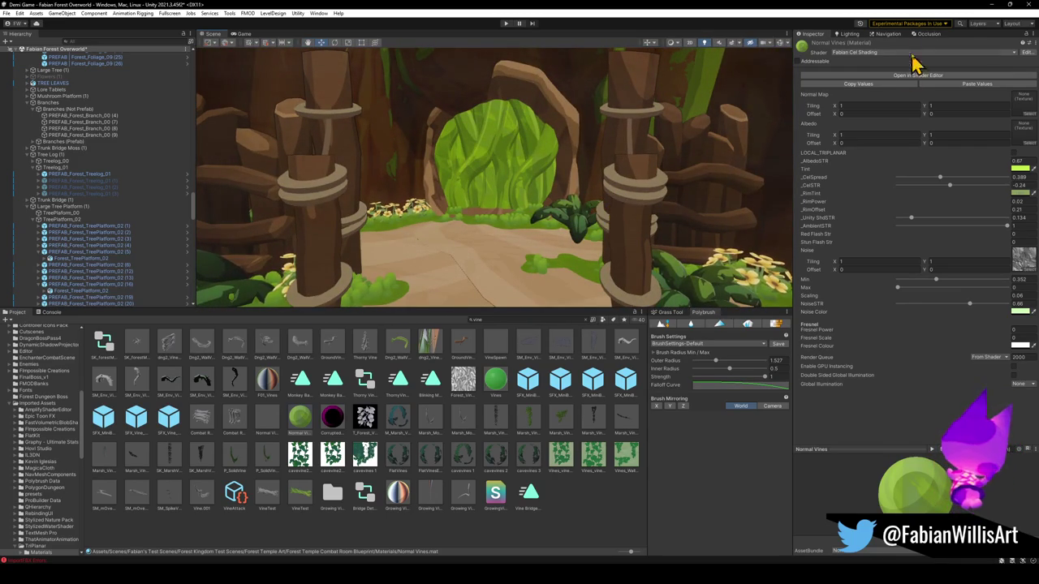
click(992, 7)
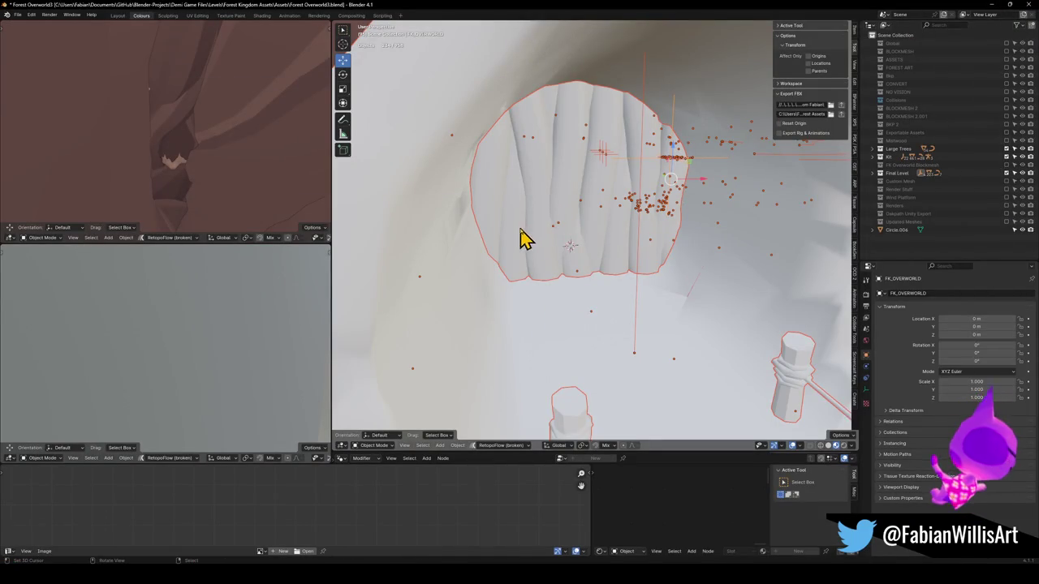
Step: Frame the Vine Blocker in front view and lower it along the Z axis
click(560, 223)
scroll(568, 223, up, 8)
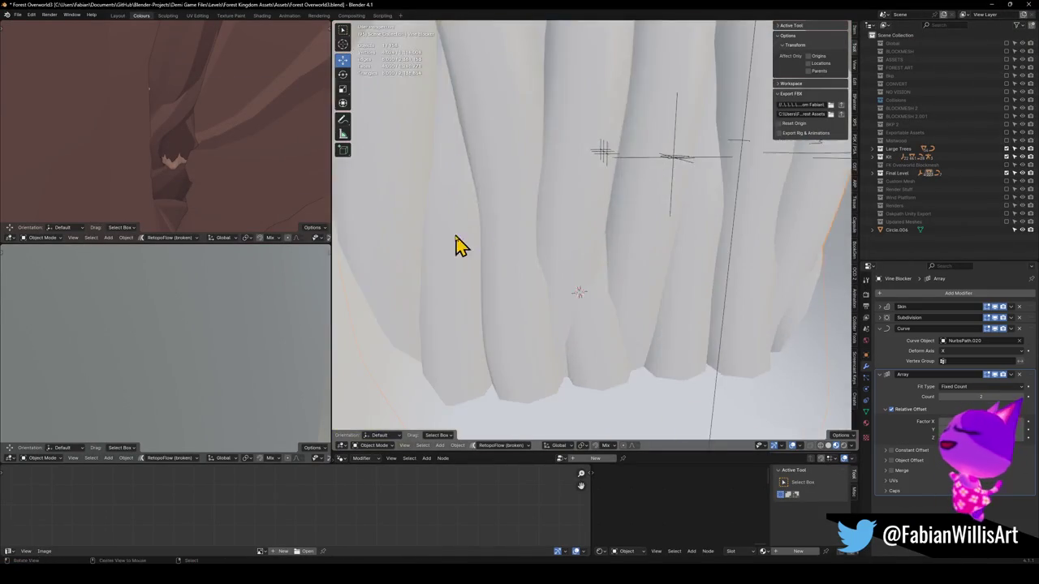
key(KP_Decimal)
key(KP_1)
key(g)
key(z)
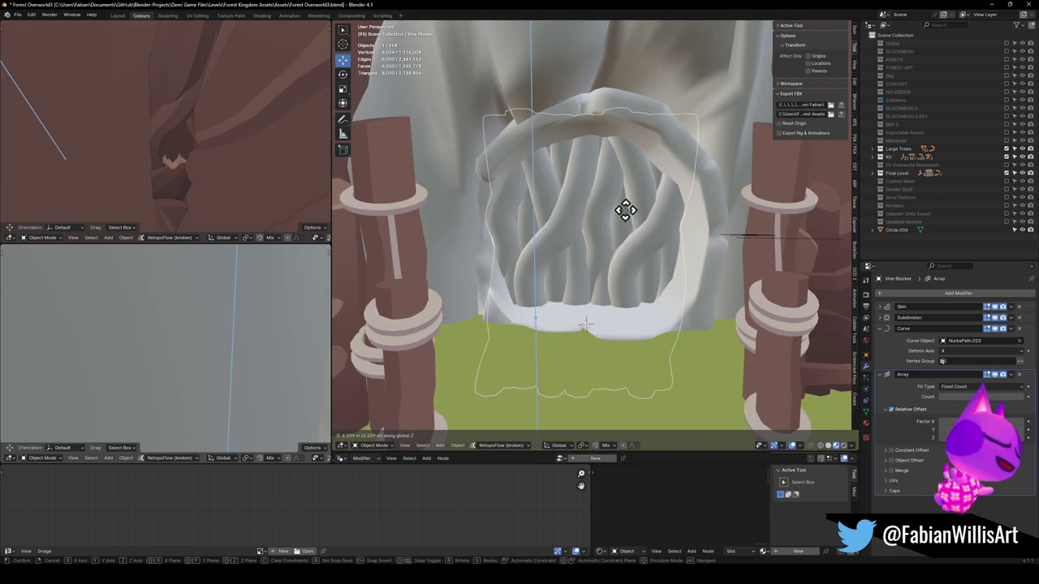
click(649, 280)
key(g)
key(z)
click(649, 227)
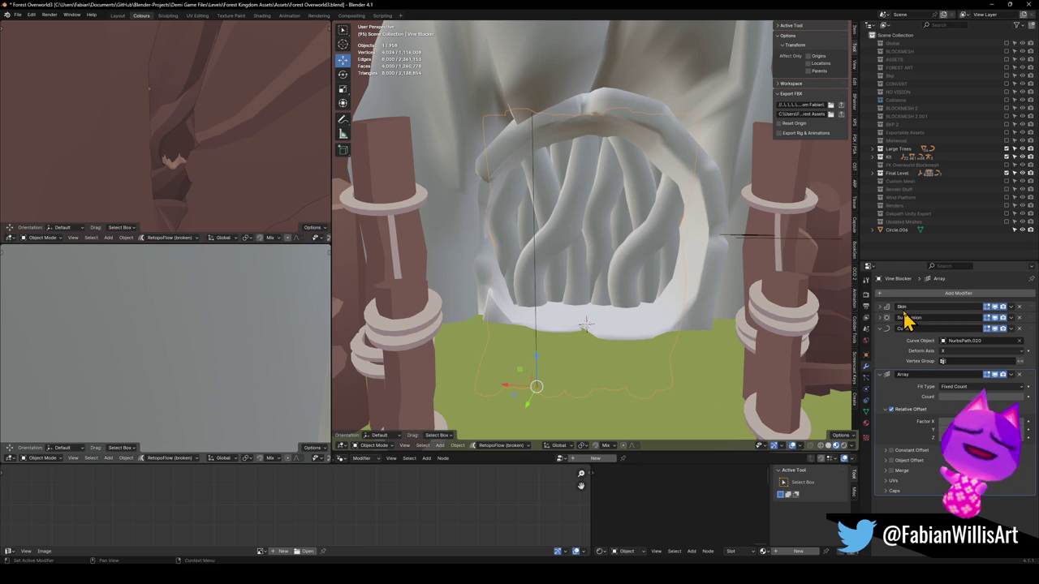
Step: Permanently apply the Vine Blocker's Skin, Subdivision, Curve and Array modifiers
click(995, 330)
click(995, 329)
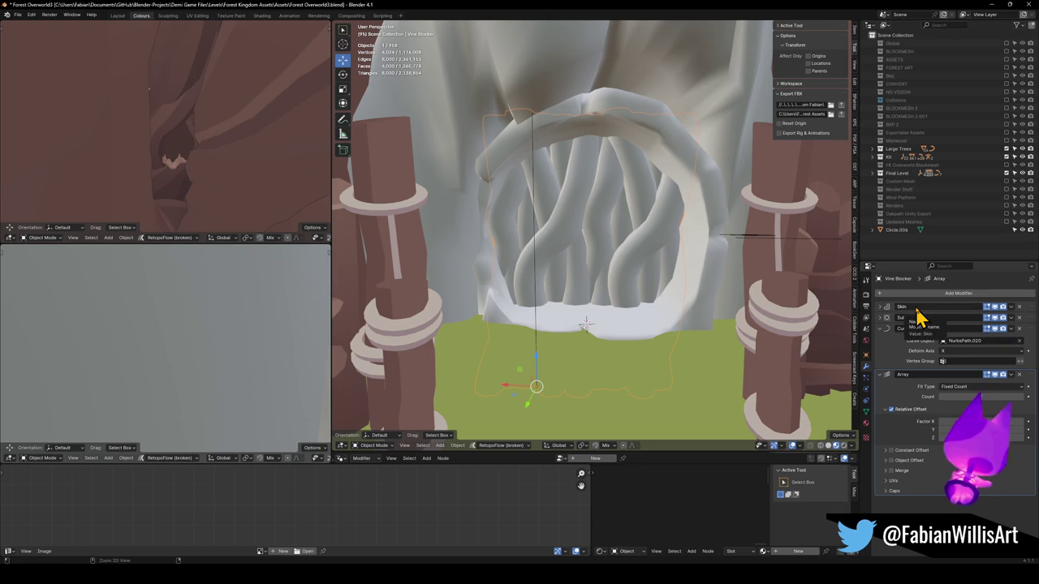
key(ctrl+a)
key(ctrl+a)
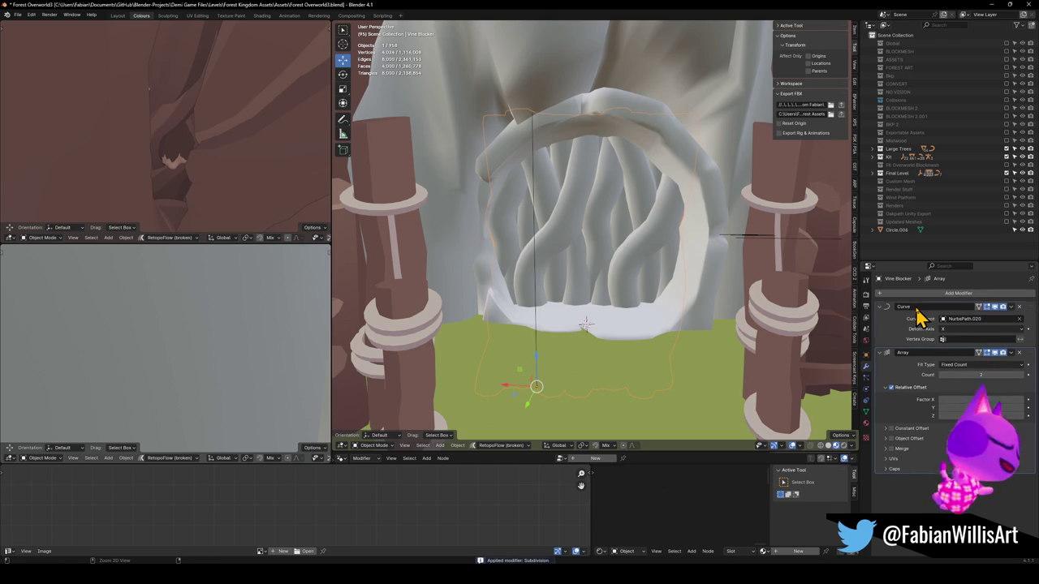
key(ctrl+a)
key(ctrl+a)
Step: Delete the leftover NurbsPath guide curve and inspect the vine mesh in edit mode
key(Delete)
scroll(586, 237, up, 1)
key(Tab)
scroll(590, 232, up, 2)
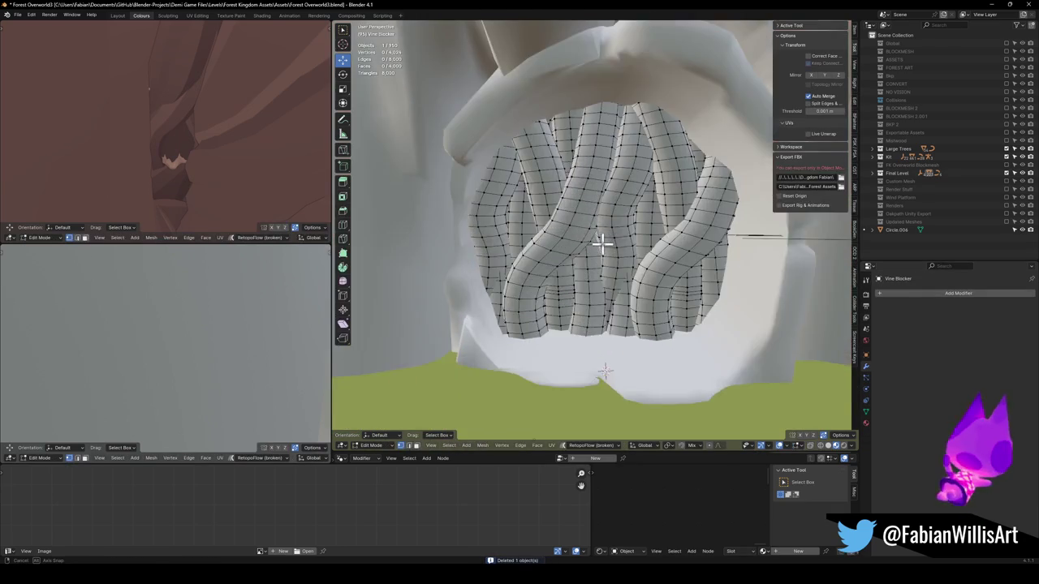
key(Tab)
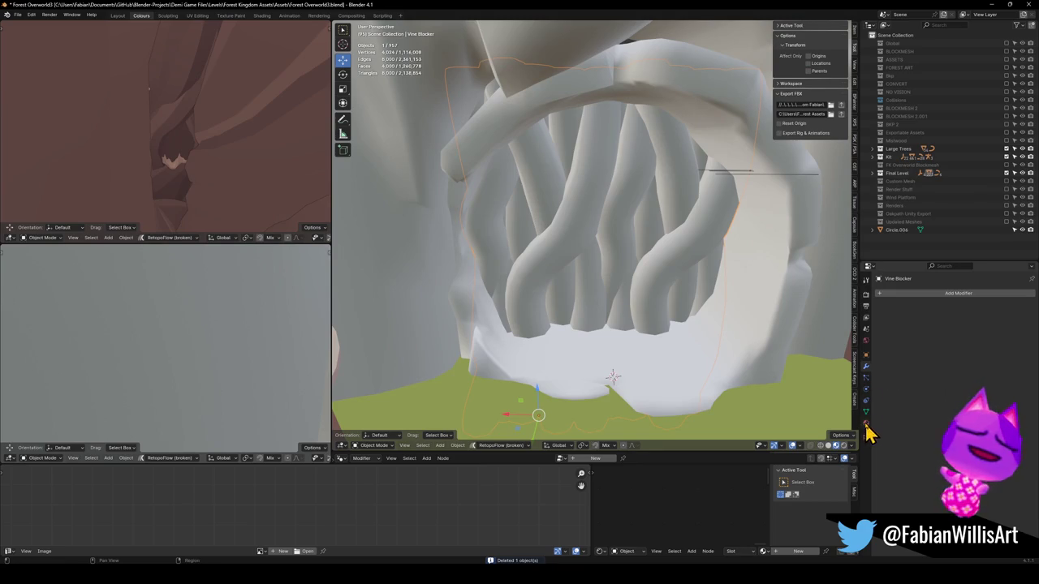
Step: Assign the existing Nature material to the Vine Blocker
click(865, 423)
click(879, 327)
text(n)
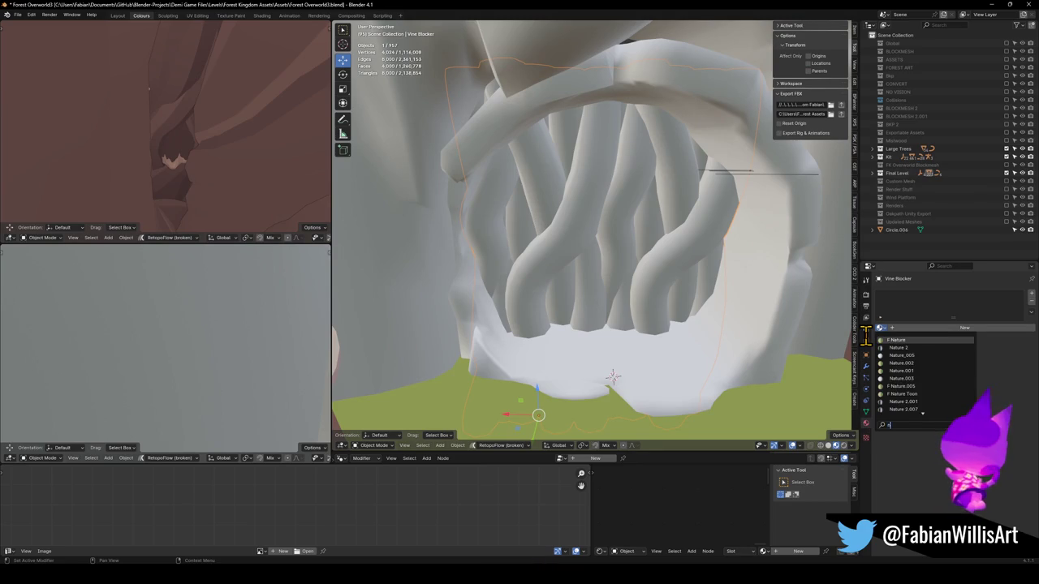
click(874, 341)
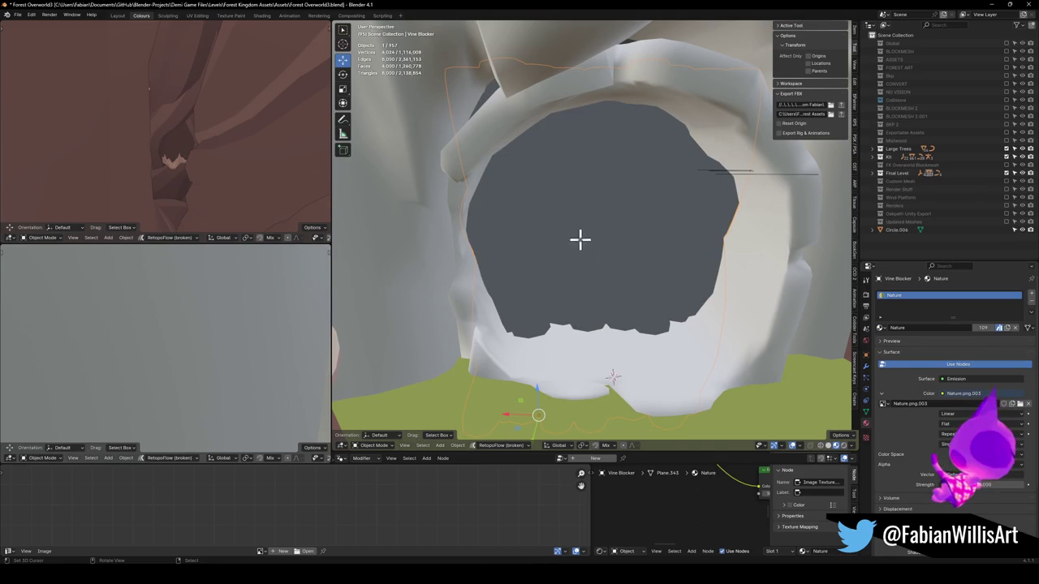
Step: Isolate the vine mesh in local view, select all of it, and view it from the back
key(Tab)
key(slash)
key(a)
key(KP_6)
key(KP_1)
key(ctrl+KP_1)
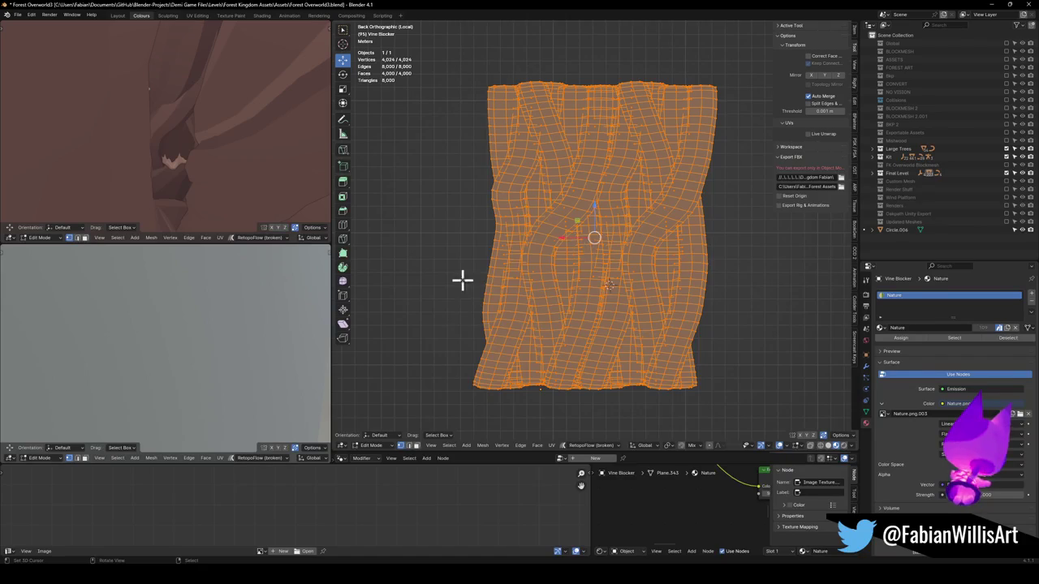
Step: Project the vine UVs from view, then scale and rotate the island over the palette
key(u)
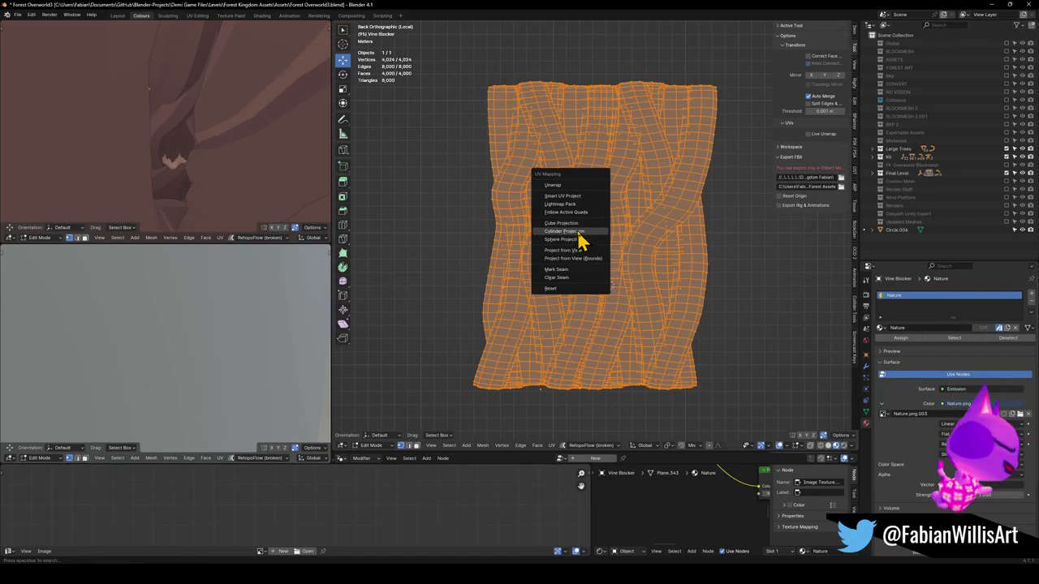
click(584, 252)
key(r)
key(slash)
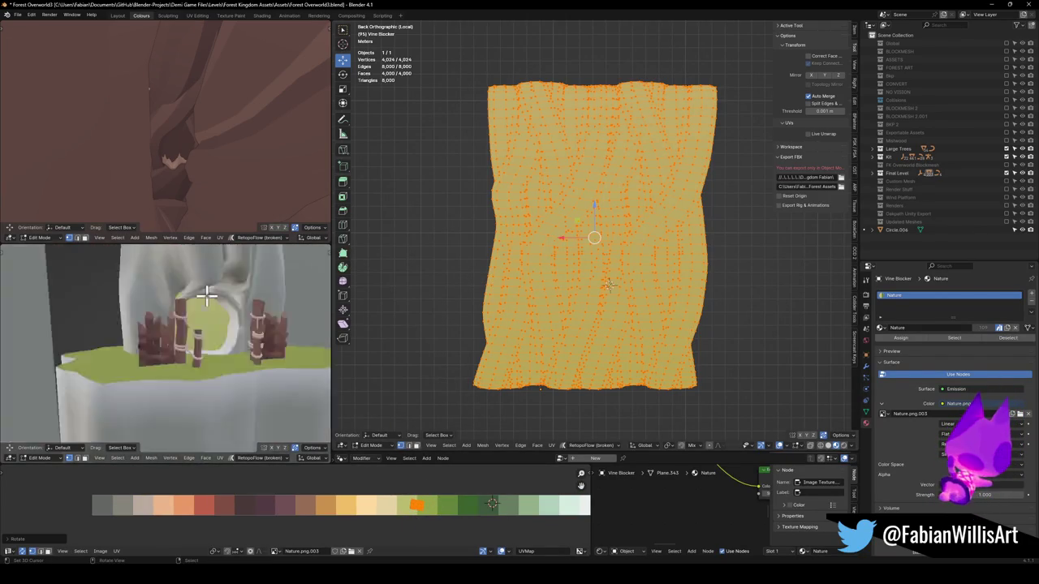
key(s)
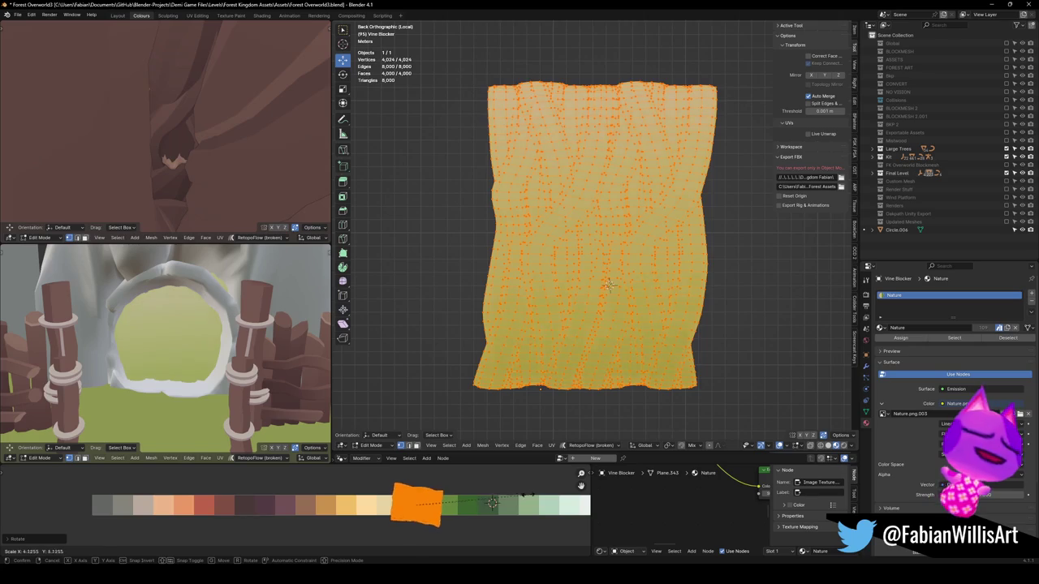
click(522, 513)
key(r)
click(455, 527)
Step: Re-project the UVs from the right side view and stretch the island taller
key(KP_3)
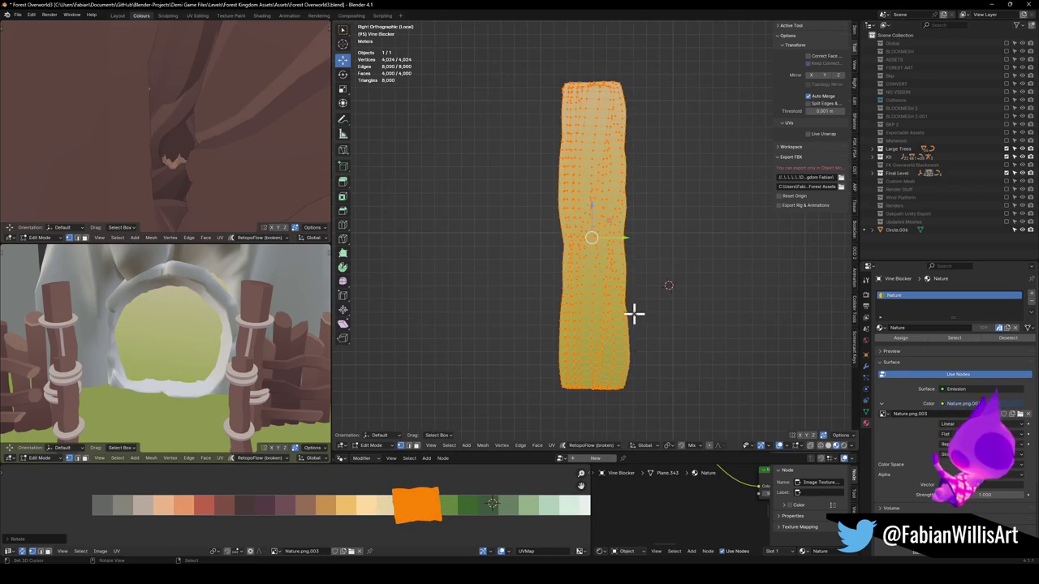
key(u)
click(631, 313)
key(s)
key(y)
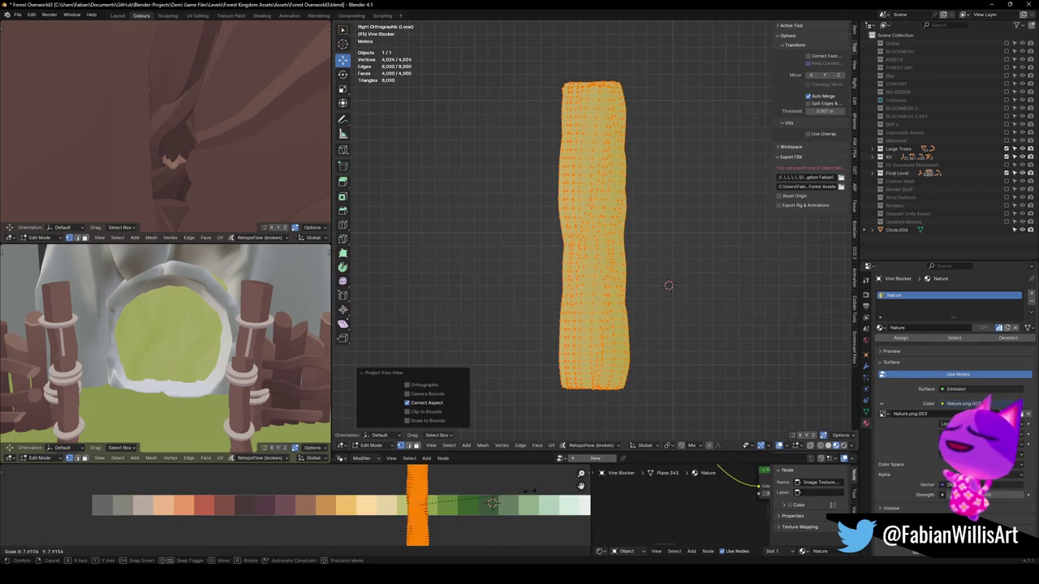
click(464, 515)
key(s)
key(x)
right_click(493, 503)
Step: Scale up, rotate and nudge the UV island to lie across the green swatches
scroll(176, 311, down, 2)
scroll(216, 338, up, 5)
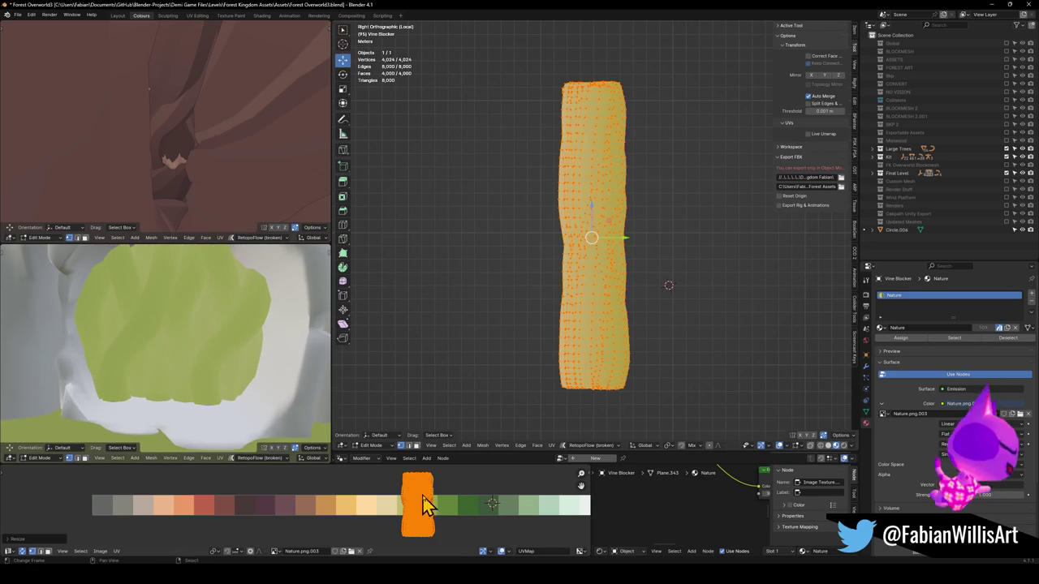
key(s)
click(467, 499)
key(r)
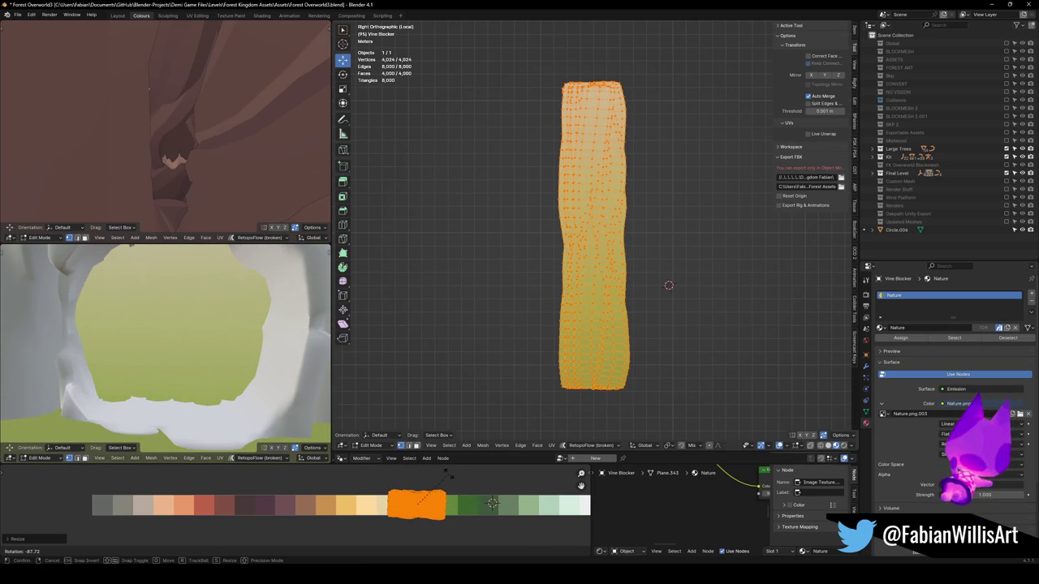
click(463, 505)
key(g)
click(473, 508)
key(r)
click(493, 504)
Step: Select four vine strands and shift their UVs horizontally onto another green shade
mouse_move(512, 232)
mouse_down()
mouse_move(617, 251)
mouse_move(617, 268)
mouse_move(598, 255)
mouse_up()
key(alt+a)
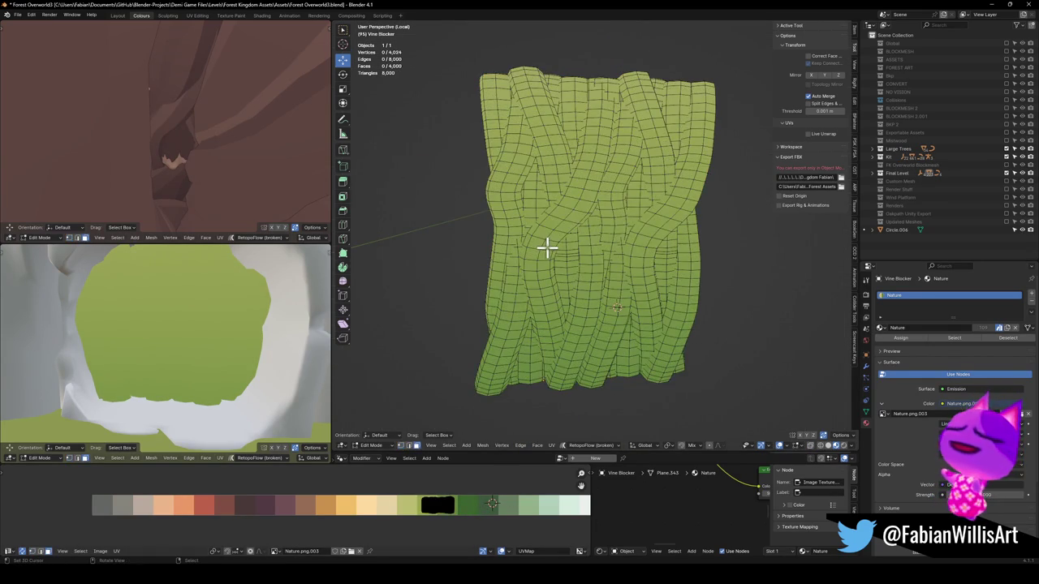
key(l)
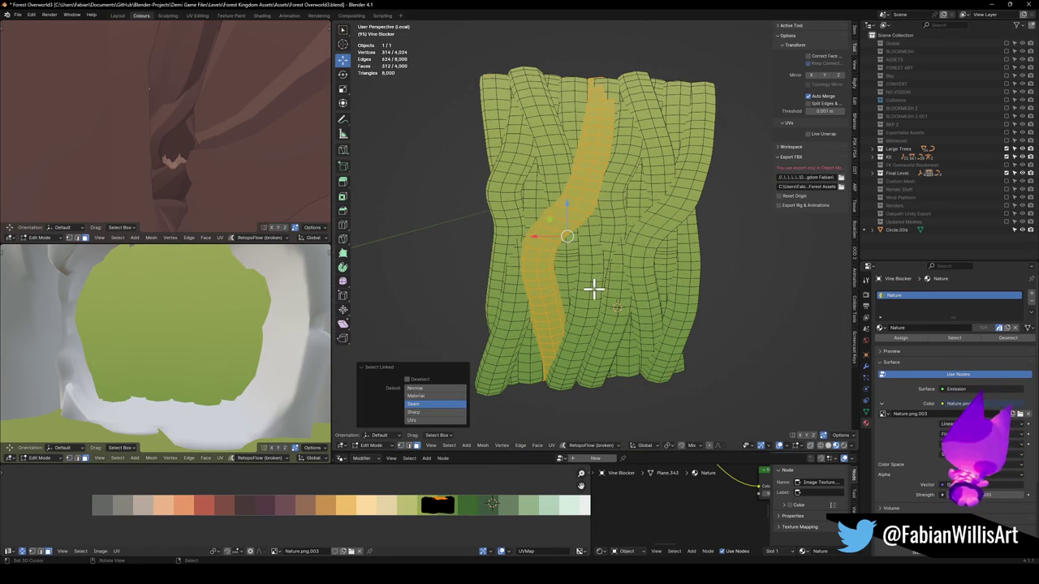
key(l)
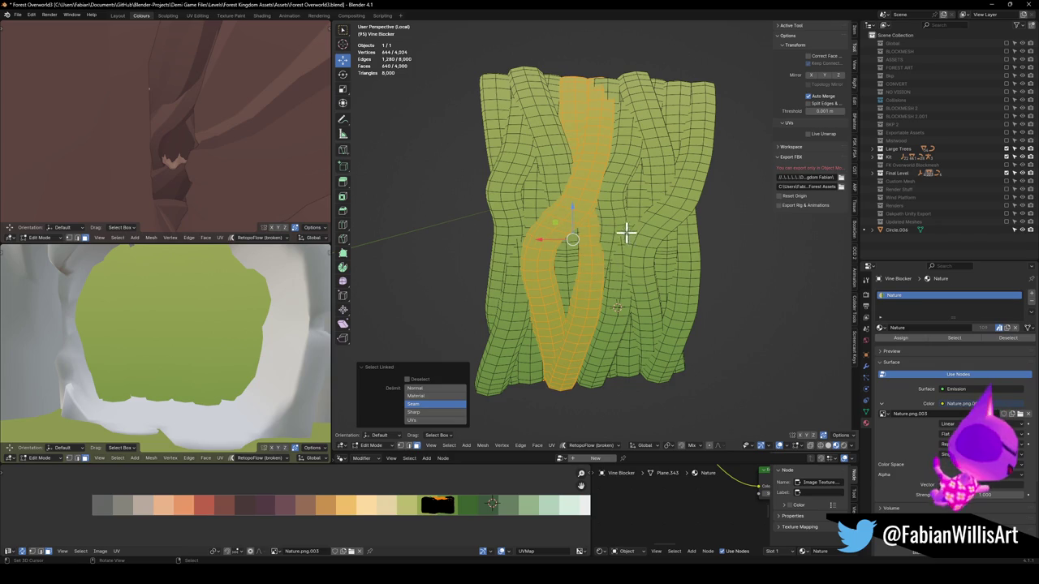
key(l)
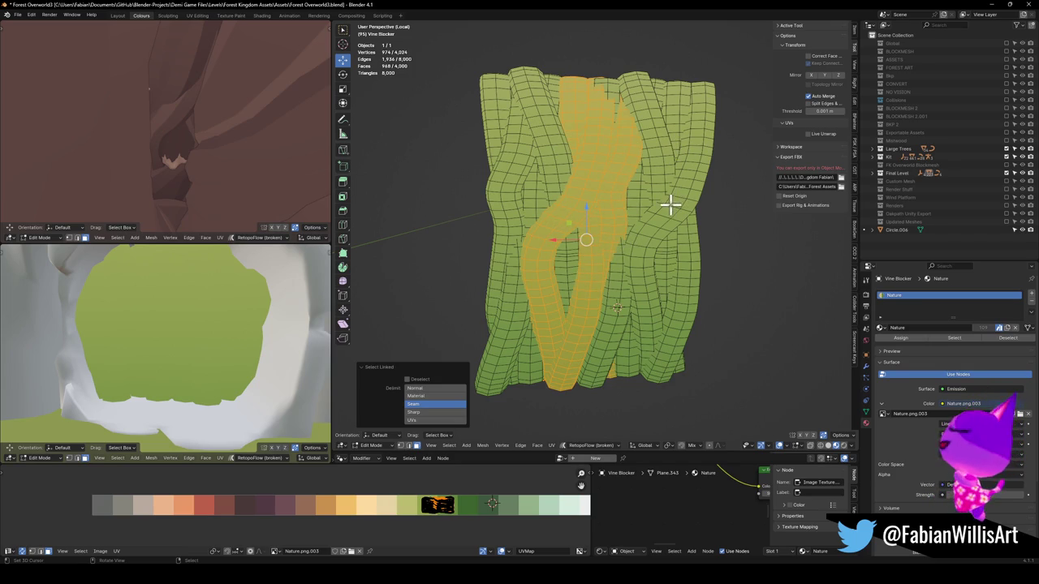
key(l)
key(g)
key(x)
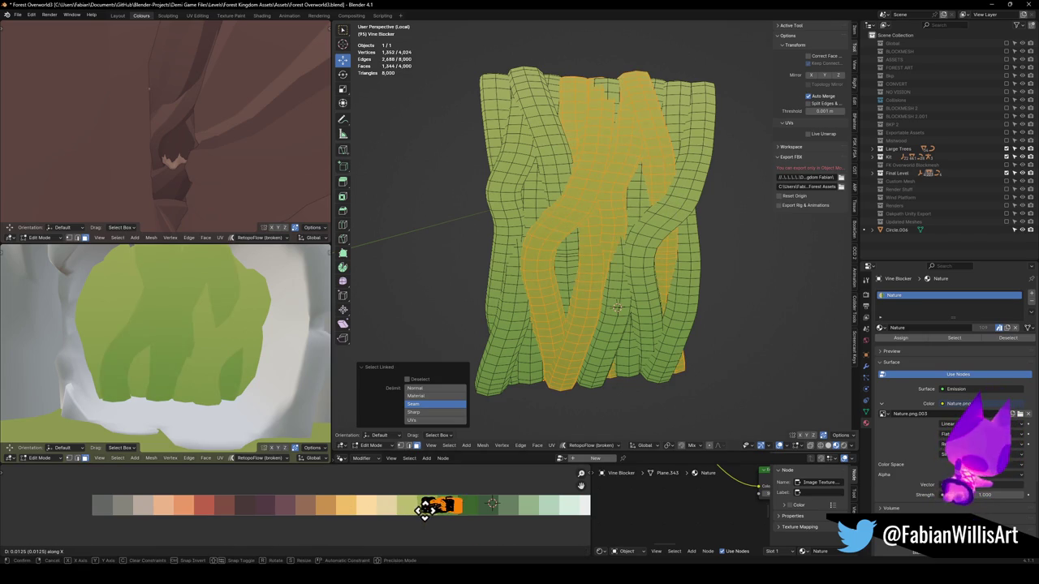
click(416, 509)
Step: Shift one more strand's UVs horizontally to a different green
key(alt+a)
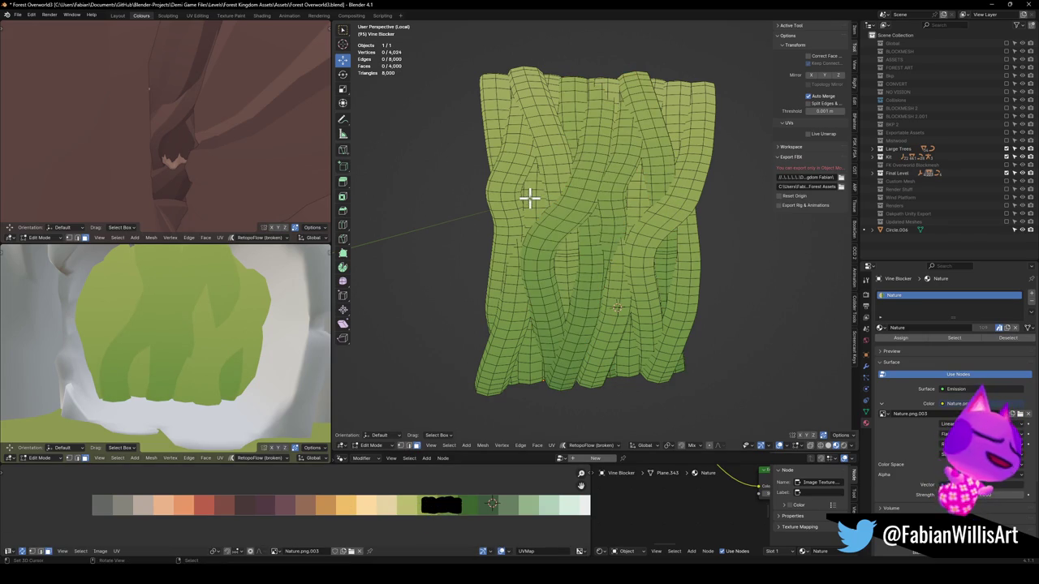
key(l)
key(g)
key(x)
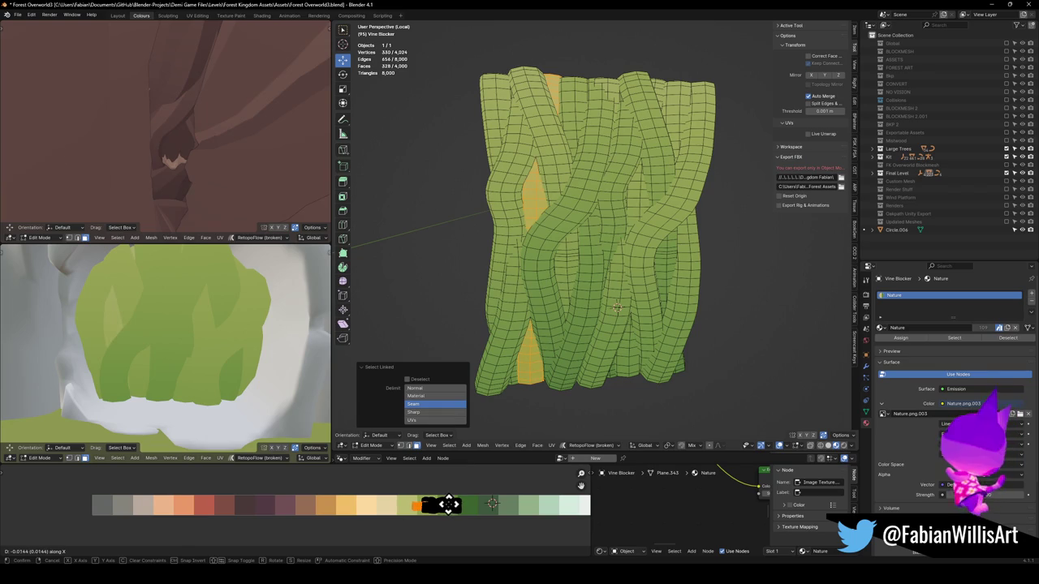
click(448, 504)
Step: Move another strand's UVs to a new palette position, then deselect it
key(alt+a)
key(l)
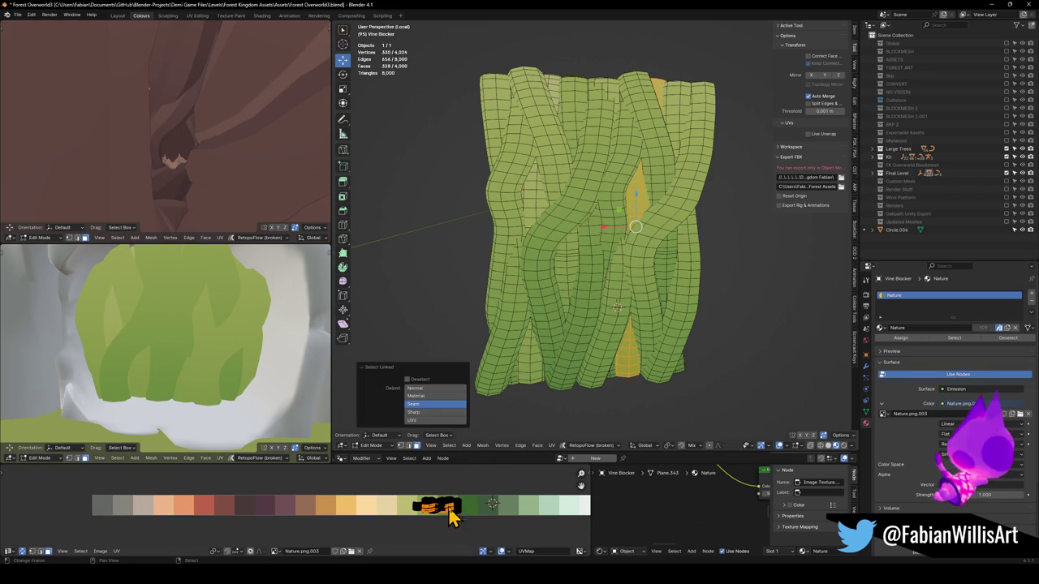
key(g)
click(428, 485)
scroll(237, 332, down, 3)
scroll(238, 329, down, 5)
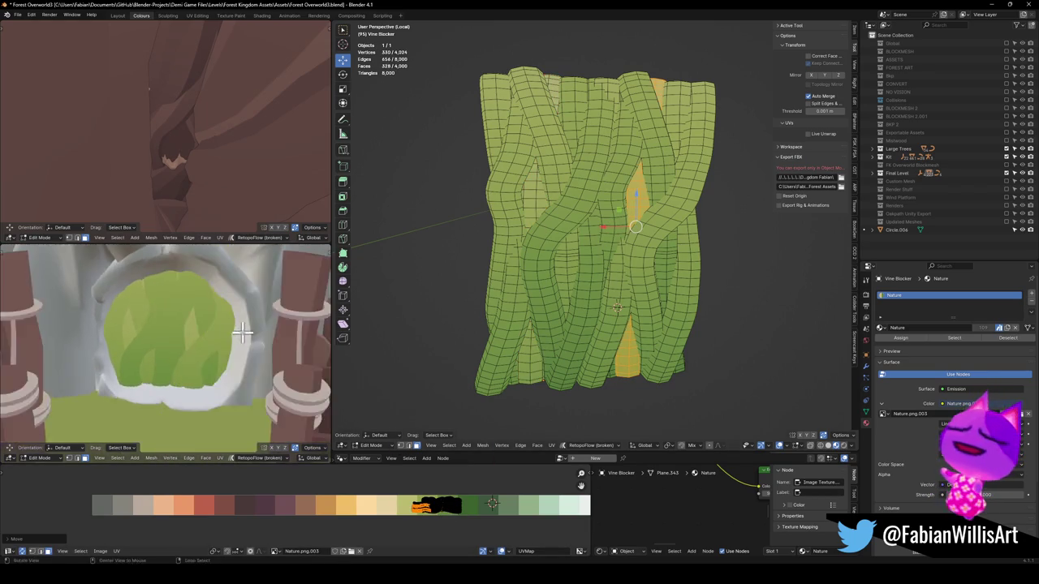
scroll(232, 332, up, 5)
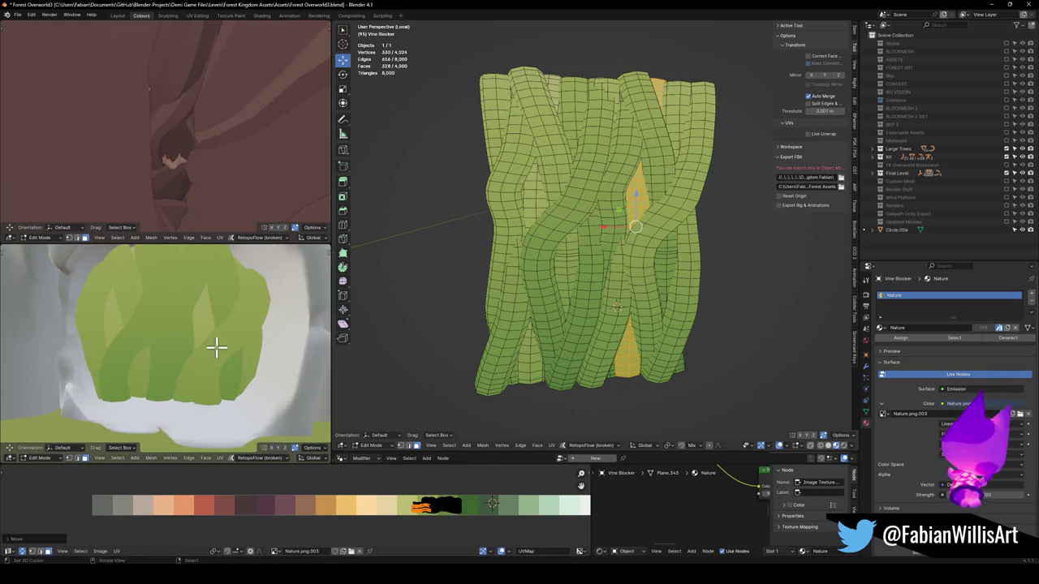
key(alt+a)
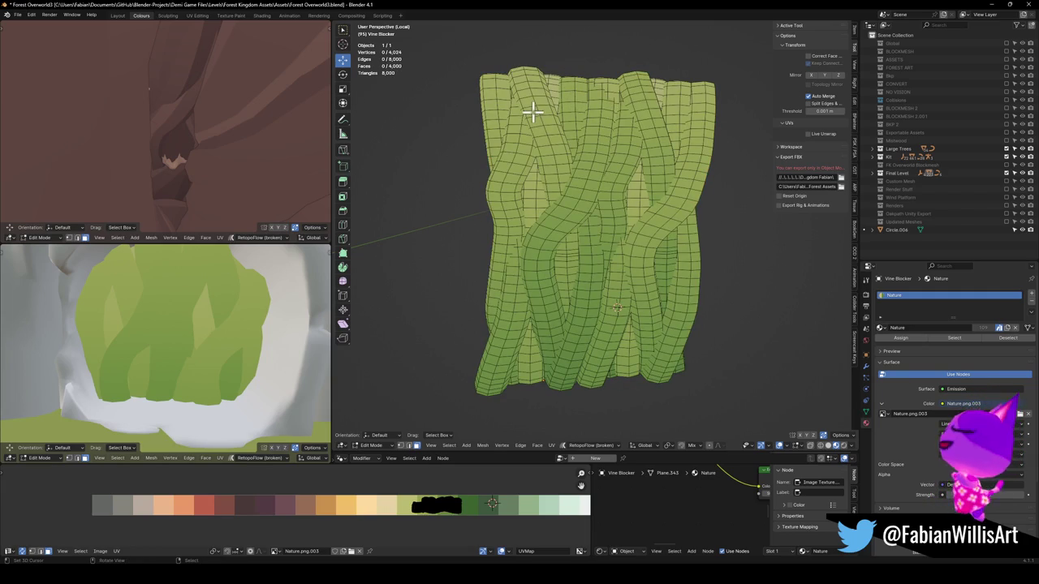
scroll(612, 153, down, 3)
scroll(557, 218, up, 5)
mouse_move(557, 218)
mouse_down()
mouse_move(593, 246)
mouse_move(546, 207)
mouse_up()
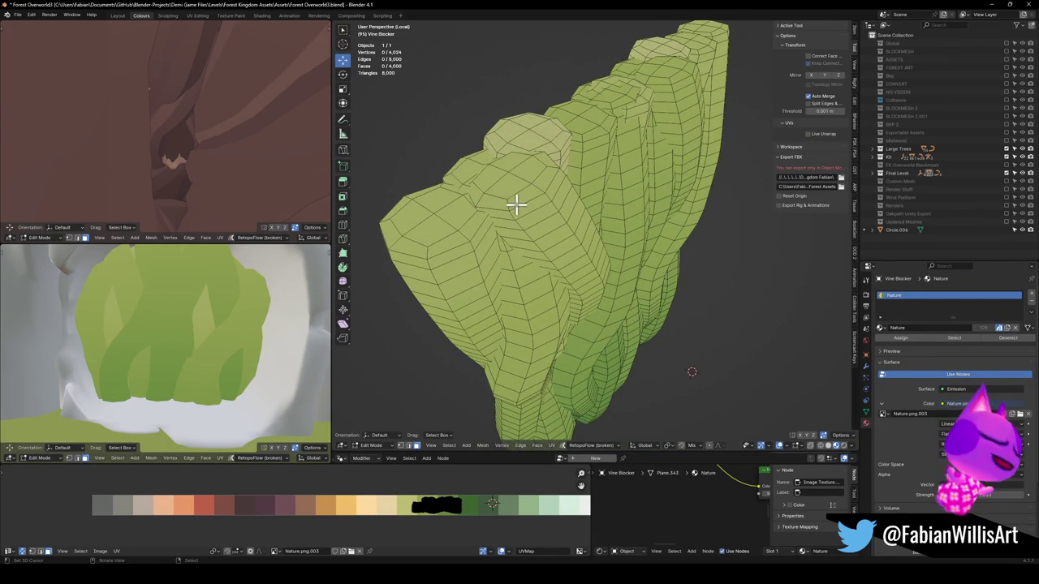
Step: Select the top edge loop of each vine strand across the curtain
alt+click(507, 203)
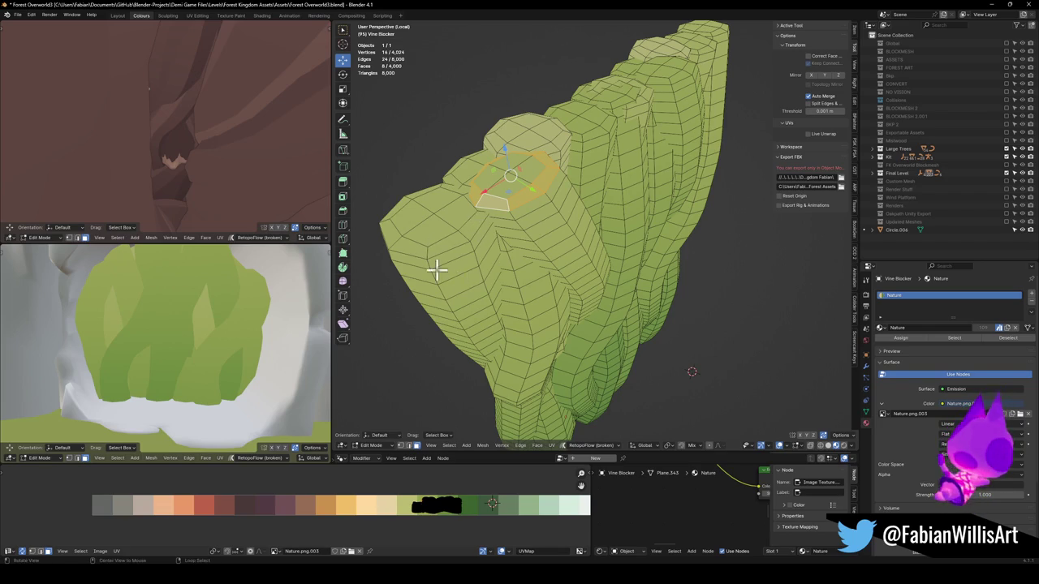
drag(436, 272, 463, 239)
alt+click(470, 189)
mouse_move(583, 189)
mouse_down()
mouse_move(550, 202)
mouse_move(557, 173)
mouse_move(621, 146)
mouse_move(624, 185)
mouse_move(501, 232)
mouse_move(574, 231)
mouse_move(568, 336)
mouse_move(596, 288)
mouse_up()
alt+shift+click(536, 192)
alt+shift+click(623, 142)
alt+shift+click(496, 236)
alt+shift+click(564, 332)
alt+shift+click(579, 276)
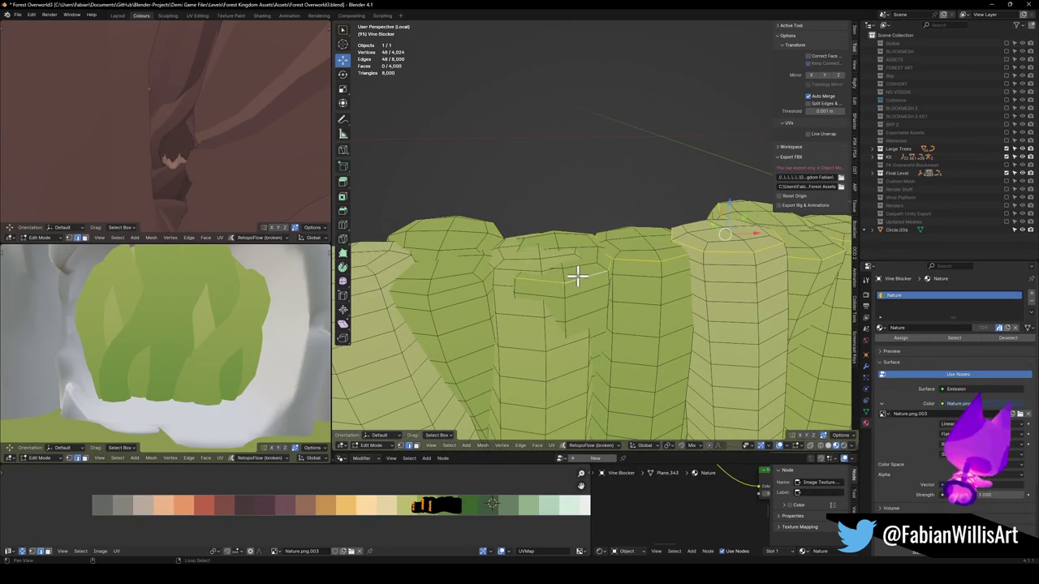
alt+shift+click(490, 277)
alt+shift+click(457, 280)
mouse_move(460, 287)
mouse_down()
mouse_move(541, 292)
mouse_move(568, 276)
mouse_up()
mouse_move(472, 294)
mouse_down()
mouse_move(524, 273)
mouse_move(653, 265)
mouse_move(568, 232)
mouse_move(608, 257)
mouse_move(603, 235)
mouse_move(575, 210)
mouse_up()
alt+shift+click(524, 274)
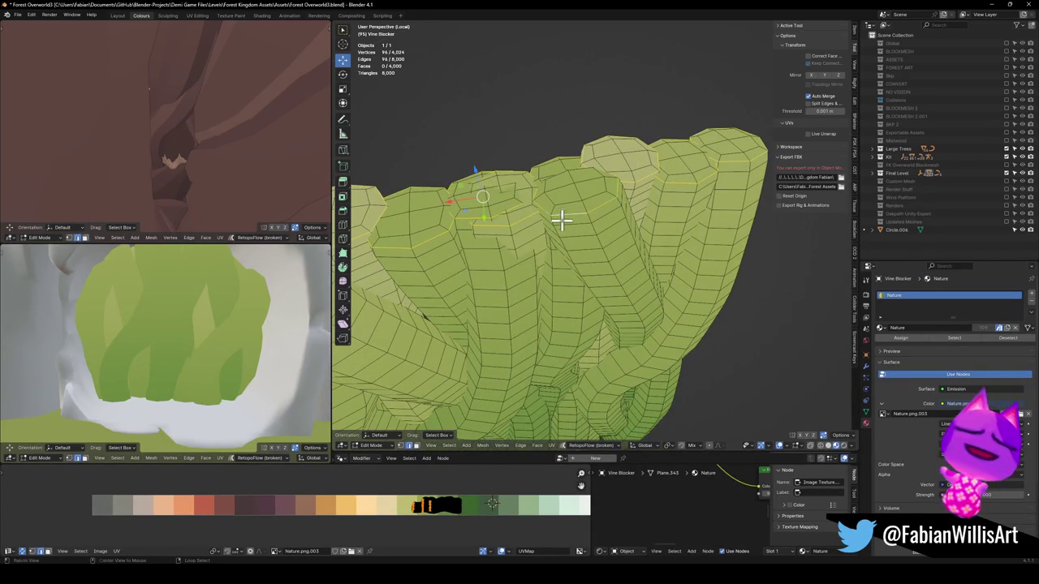
mouse_move(482, 262)
mouse_down()
mouse_move(707, 190)
mouse_move(603, 248)
mouse_move(595, 311)
mouse_move(573, 359)
mouse_move(614, 241)
mouse_move(588, 305)
mouse_move(545, 299)
mouse_up()
Step: Split the selected top loops apart in place and clear the selection
key(shift+d)
right_click(614, 262)
scroll(609, 262, down, 3)
click(546, 298)
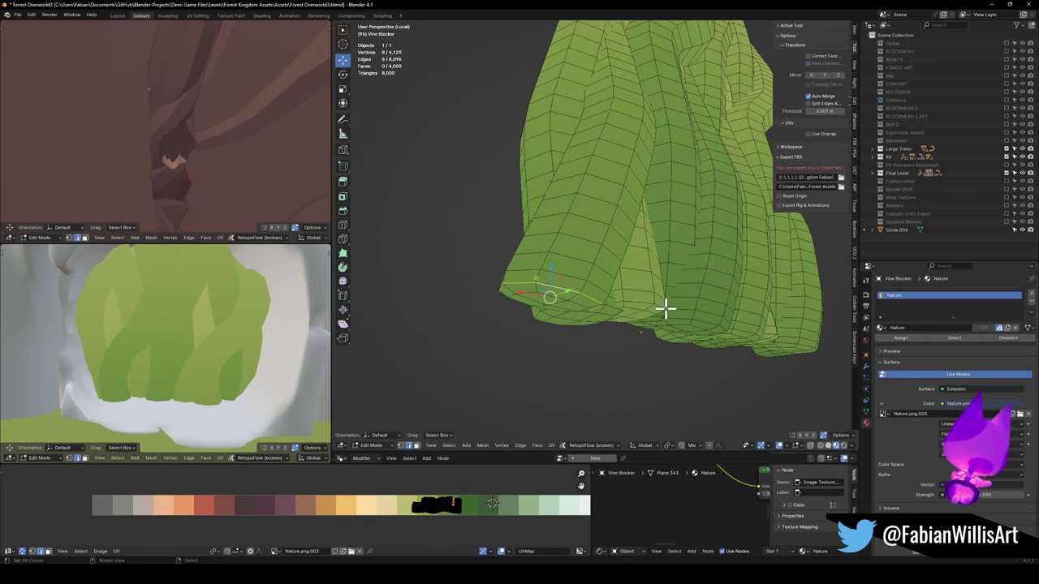
scroll(665, 292, up, 3)
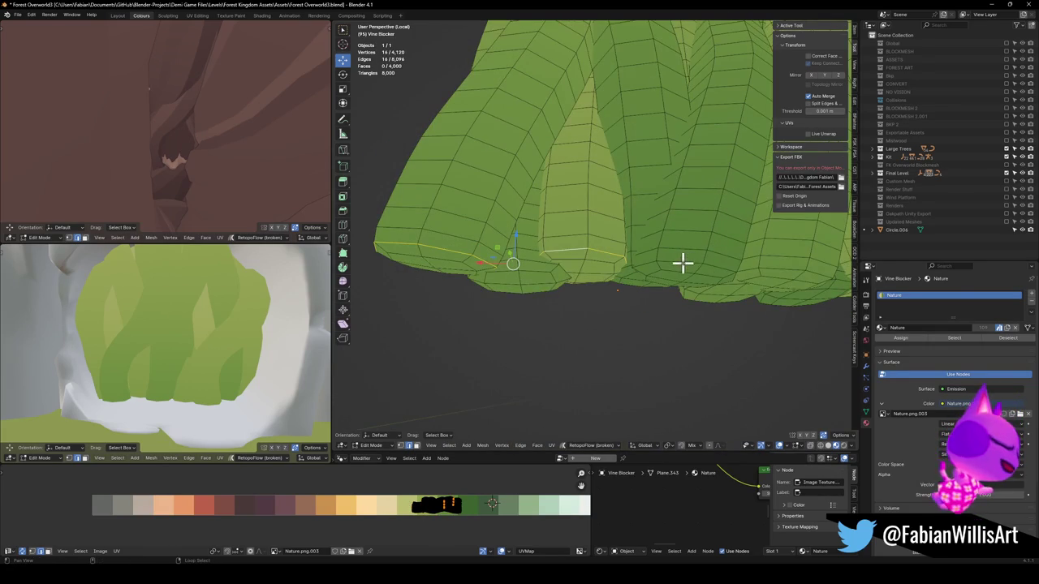
Step: Select the bottom edge loops and rip them apart with V
mouse_move(813, 260)
mouse_down()
mouse_move(788, 271)
mouse_move(734, 247)
mouse_move(636, 296)
mouse_move(705, 292)
mouse_move(574, 295)
mouse_move(630, 271)
mouse_move(630, 285)
mouse_move(563, 294)
mouse_up()
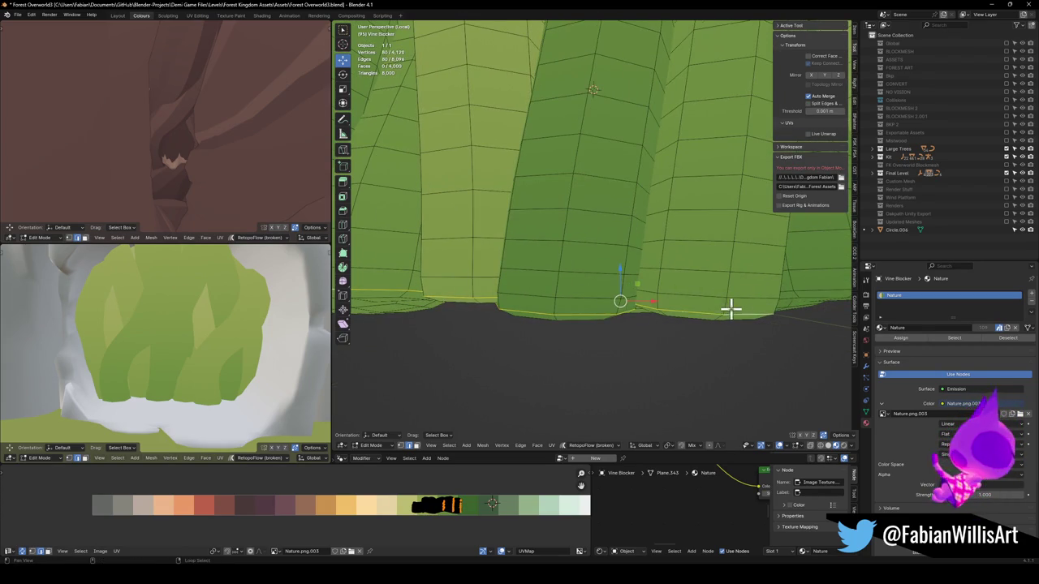
alt+shift+click(587, 309)
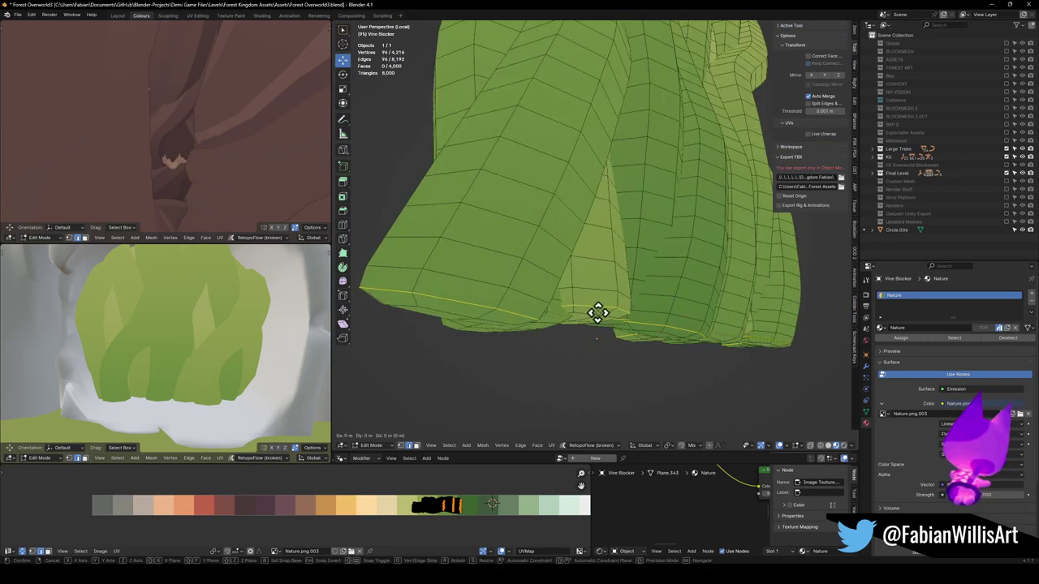
key(v)
mouse_move(599, 250)
mouse_down()
mouse_move(621, 257)
mouse_move(547, 234)
mouse_move(598, 204)
mouse_move(584, 227)
mouse_up()
Step: Select several vertical strand face loops across the left side of the vine curtain
click(545, 189)
alt+click(533, 170)
alt+shift+click(524, 170)
drag(616, 190, 558, 200)
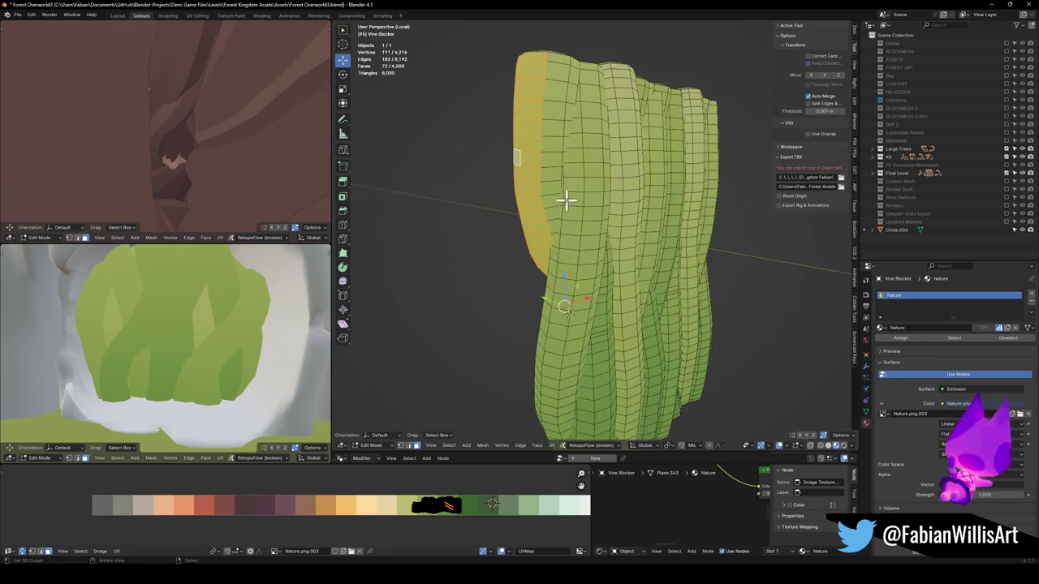
alt+shift+click(572, 219)
alt+shift+click(552, 269)
mouse_move(649, 259)
mouse_down()
mouse_move(642, 239)
mouse_move(655, 201)
mouse_up()
alt+shift+click(619, 337)
mouse_move(599, 364)
mouse_down()
mouse_move(614, 308)
mouse_move(624, 336)
mouse_up()
alt+shift+click(624, 336)
scroll(714, 278, up, 3)
mouse_move(701, 284)
mouse_down()
mouse_move(644, 319)
mouse_move(670, 311)
mouse_up()
alt+shift+click(670, 314)
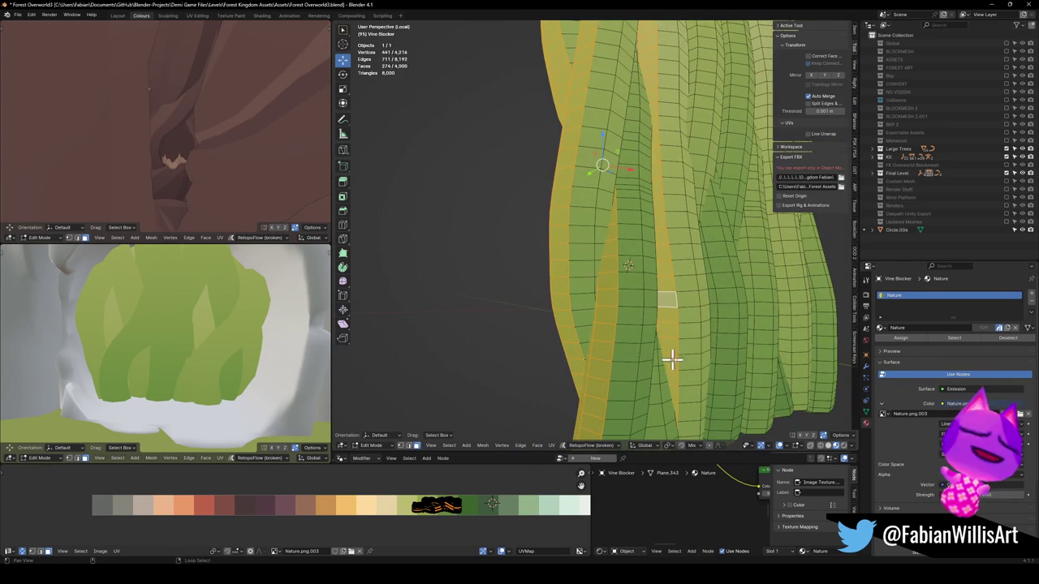
Step: Add more vertical strands to the selection, replacing a mistakenly added horizontal ring
alt+shift+click(714, 343)
alt+shift+click(713, 333)
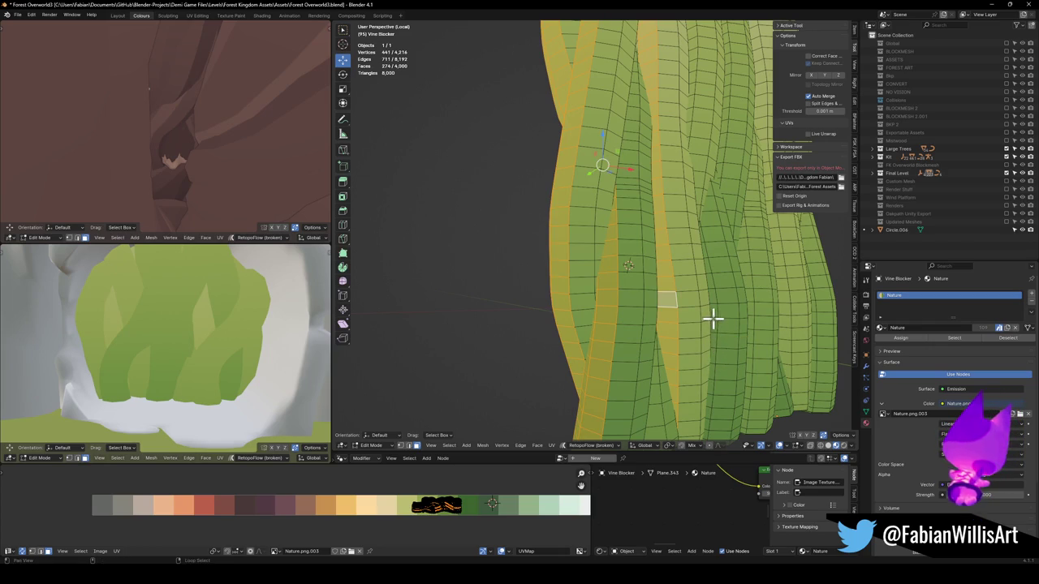
alt+shift+click(717, 316)
alt+shift+click(751, 305)
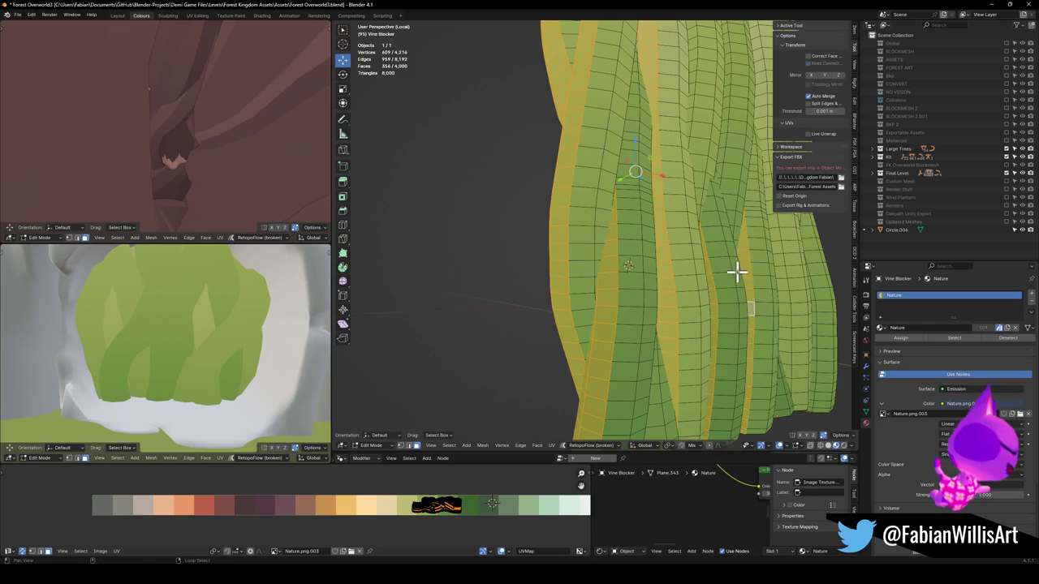
mouse_move(730, 185)
mouse_down()
mouse_move(557, 216)
mouse_move(571, 185)
mouse_move(624, 260)
mouse_up()
alt+shift+click(561, 156)
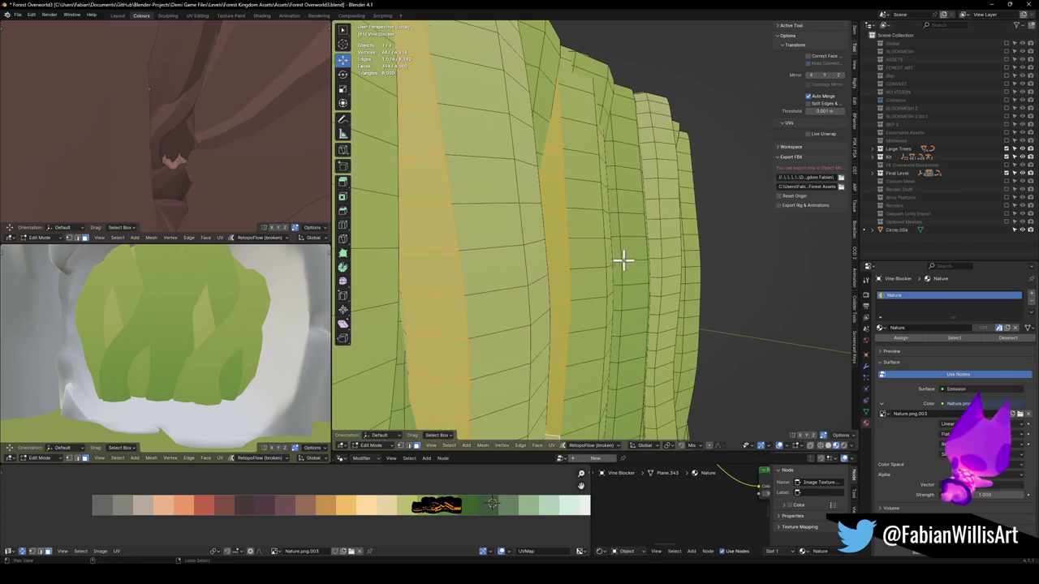
alt+shift+click(630, 261)
alt+shift+click(657, 272)
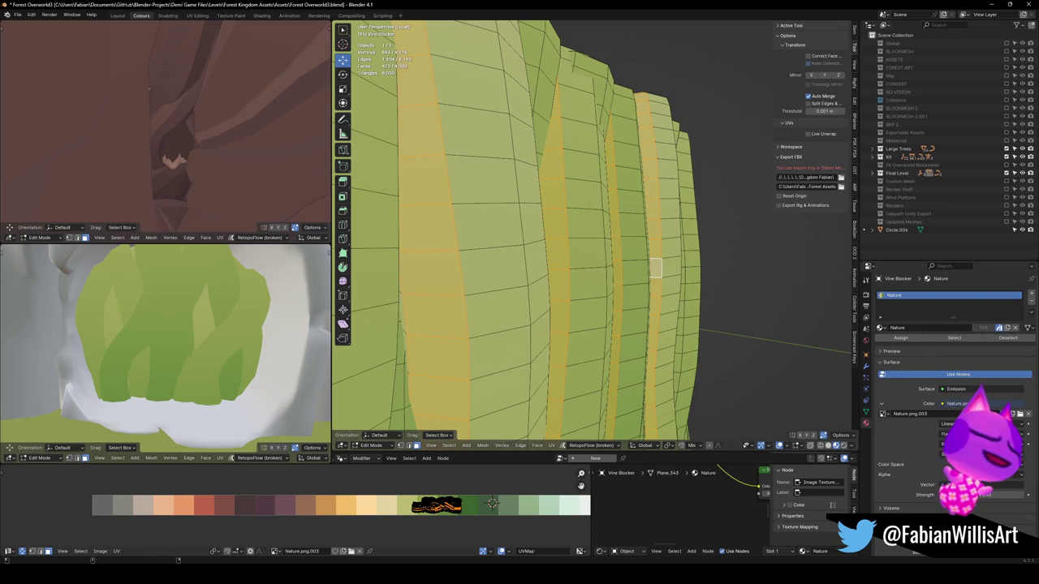
mouse_move(734, 316)
mouse_down()
mouse_move(719, 258)
mouse_move(612, 257)
mouse_move(574, 305)
mouse_move(610, 298)
mouse_up()
mouse_move(619, 232)
mouse_down()
mouse_move(638, 193)
mouse_move(579, 165)
mouse_move(643, 383)
mouse_up()
alt+shift+click(586, 159)
scroll(609, 262, up, 3)
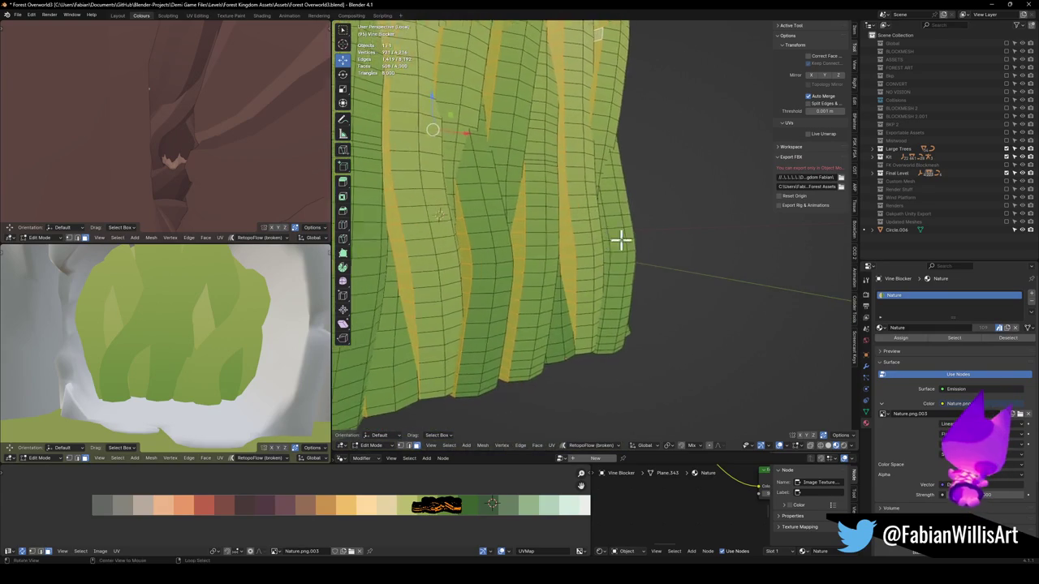
scroll(586, 249, up, 4)
alt+shift+click(595, 243)
scroll(590, 268, down, 4)
mouse_move(583, 299)
mouse_down()
mouse_move(603, 297)
mouse_move(533, 292)
mouse_move(690, 297)
mouse_move(761, 283)
mouse_move(571, 255)
mouse_move(660, 359)
mouse_move(610, 235)
mouse_move(599, 249)
mouse_up()
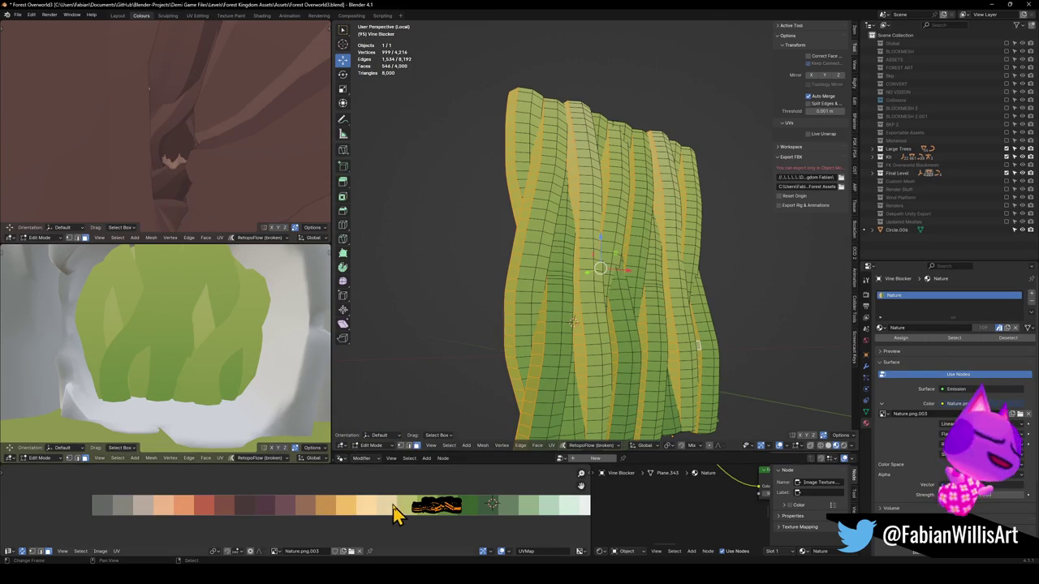
Step: Slide the selected strands' UVs horizontally onto a new palette green and exit Edit Mode
key(g)
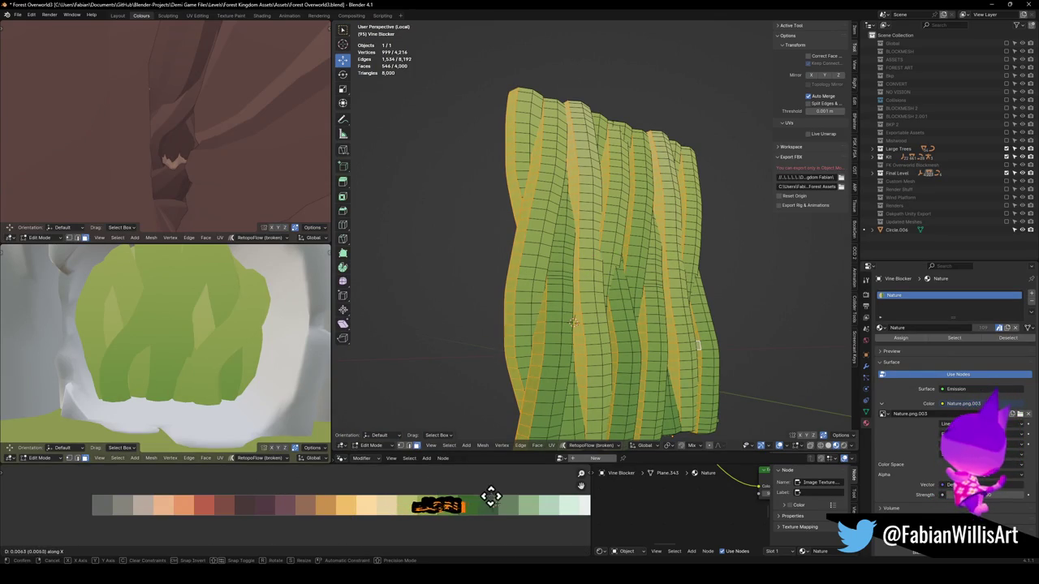
click(568, 493)
scroll(231, 308, down, 2)
scroll(185, 357, up, 6)
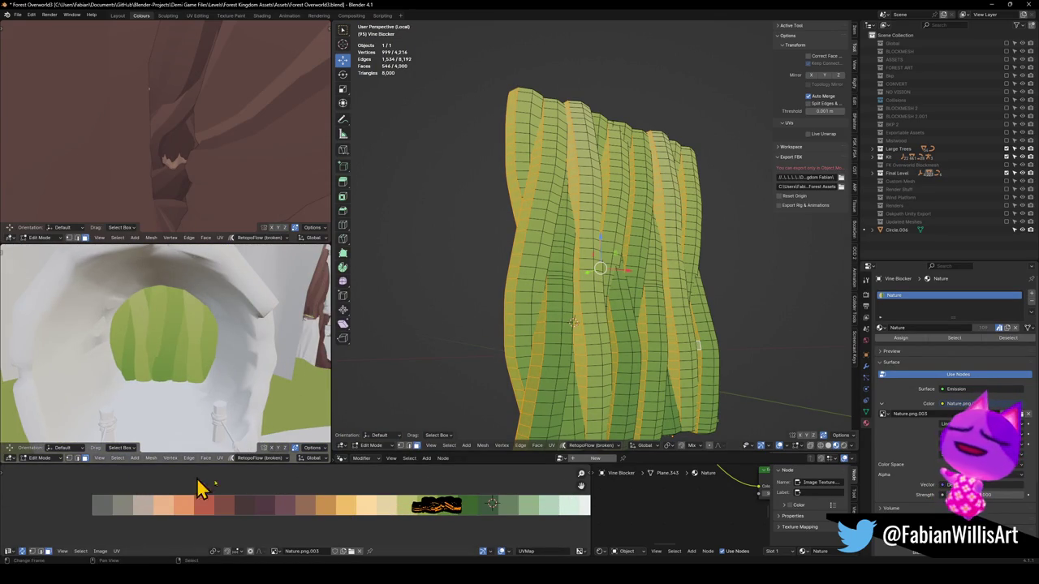
key(g)
key(x)
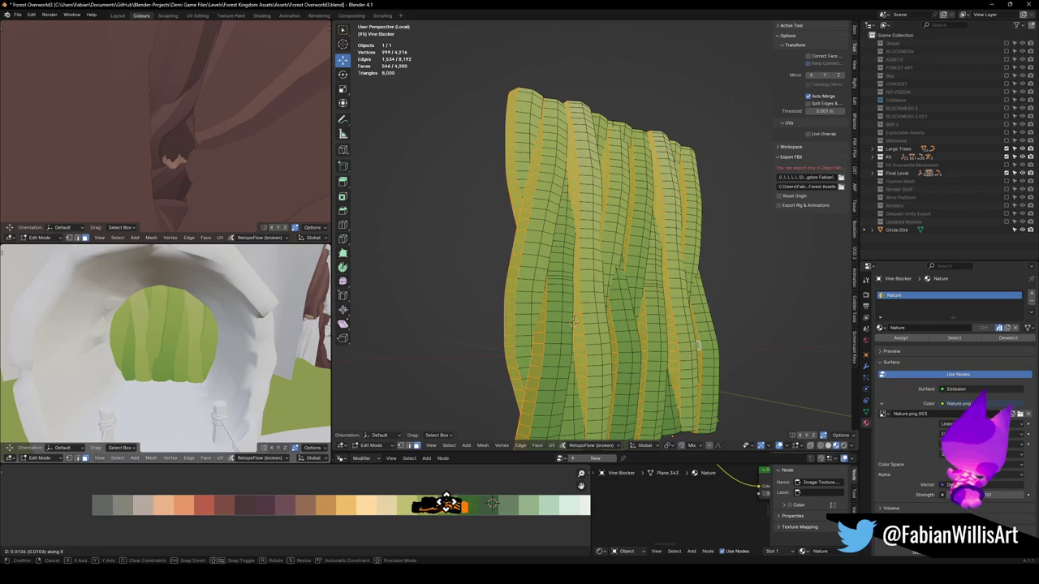
click(487, 509)
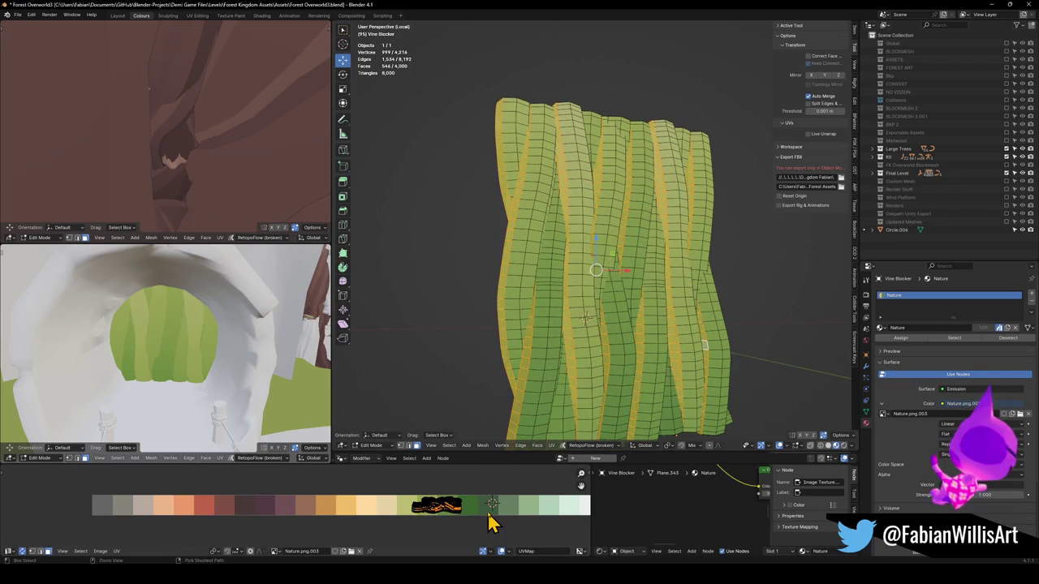
key(Tab)
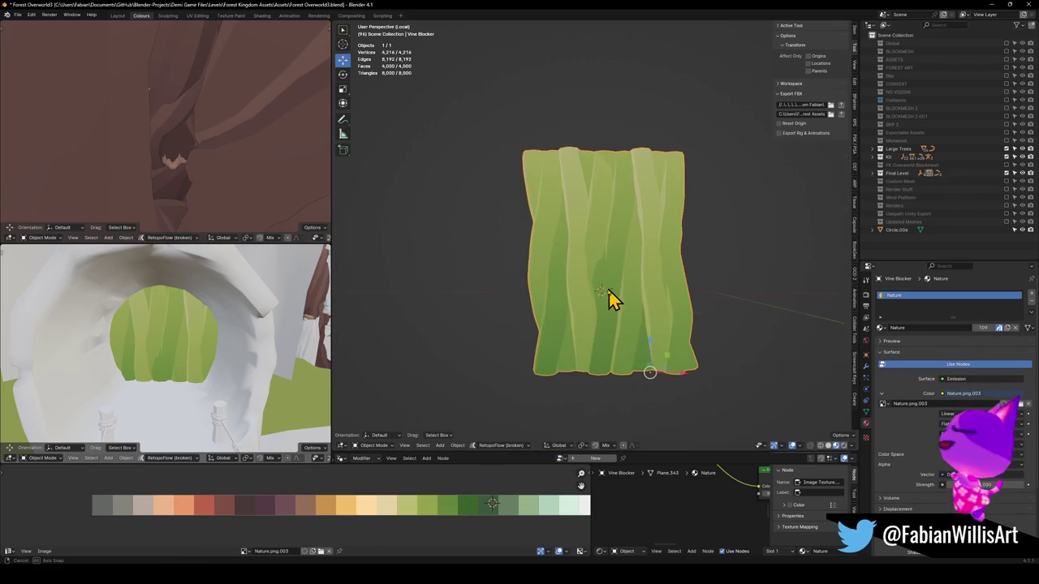
Step: Return to Edit Mode and pick a vine strand, briefly hiding and revealing it
drag(175, 333, 197, 324)
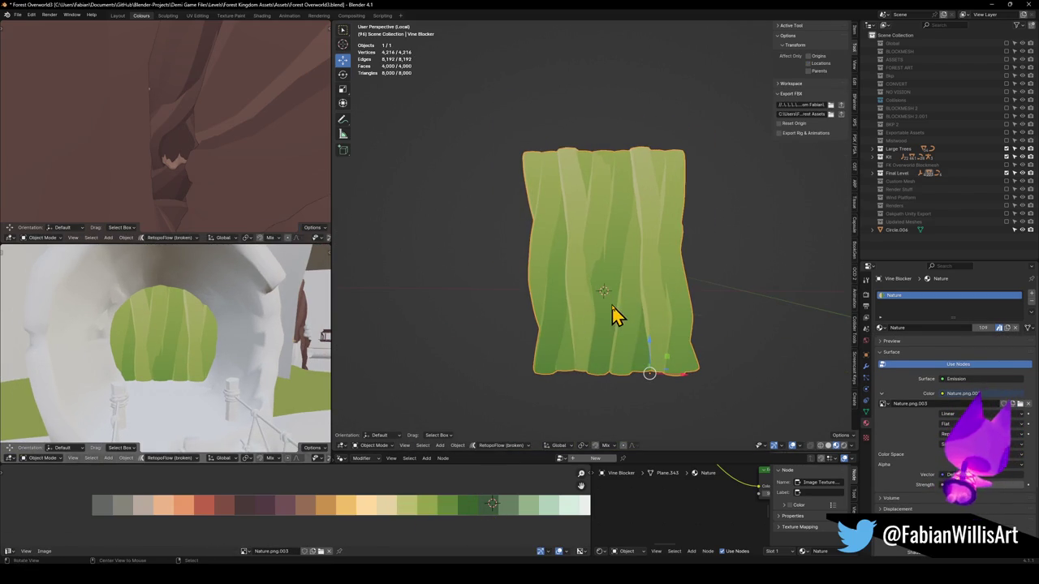
scroll(626, 297, up, 4)
key(Tab)
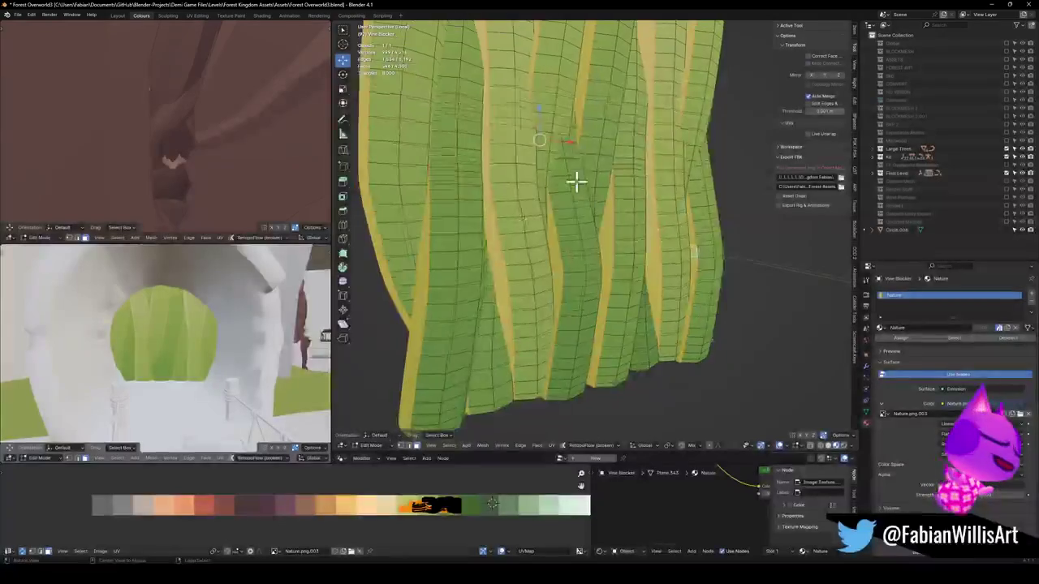
scroll(575, 195, up, 3)
key(alt+a)
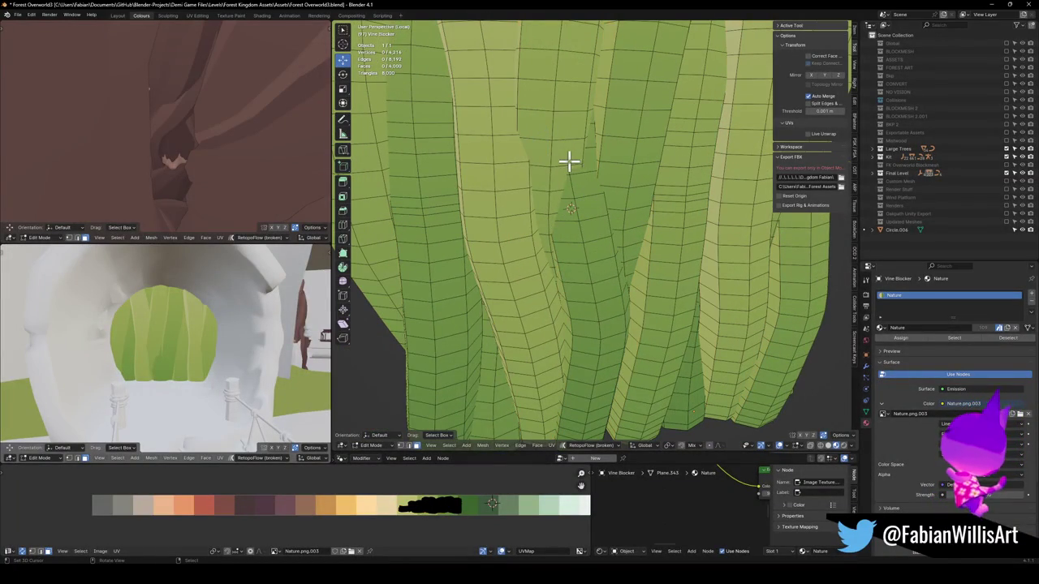
alt+click(554, 156)
mouse_move(554, 156)
mouse_down()
mouse_move(577, 190)
mouse_move(598, 280)
mouse_up()
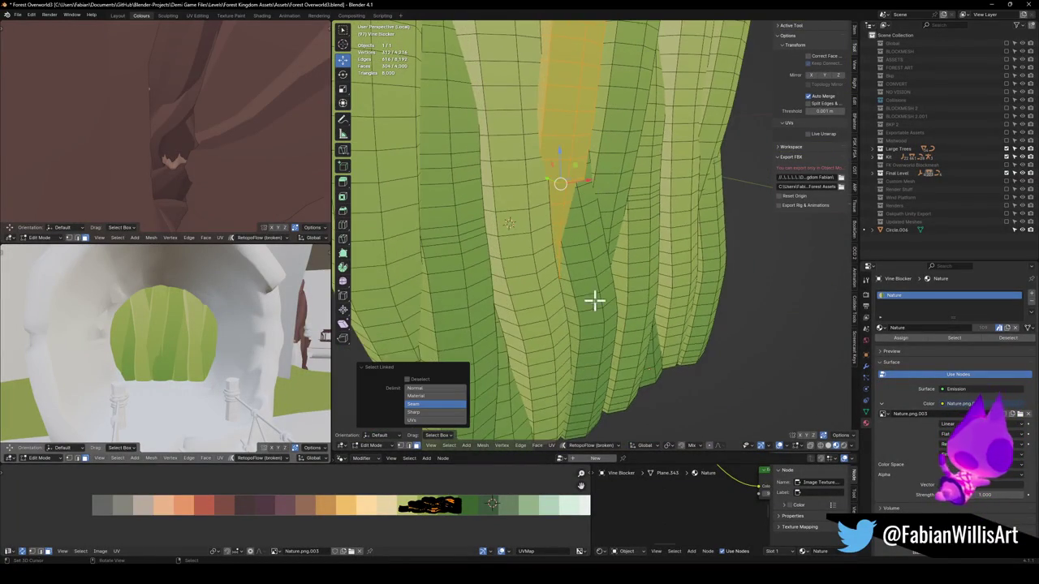
key(alt+a)
alt+click(592, 309)
key(h)
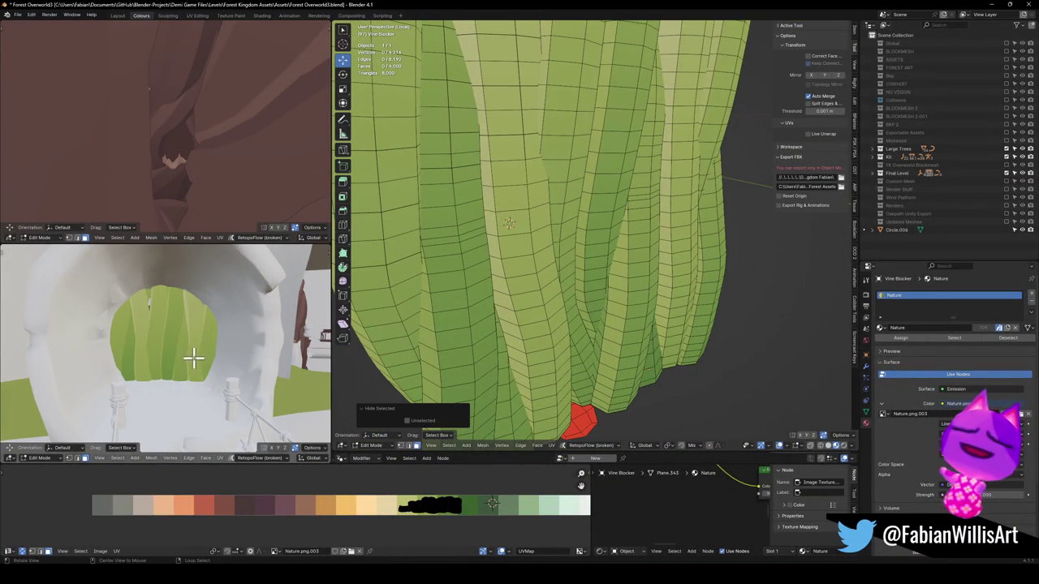
key(alt+h)
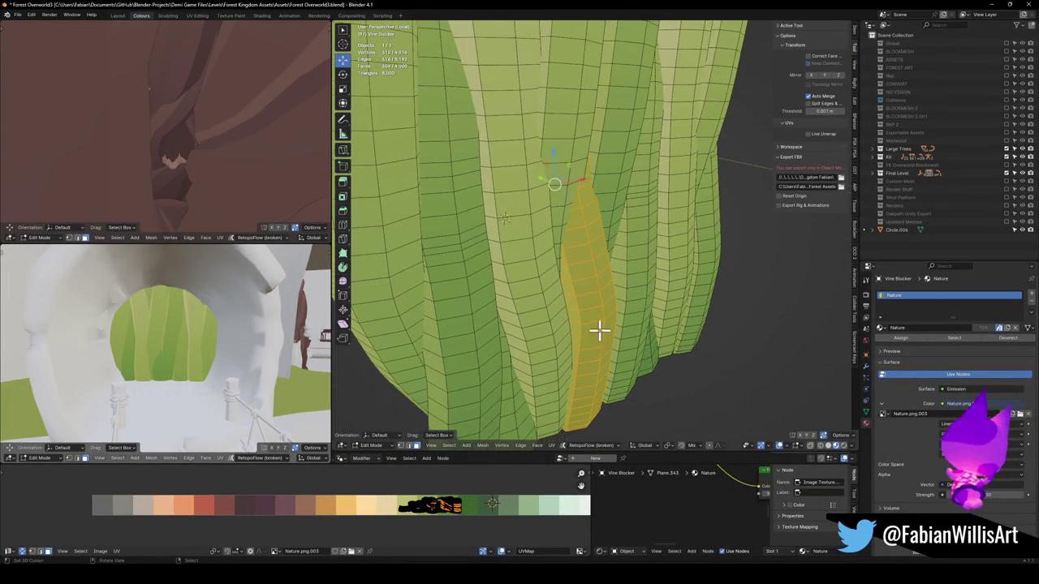
Step: Move the selected strand along the Y axis
key(g)
key(y)
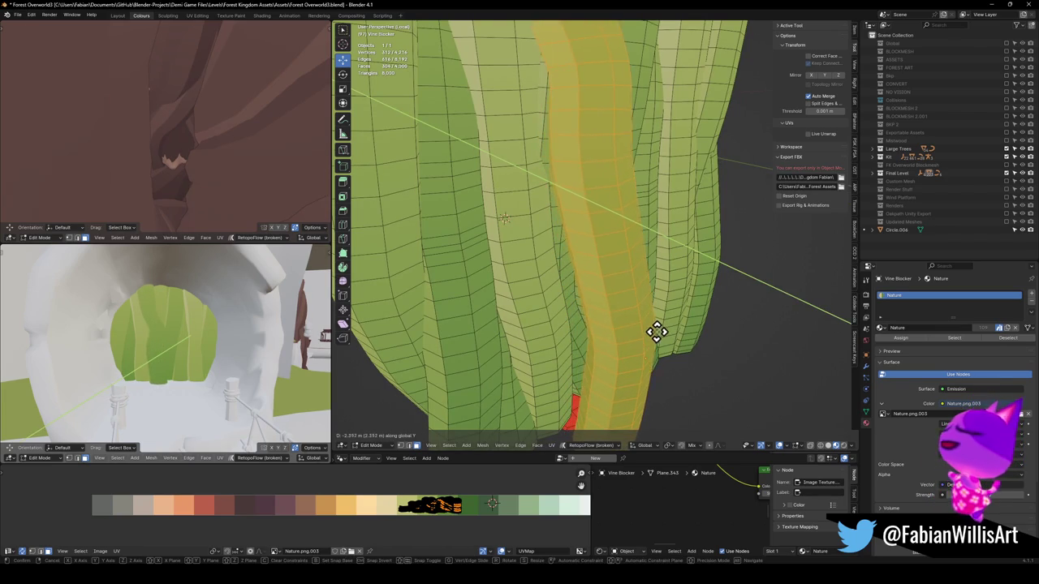
click(656, 331)
scroll(180, 333, up, 5)
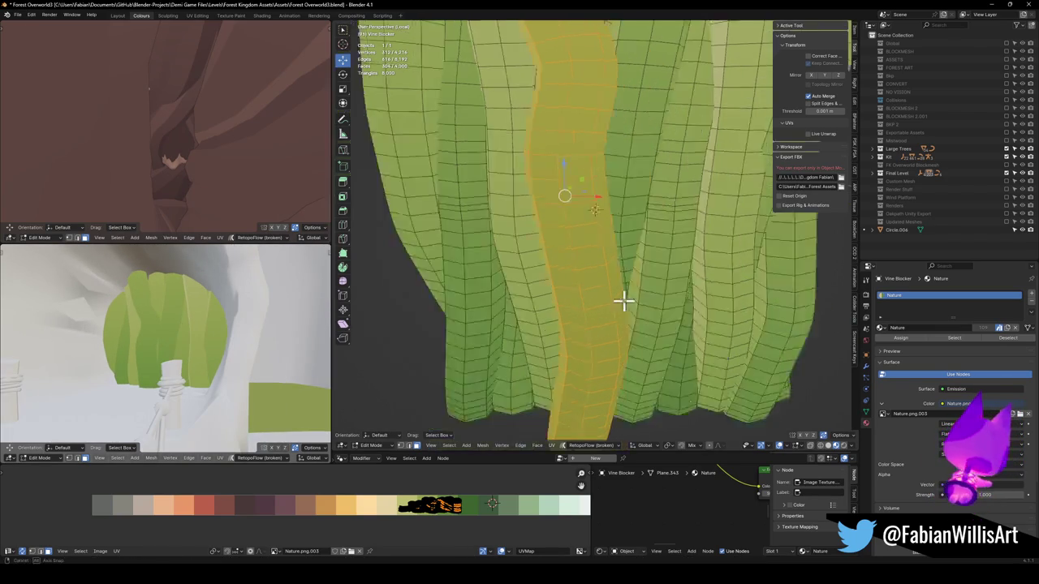
Step: Shift two neighbouring strands' UVs horizontally to a different palette shade
alt+click(578, 297)
alt+shift+click(588, 276)
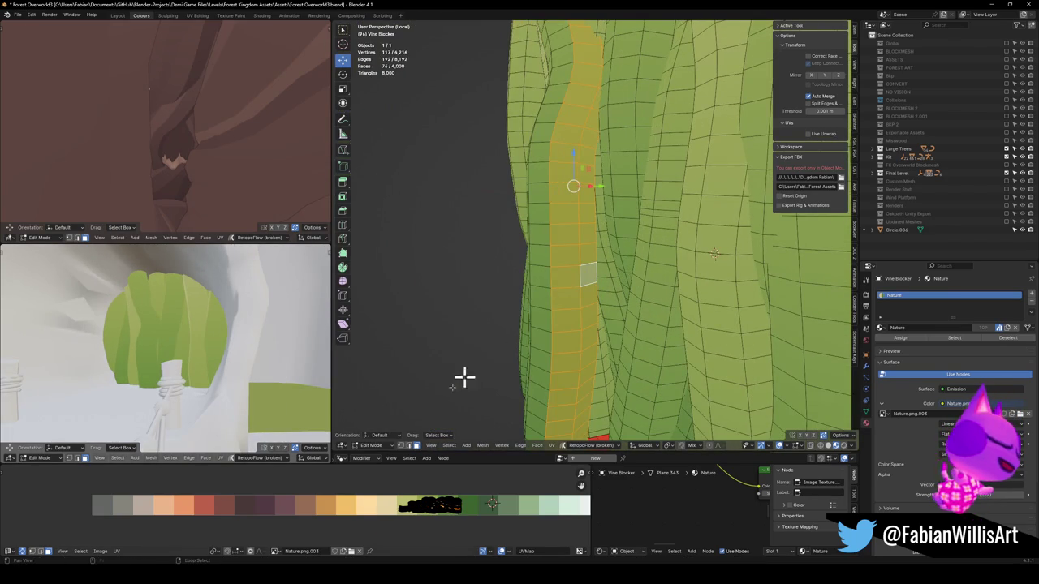
key(g)
key(x)
click(427, 511)
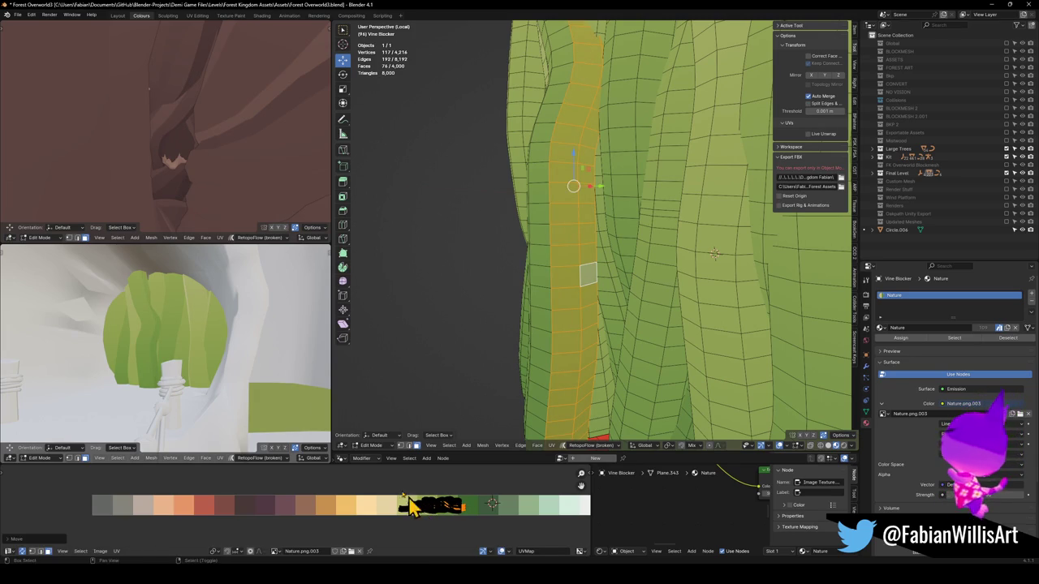
scroll(206, 363, down, 5)
scroll(207, 363, up, 5)
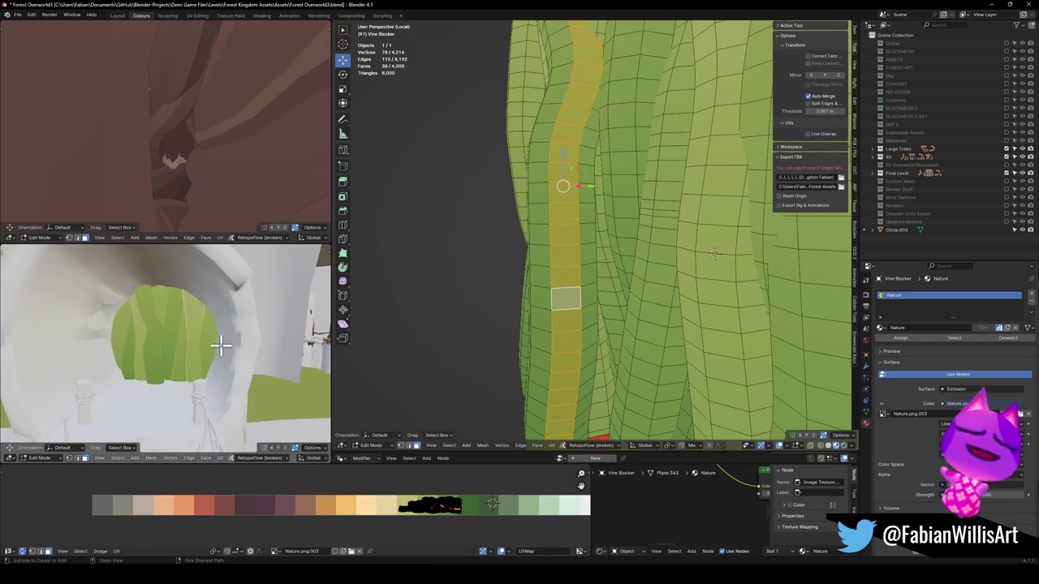
Step: Select a whole connected vine piece and start sliding its UVs along X on the palette
key(ctrl+l)
key(ctrl+z)
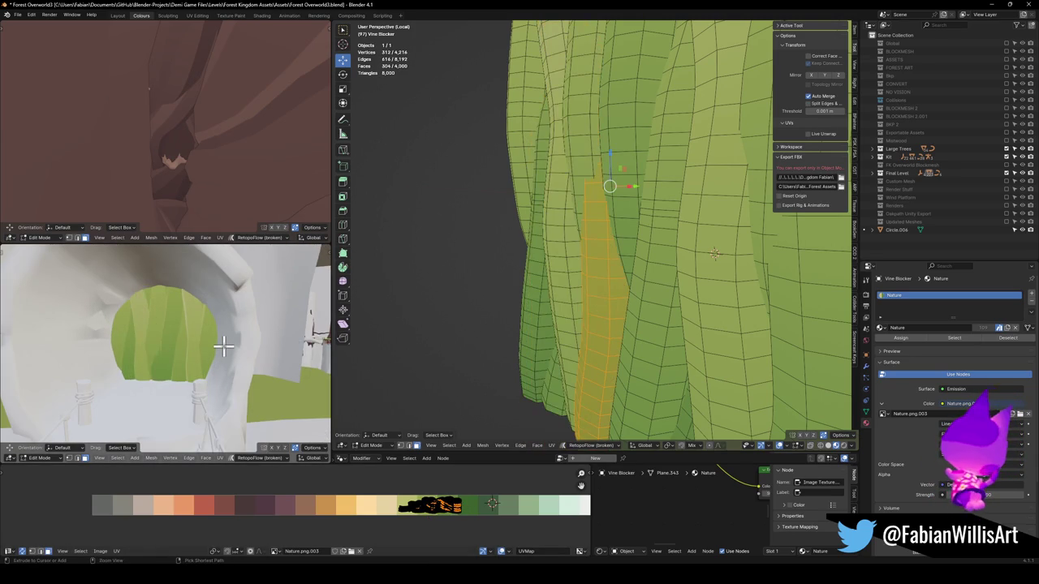
mouse_move(181, 335)
mouse_down()
mouse_move(157, 344)
mouse_move(246, 327)
mouse_up()
mouse_move(600, 322)
mouse_down()
mouse_move(585, 334)
mouse_move(617, 325)
mouse_up()
key(alt+a)
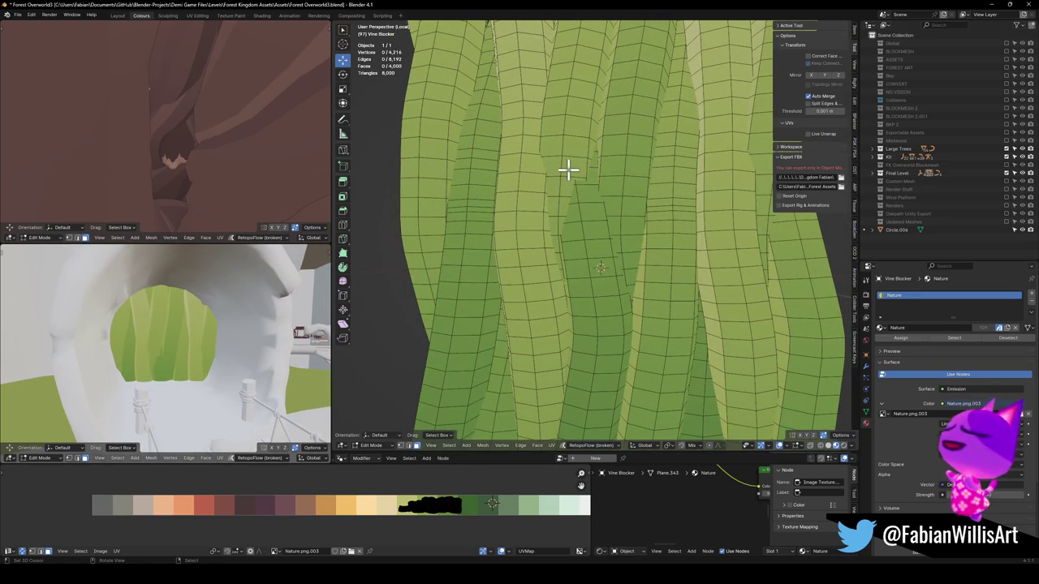
key(l)
key(g)
key(x)
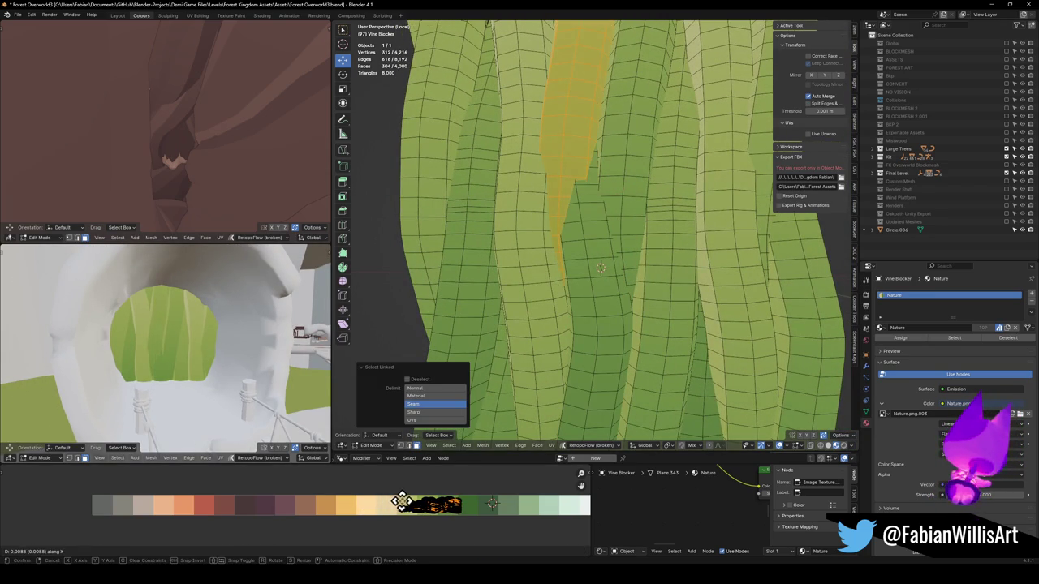
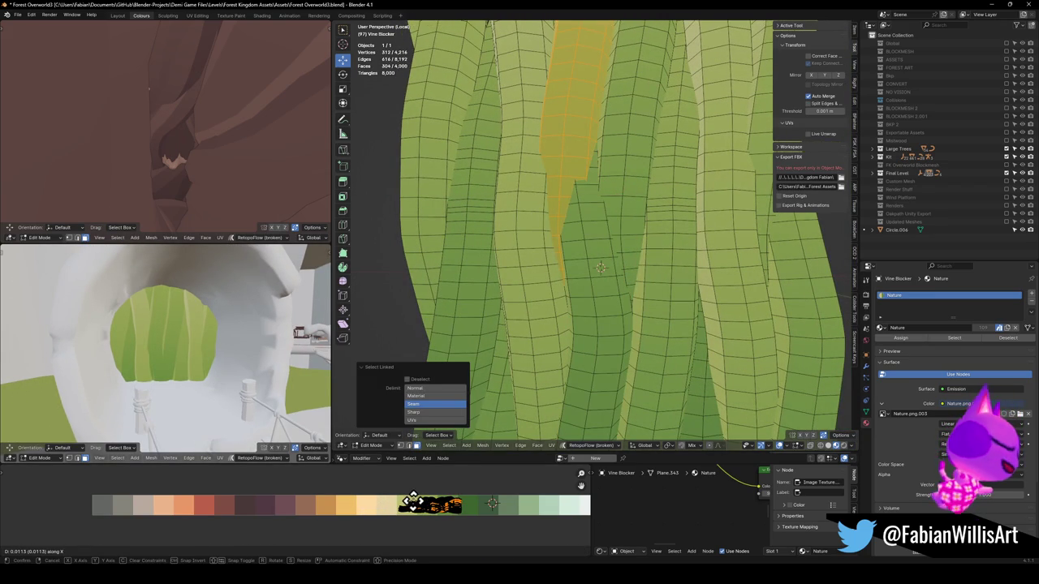
Step: Confirm the UV move, clear the face selection and soft-move a vertex along Y
click(310, 484)
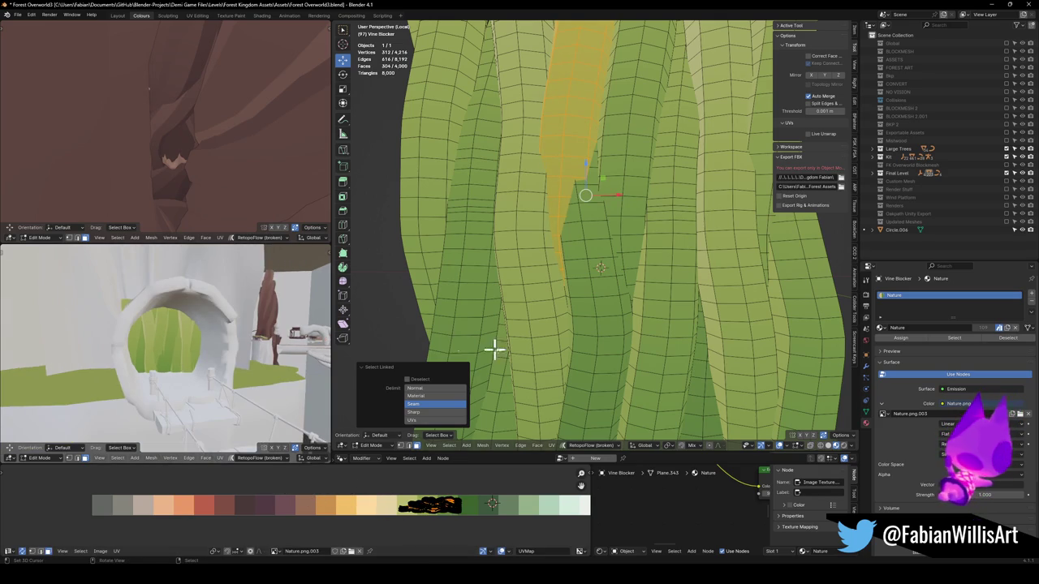
key(alt+a)
drag(625, 258, 598, 272)
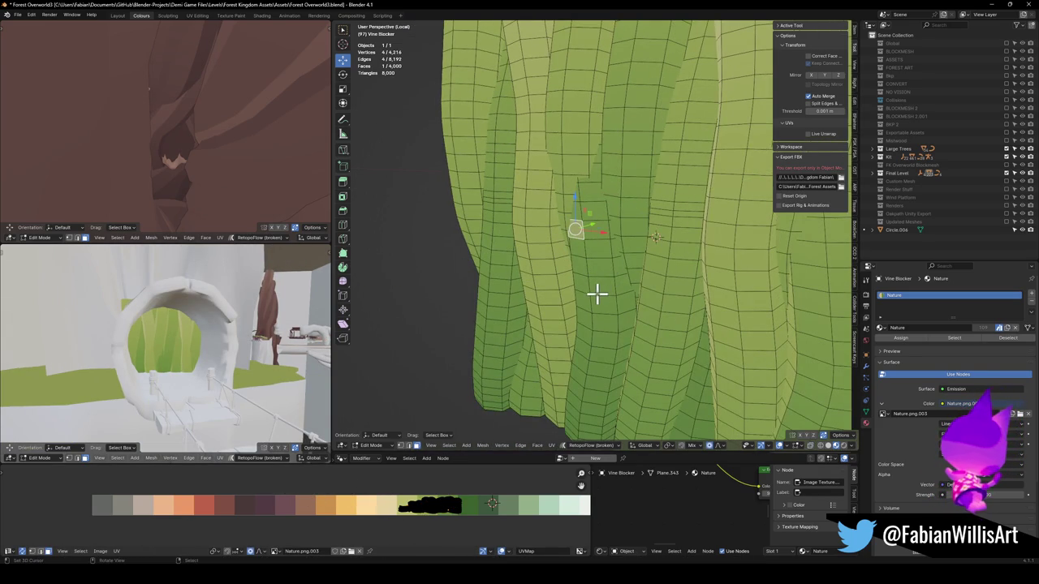
key(g)
key(y)
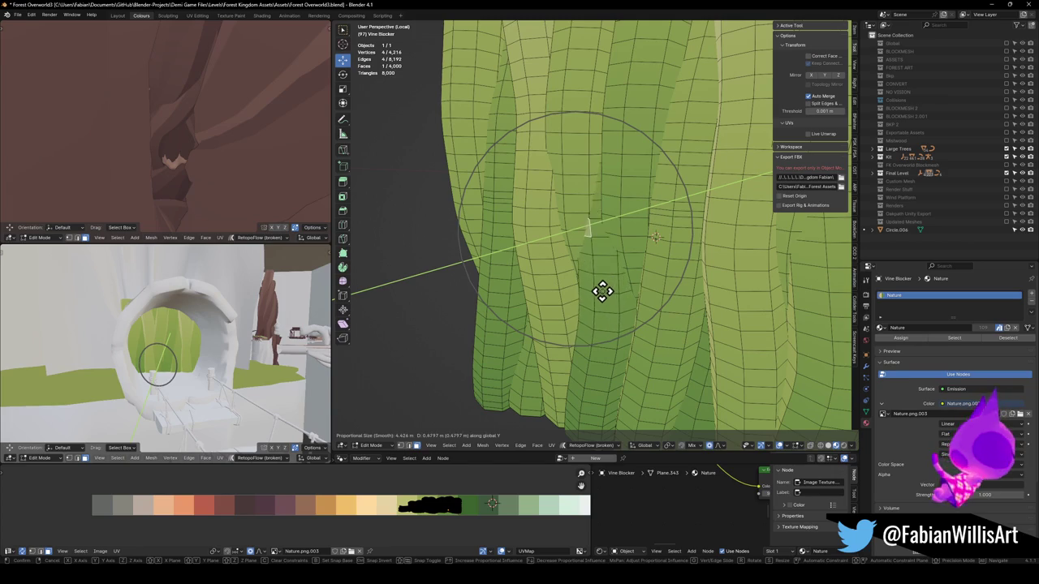
click(598, 294)
Step: Isolate the vine wall, pull the vertex along Y again, then undo that move
key(KP_Divide)
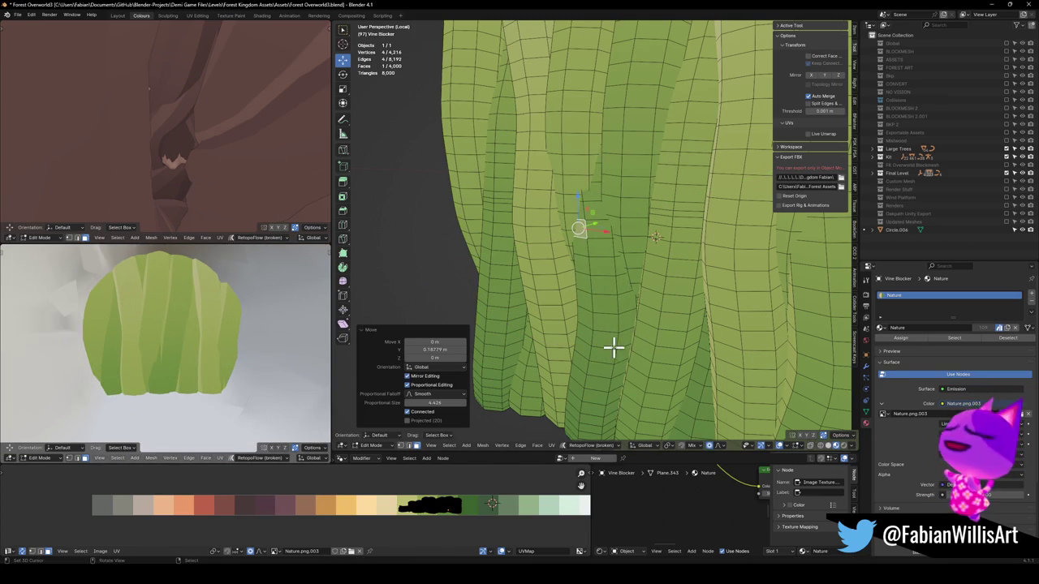
key(g)
key(y)
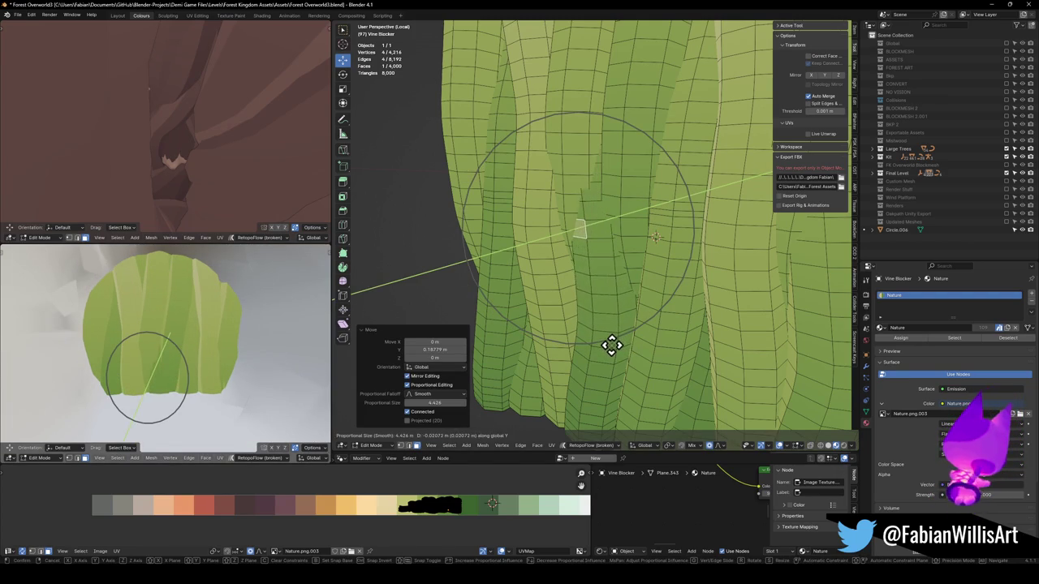
click(611, 345)
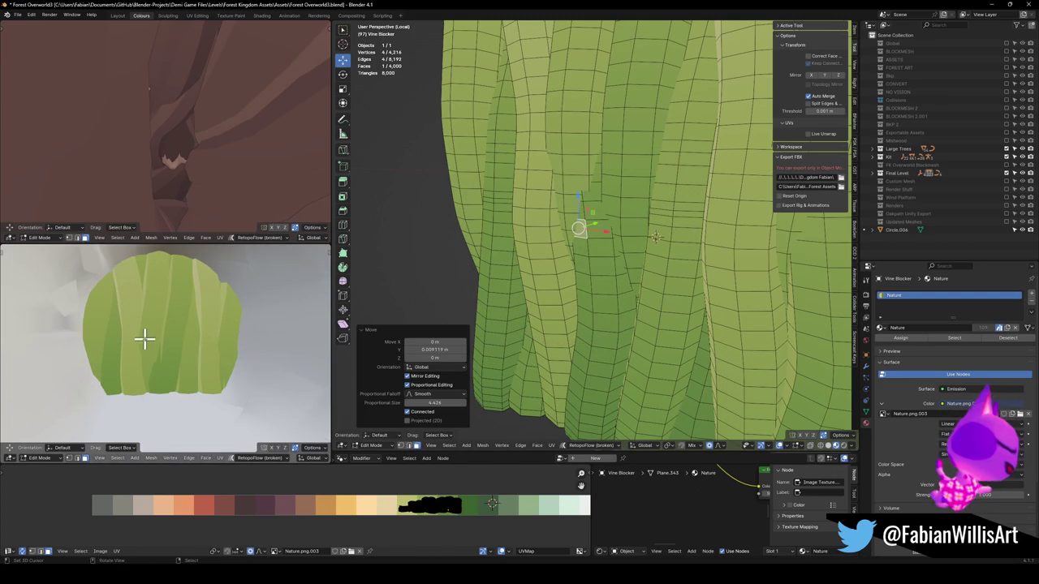
key(KP_Divide)
key(ctrl+z)
key(ctrl+z)
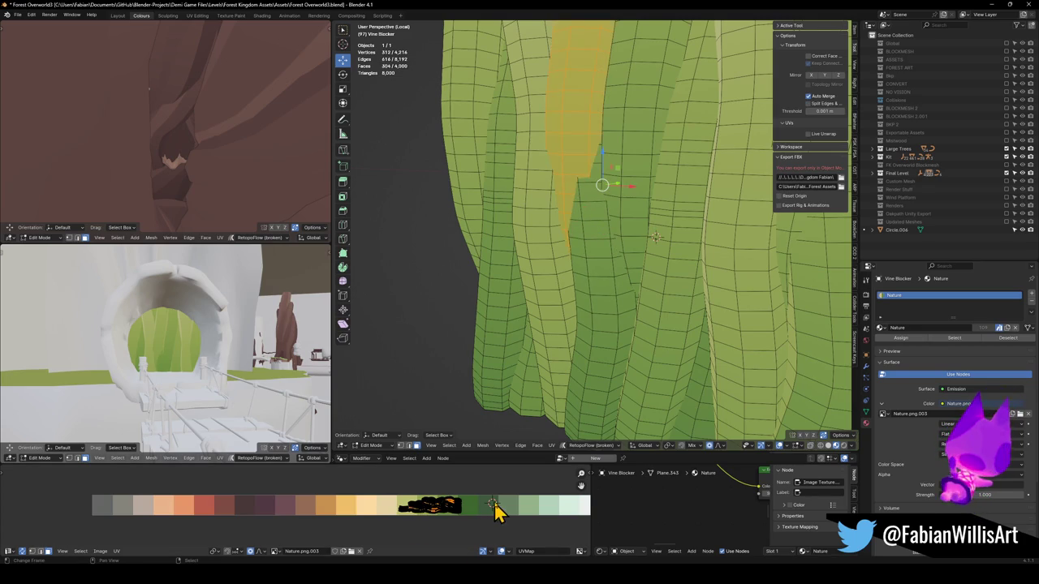
Step: Select all UVs and scale them down onto a narrow band of green swatches
key(a)
key(s)
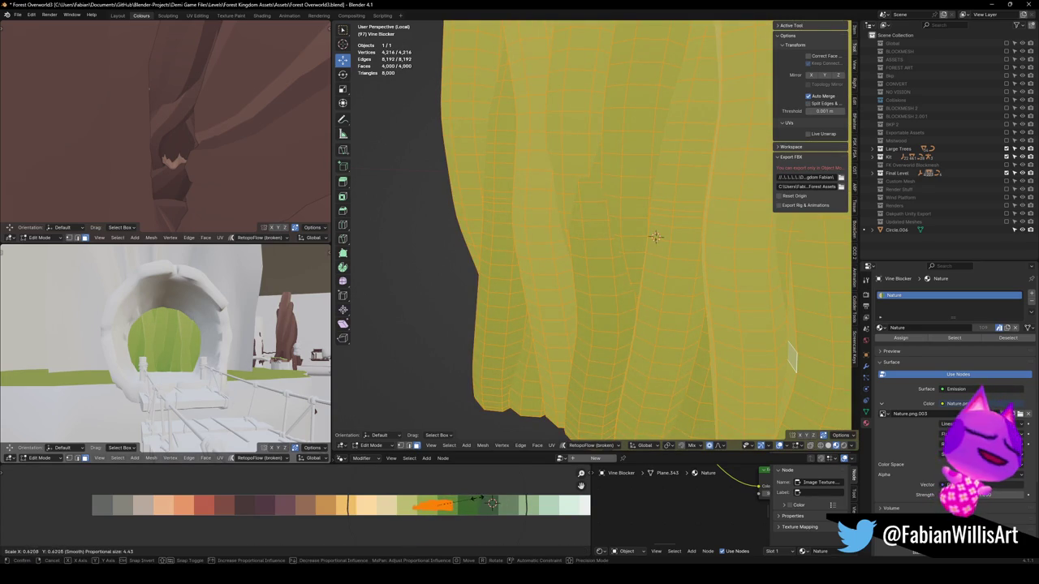
click(492, 503)
key(KP_Decimal)
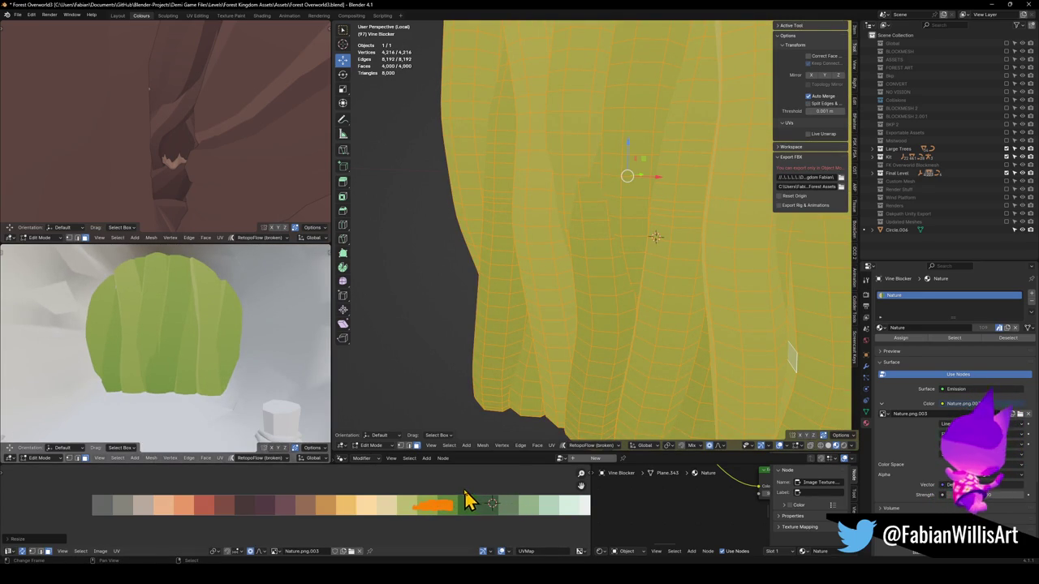
scroll(609, 234, down, 5)
Step: Leave Edit Mode and local view, then select and frame the vine blocker behind the arch
key(Tab)
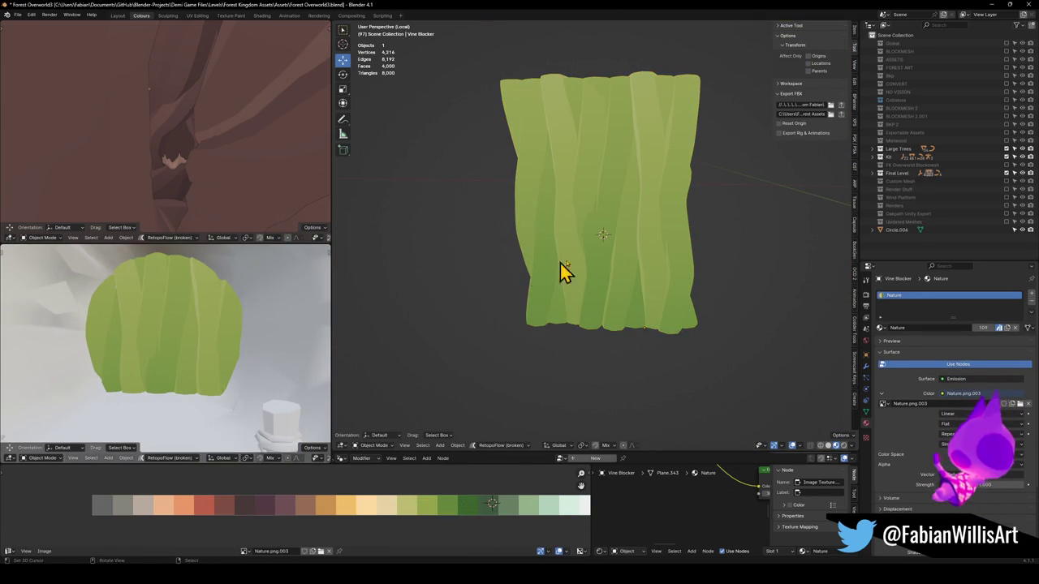
key(KP_Divide)
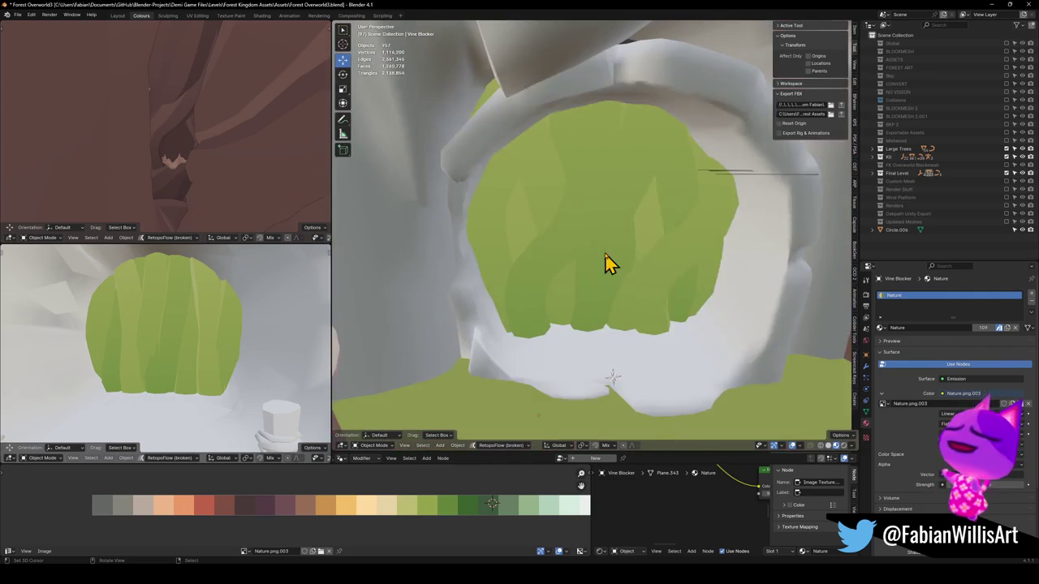
scroll(655, 227, down, 3)
scroll(622, 255, down, 3)
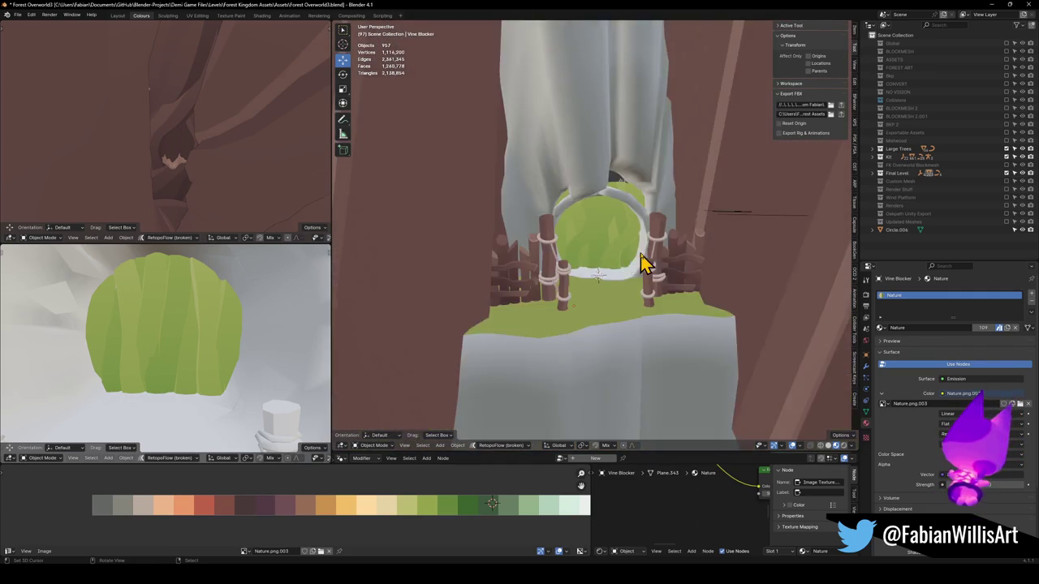
scroll(646, 267, up, 4)
scroll(641, 292, down, 3)
scroll(647, 285, up, 3)
scroll(642, 284, down, 3)
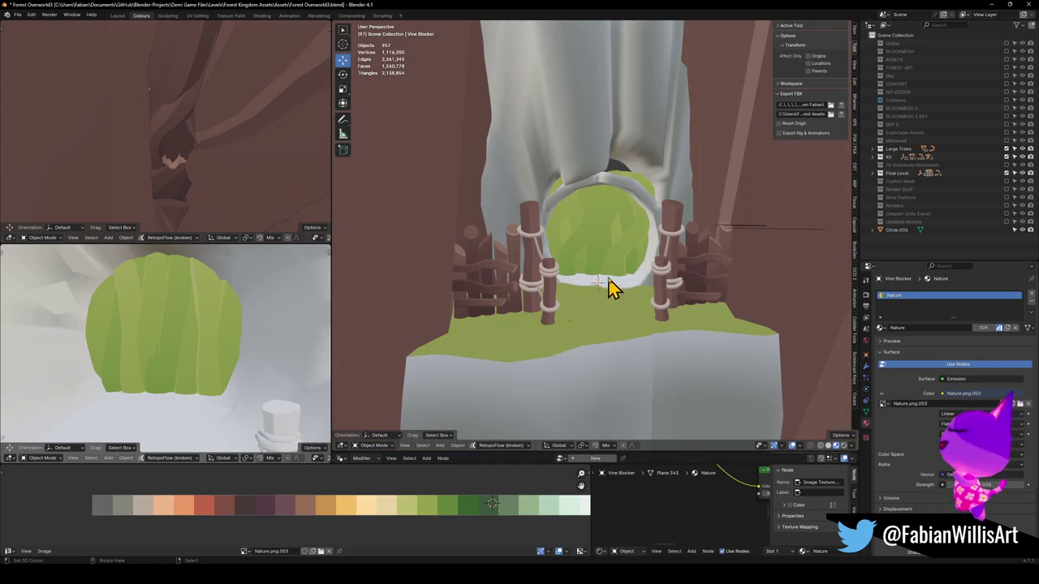
scroll(609, 288, up, 6)
scroll(641, 294, down, 3)
click(591, 270)
key(KP_Decimal)
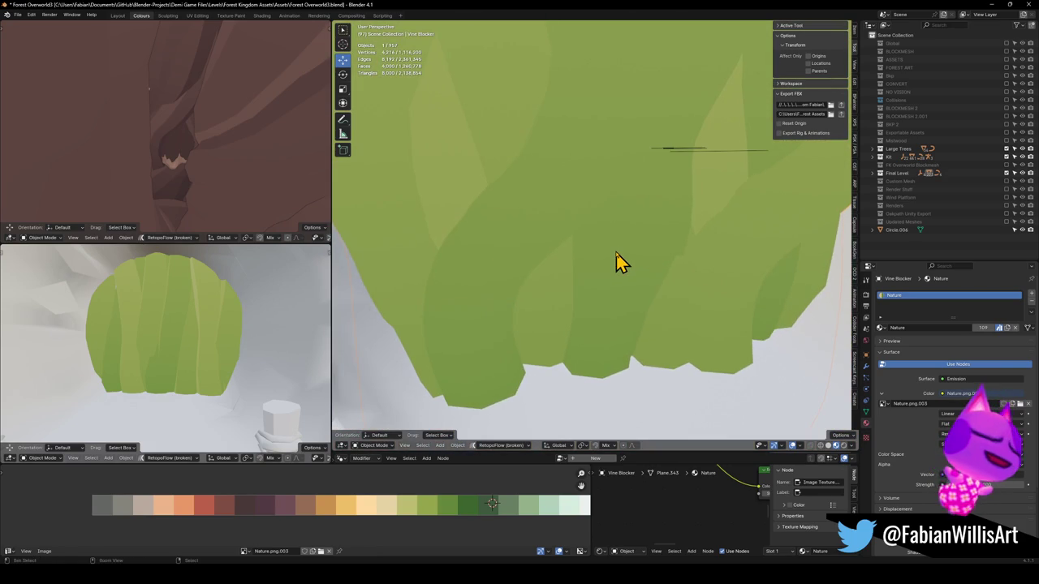
Step: Enter Edit Mode on the bush, clear the selection and pick the first two vine face loops
key(Tab)
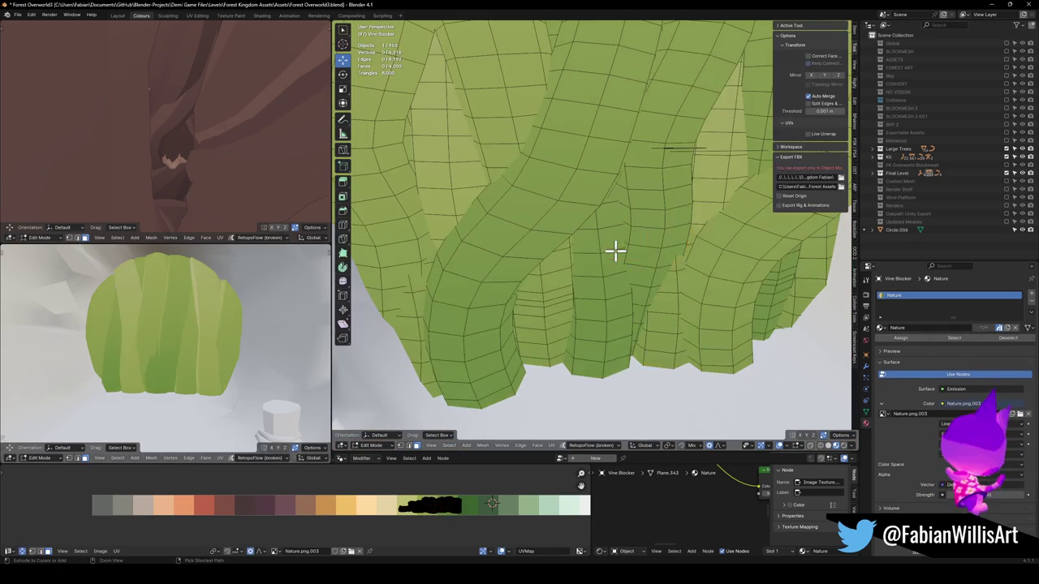
key(Tab)
key(Tab)
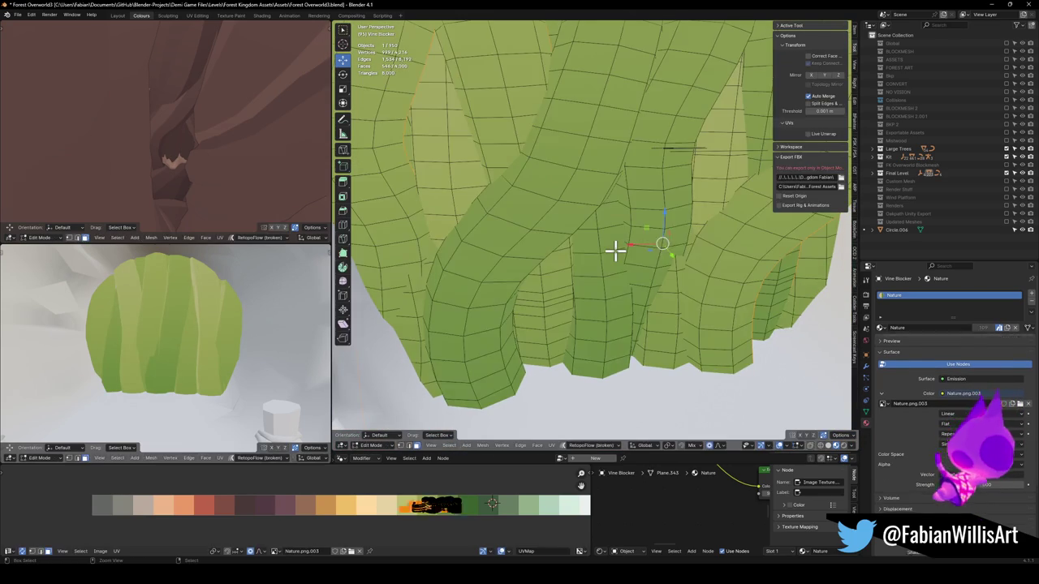
key(a)
key(alt+a)
alt+click(457, 199)
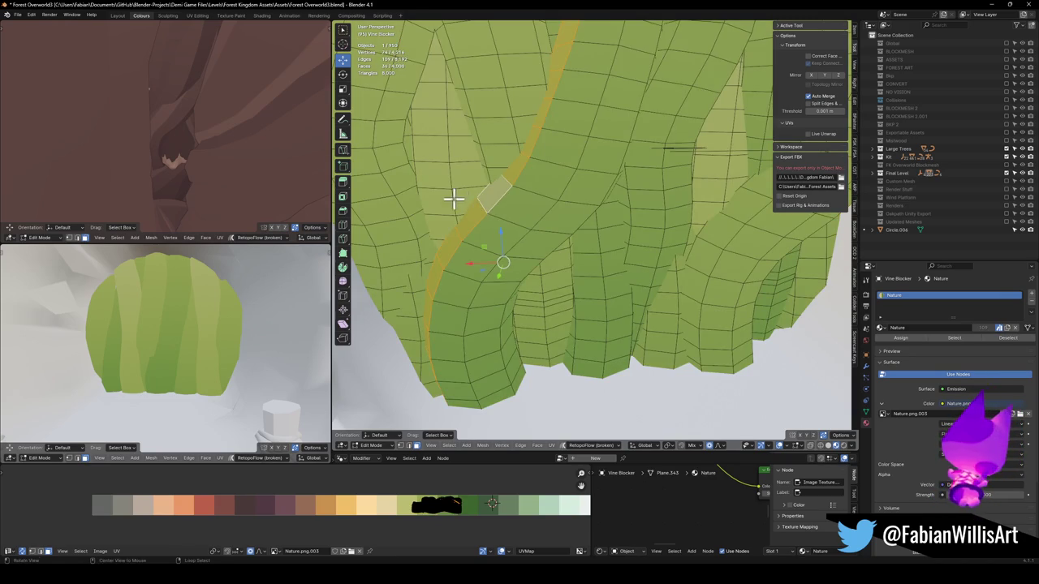
drag(441, 190, 667, 241)
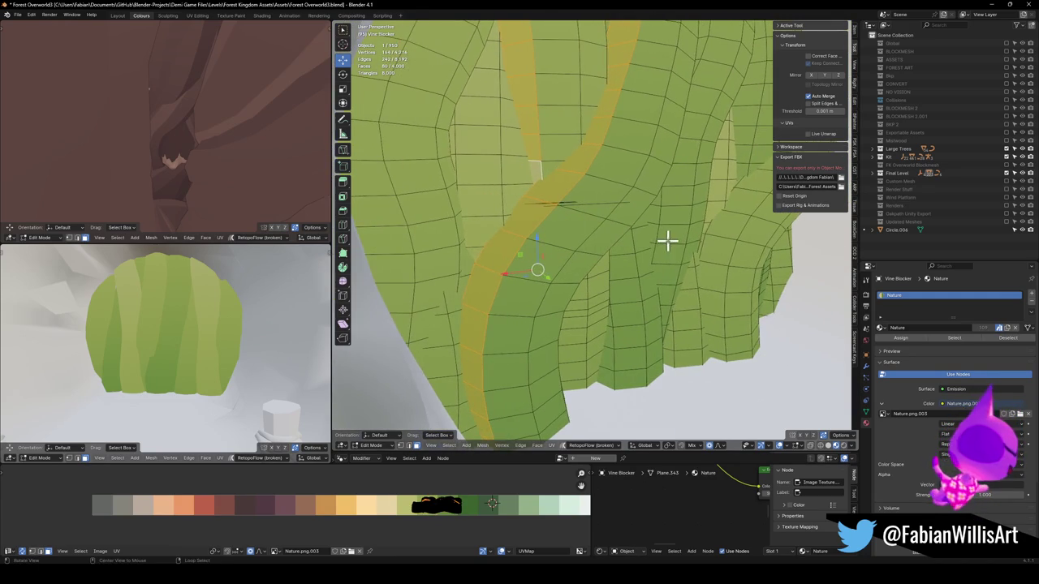
scroll(148, 343, down, 10)
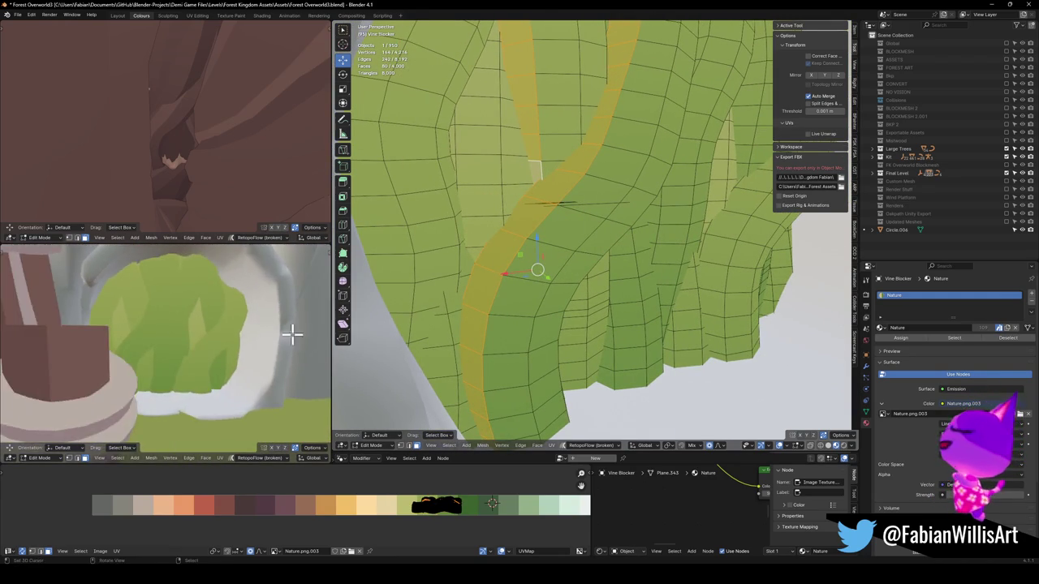
drag(245, 313, 325, 305)
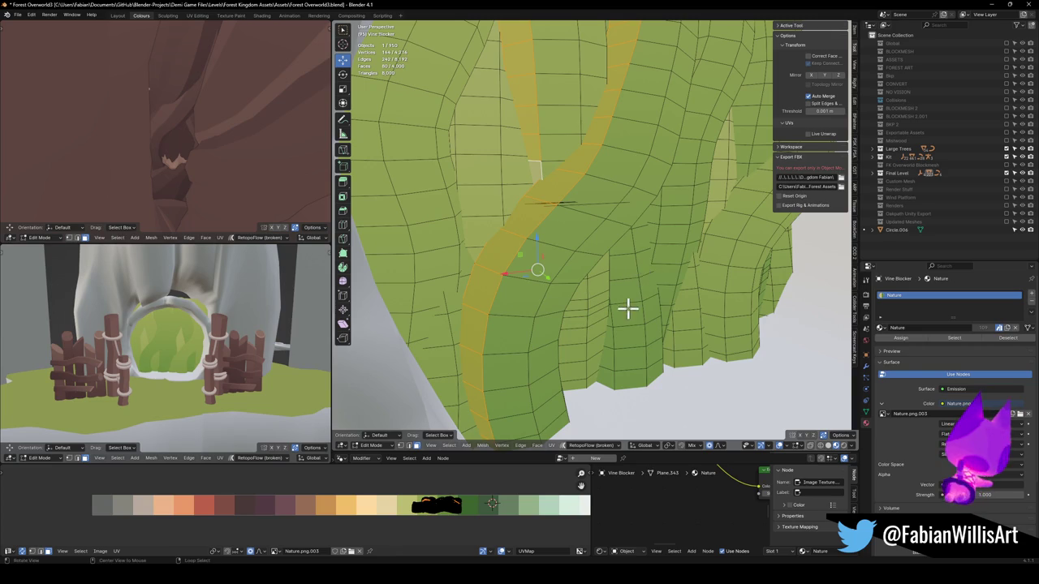
scroll(629, 305, up, 3)
alt+click(554, 324)
Step: Add three more vine face loops to the selection from different angles
mouse_move(656, 246)
mouse_down()
mouse_move(601, 332)
mouse_move(576, 211)
mouse_up()
alt+shift+click(575, 213)
alt+shift+click(715, 216)
drag(719, 204, 712, 204)
scroll(656, 228, down, 4)
mouse_move(612, 256)
mouse_down()
mouse_move(636, 208)
mouse_move(631, 233)
mouse_move(645, 227)
mouse_up()
alt+shift+click(628, 192)
scroll(617, 199, down, 4)
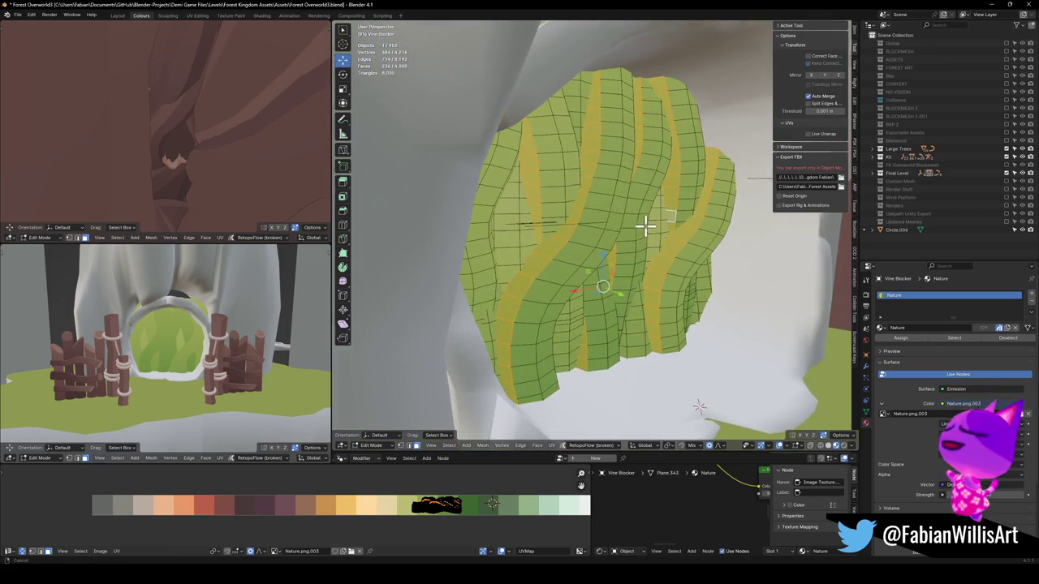
Step: Slide the selected vines' UVs horizontally along the green palette, twice
key(g)
key(x)
click(430, 501)
scroll(209, 343, up, 5)
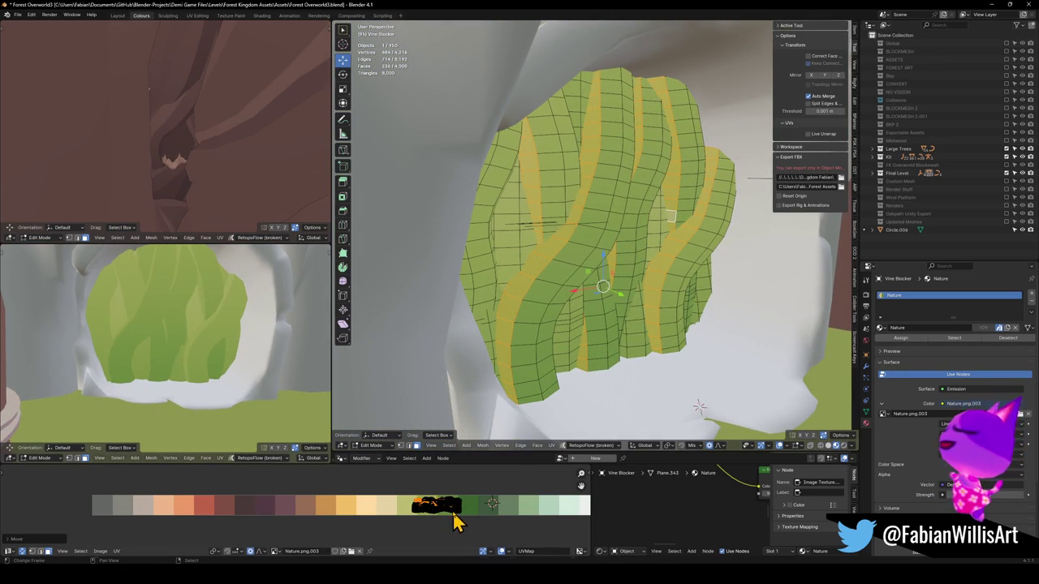
key(g)
key(x)
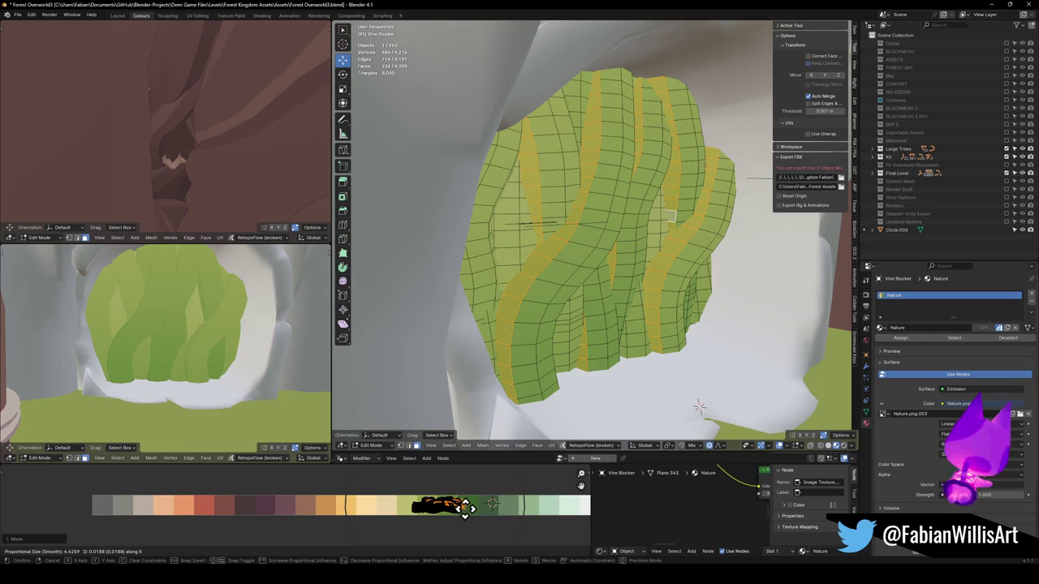
click(472, 507)
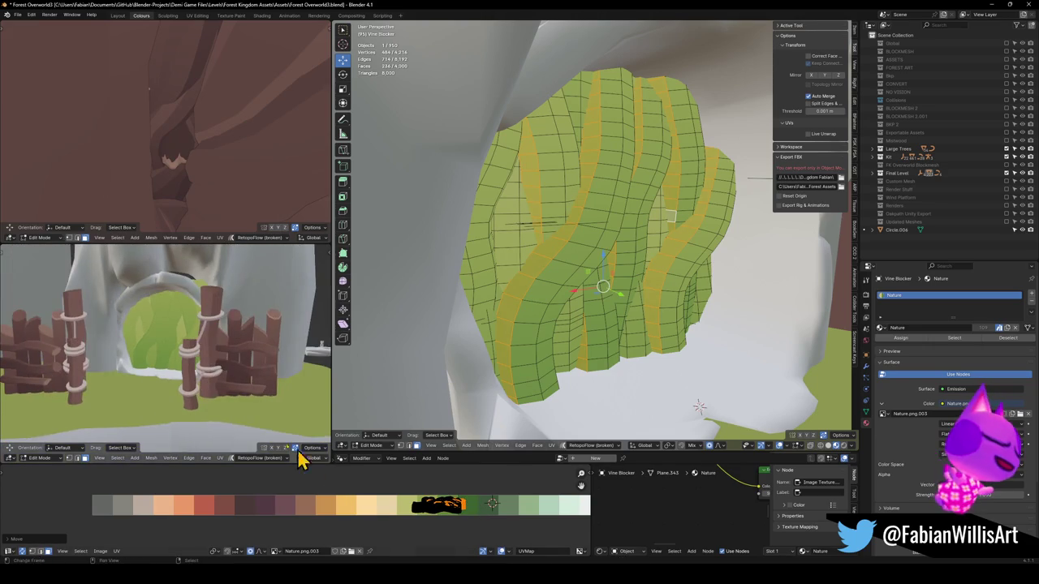
drag(244, 363, 215, 345)
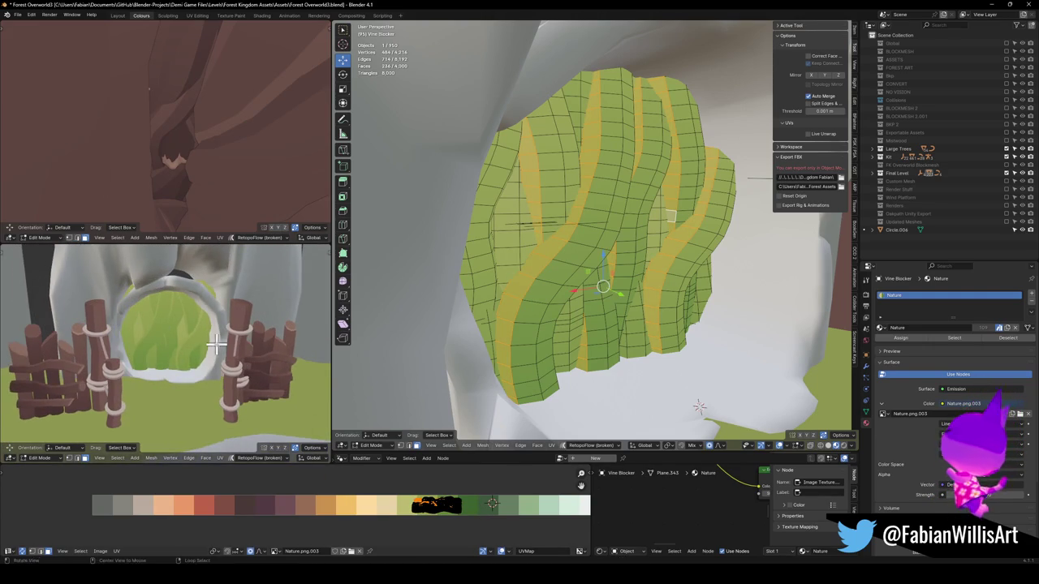
scroll(594, 263, up, 4)
drag(609, 297, 549, 281)
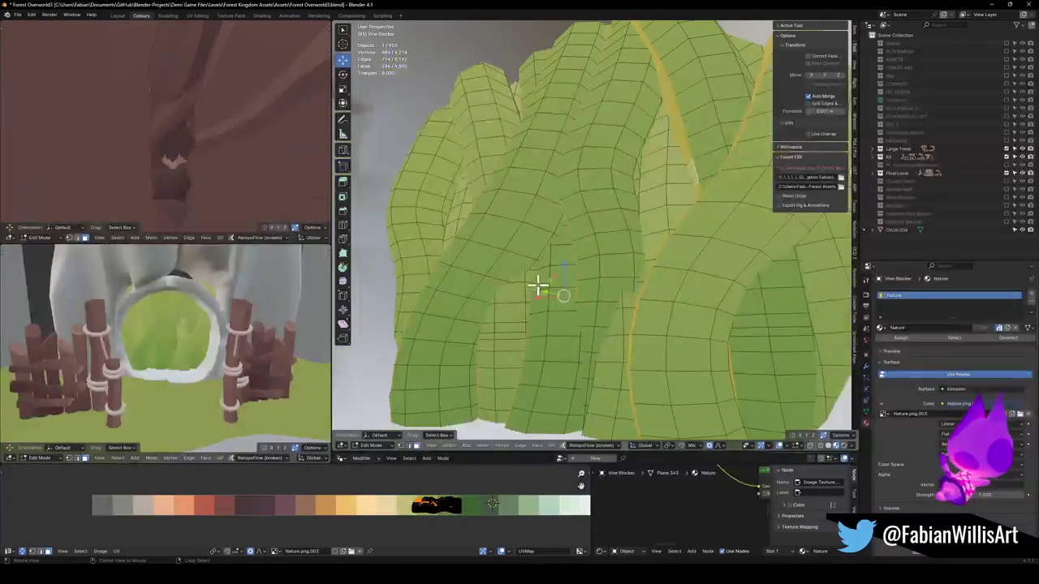
Step: Select three adjacent vine face loops and slide their UVs horizontally across the palette
alt+click(472, 353)
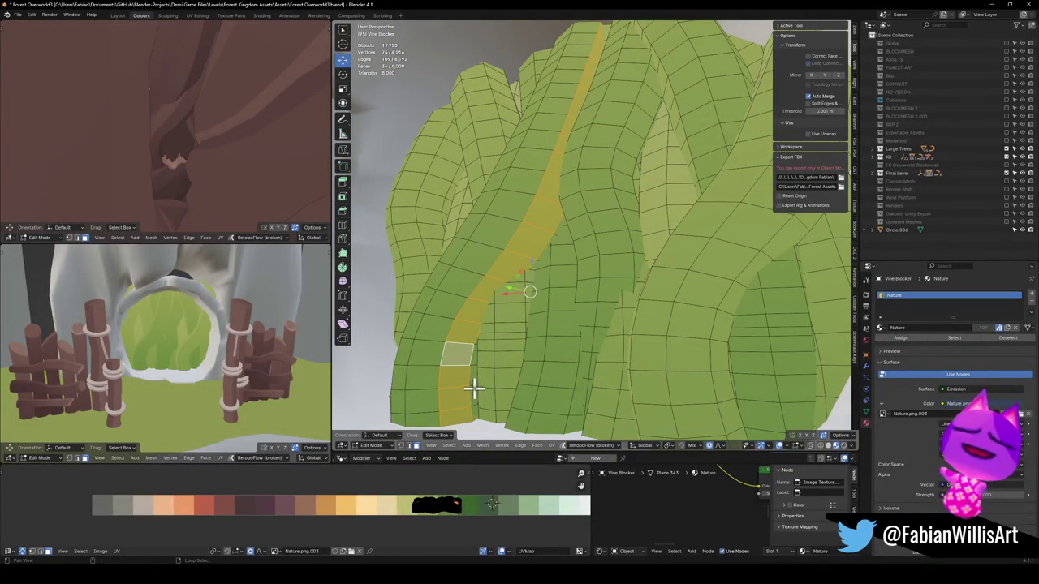
alt+shift+click(474, 388)
key(g)
click(457, 497)
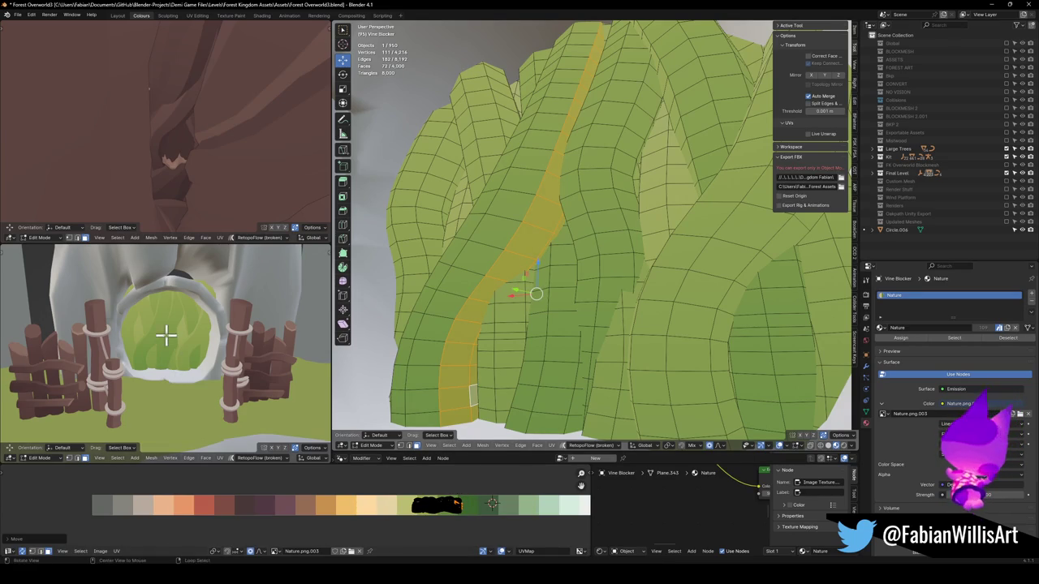
scroll(165, 335, up, 5)
key(g)
key(x)
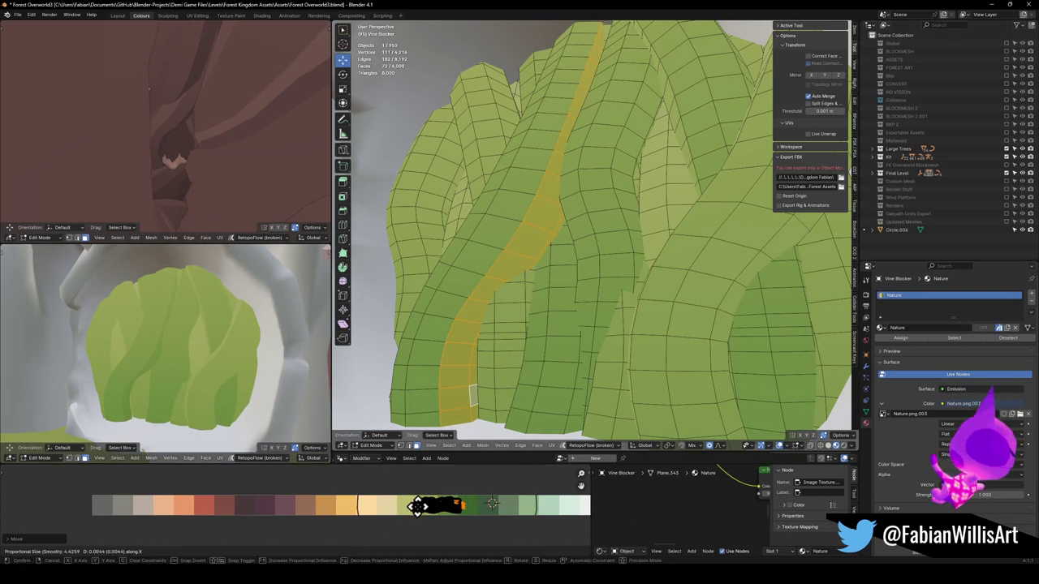
click(416, 505)
scroll(190, 325, down, 6)
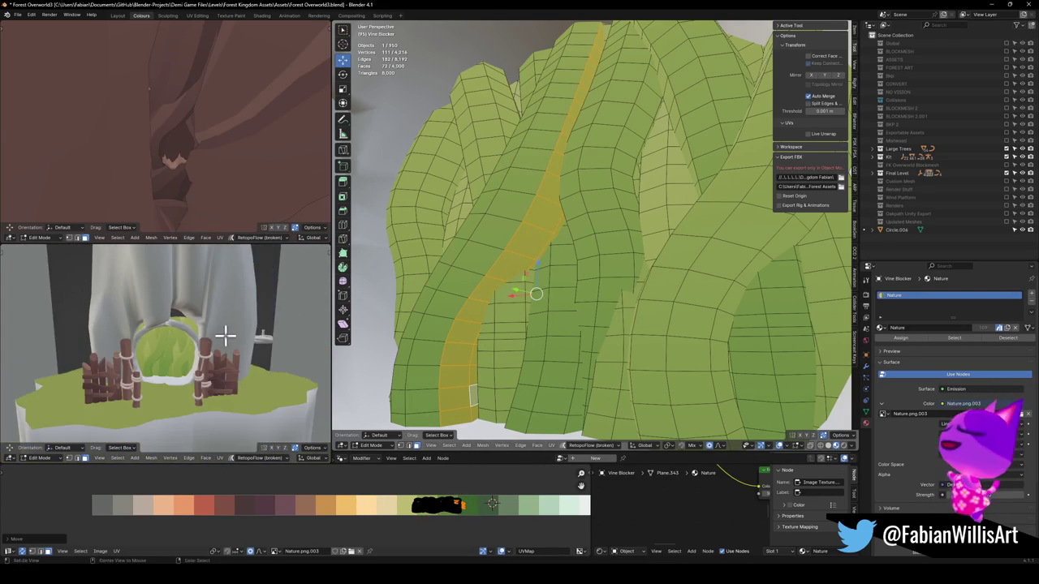
scroll(215, 326, up, 5)
scroll(666, 302, up, 2)
scroll(665, 302, down, 2)
Step: Select another narrow vine strip and shift its UVs to a different green
alt+click(543, 241)
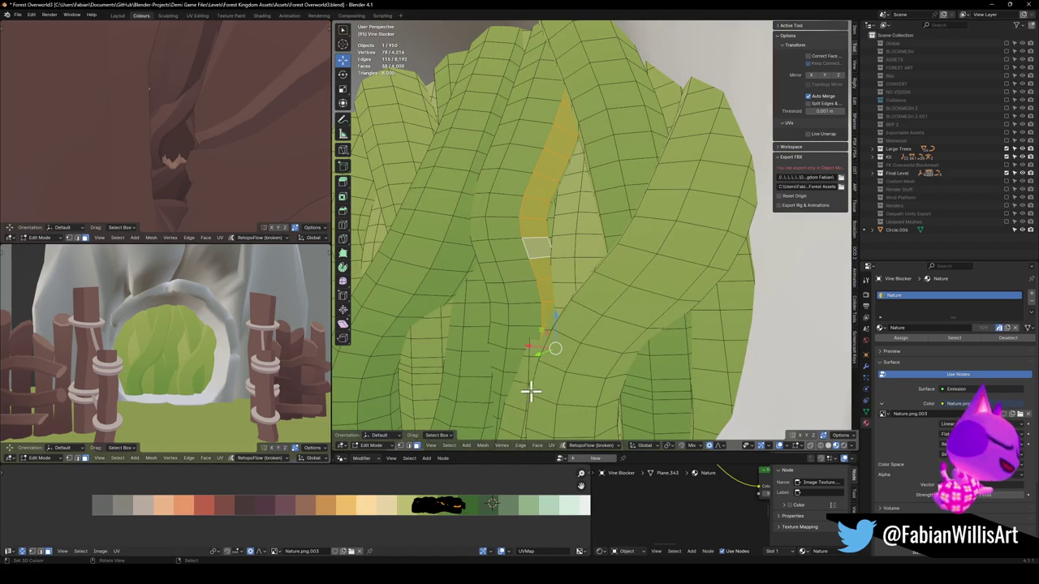
key(g)
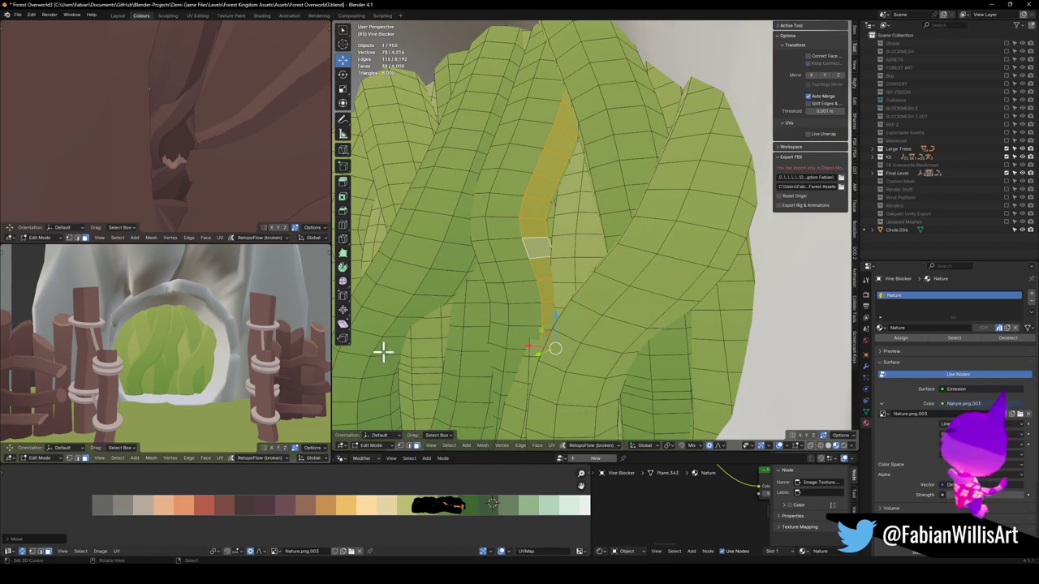
alt+click(591, 364)
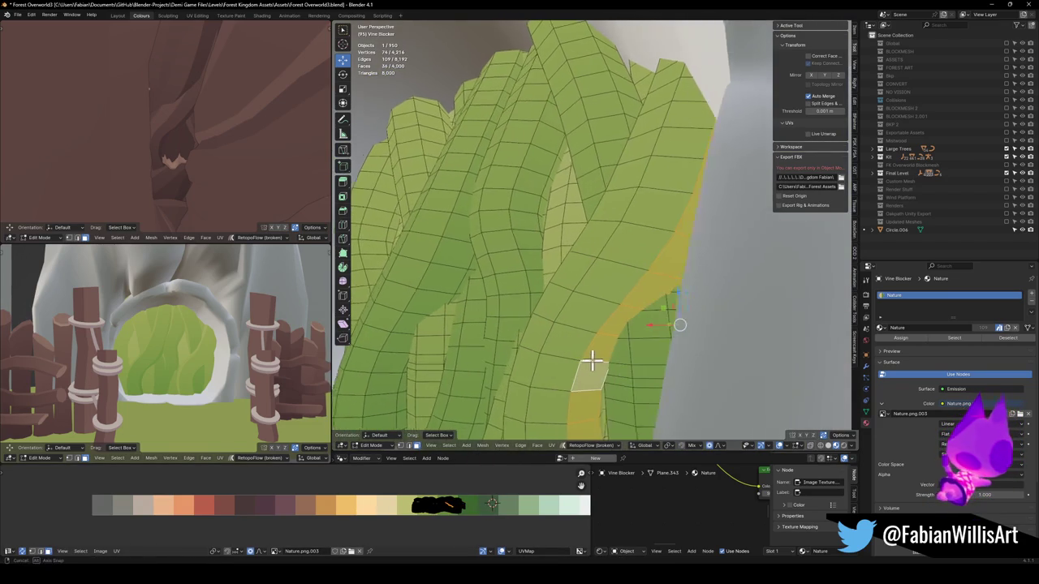
key(g)
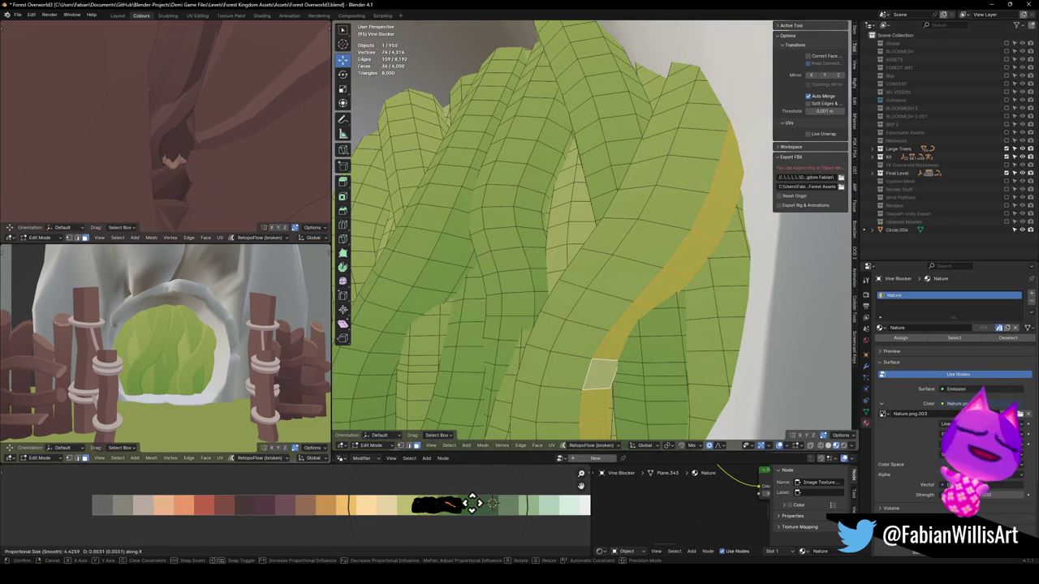
click(462, 502)
Step: Select two more vine face strips and slide their UVs horizontally
drag(230, 342, 226, 345)
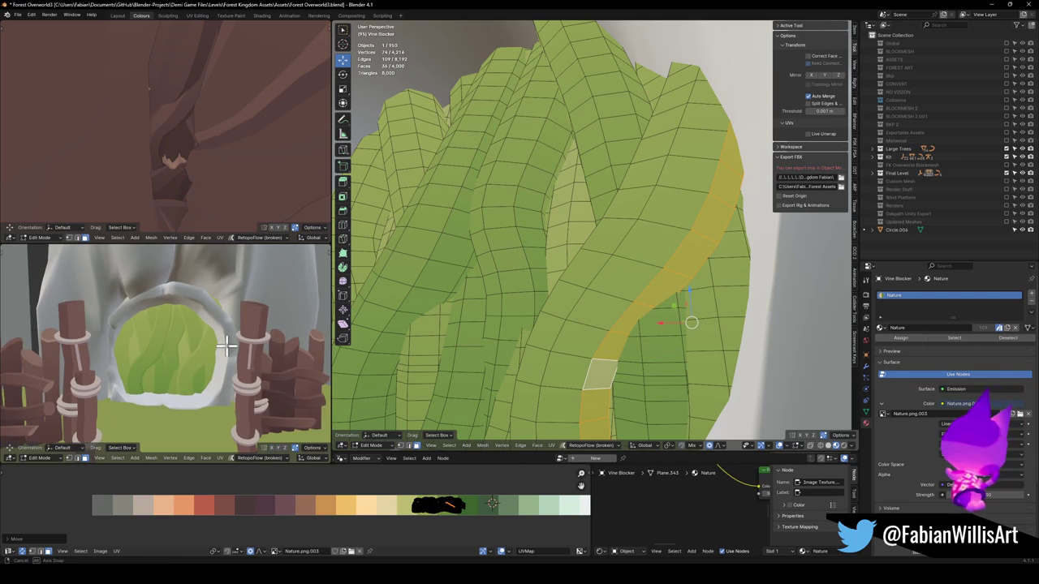
mouse_move(410, 251)
mouse_down()
mouse_move(424, 241)
mouse_move(450, 255)
mouse_up()
alt+click(445, 244)
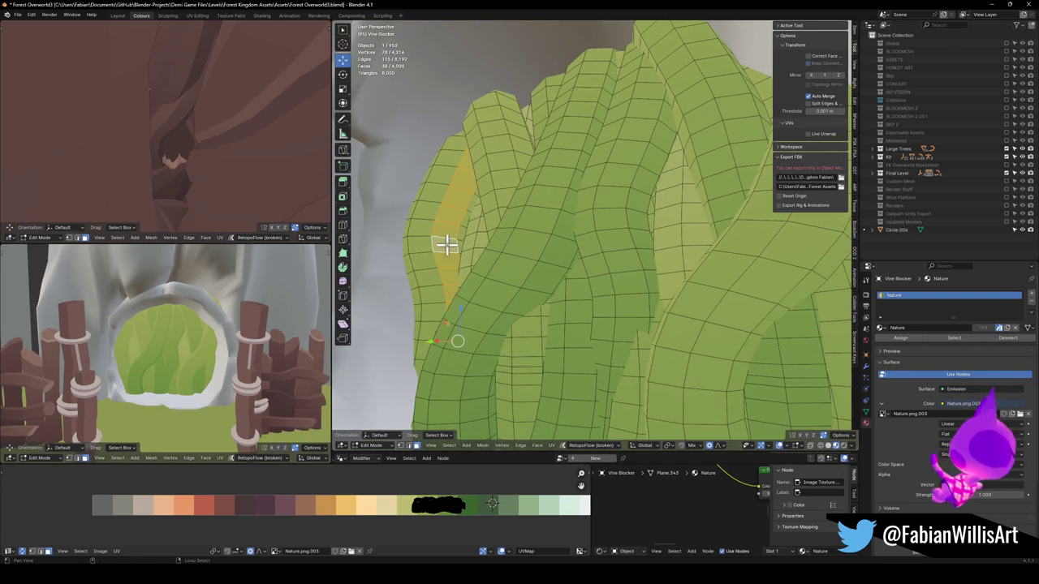
alt+shift+click(460, 236)
key(g)
key(x)
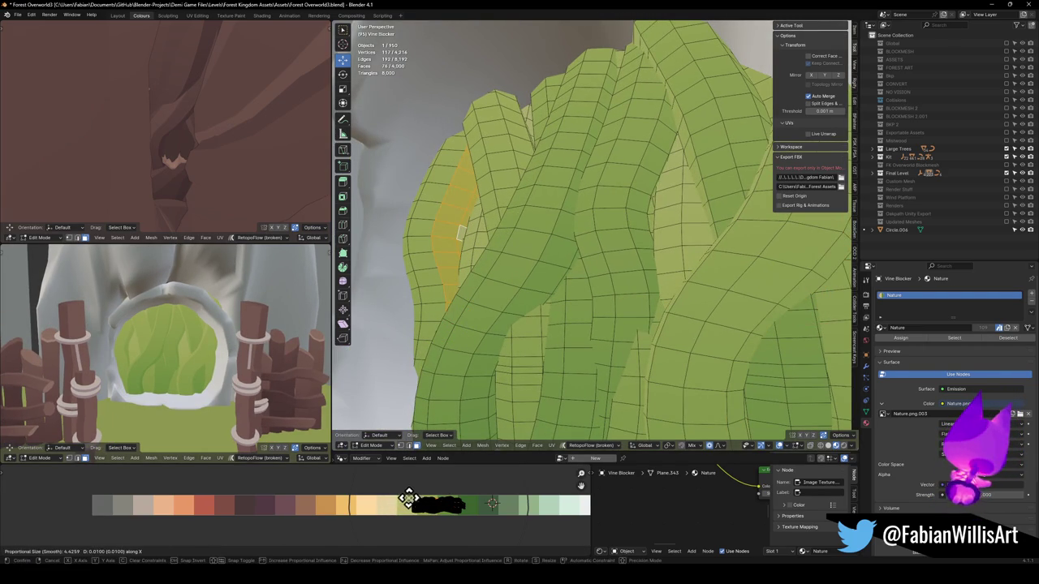
click(410, 497)
Step: Select a new vine strip with its linked faces and begin a horizontal UV shift
drag(489, 295, 487, 262)
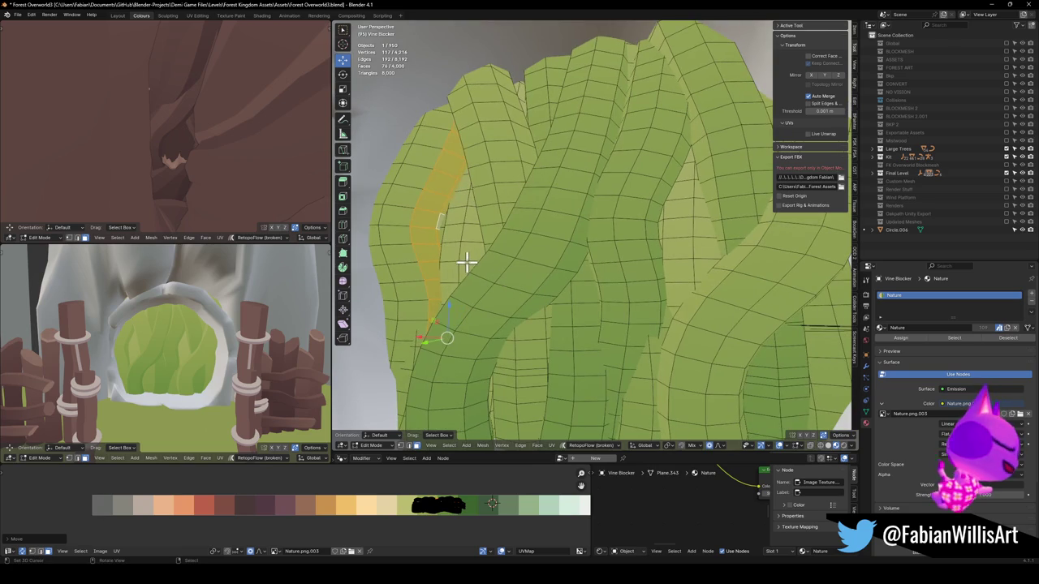
click(469, 260)
key(ctrl+l)
key(g)
key(x)
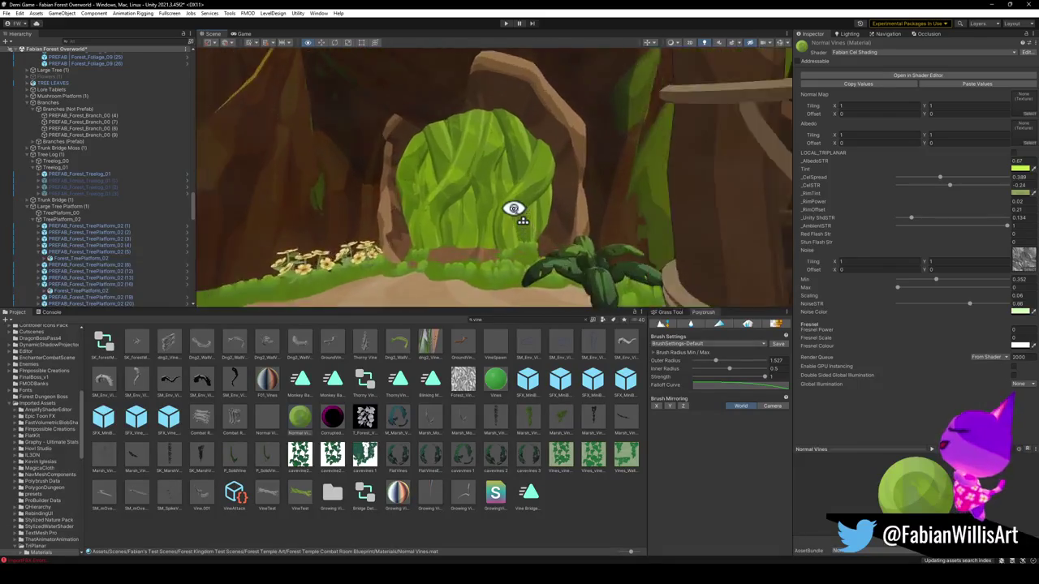
Step: Rename Normal Vines to 'Forest Overworld Normal Vines', then select the P_SolidVine02 prefab
key(w)
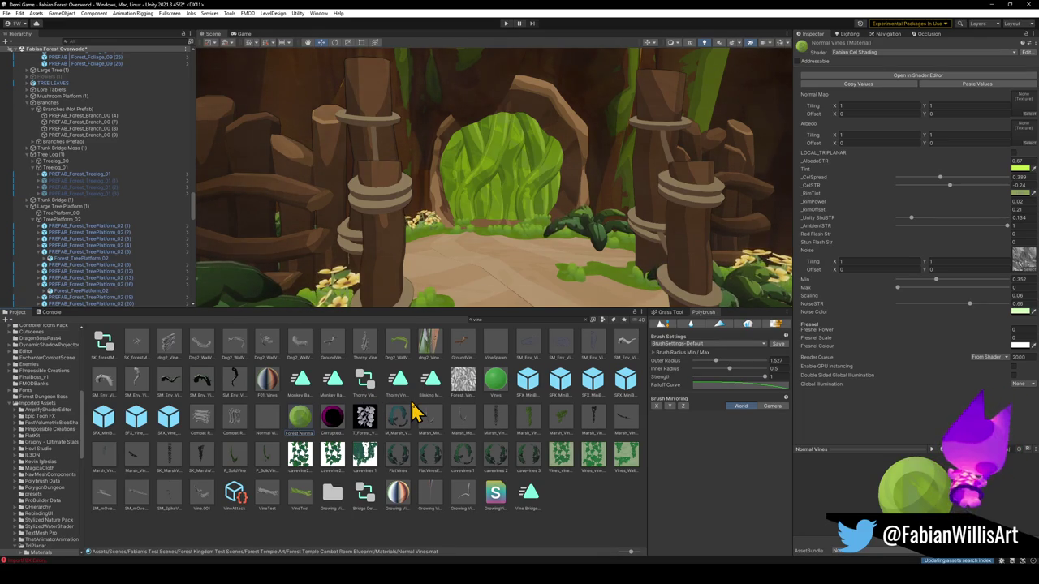
key(Return)
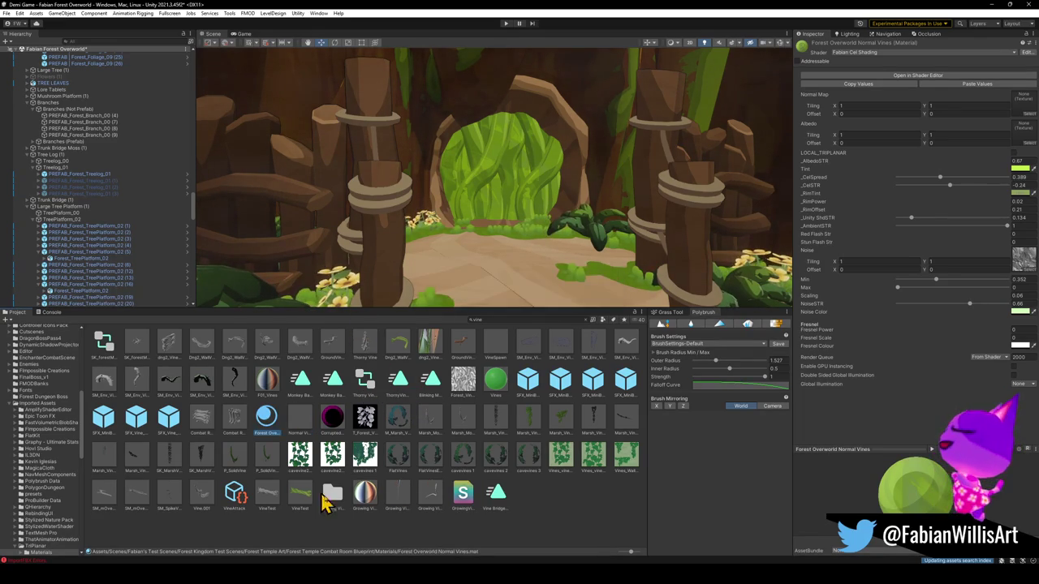
click(271, 457)
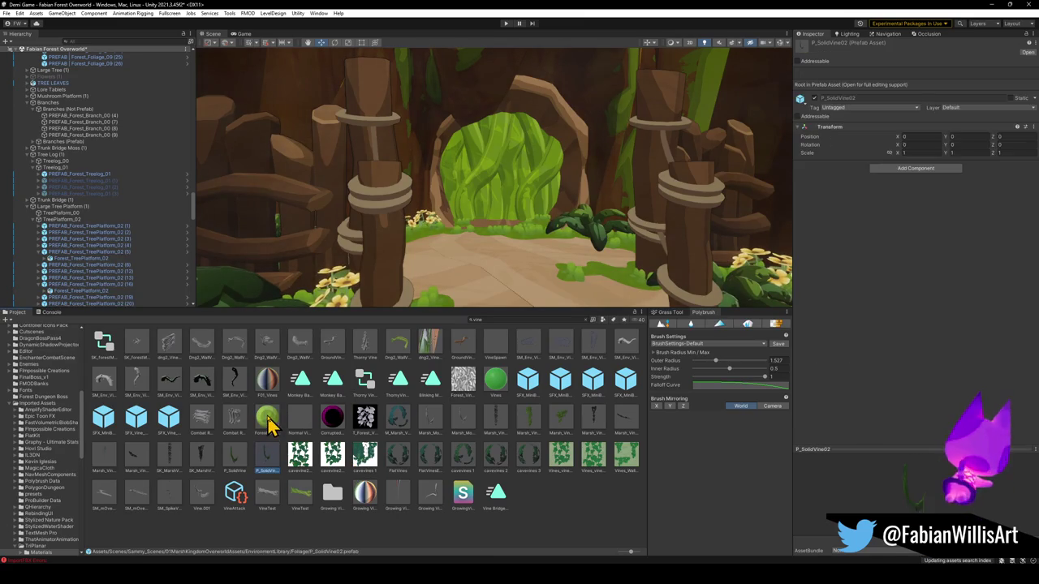
Step: Apply the vines material to the doorway and rename F01_Vines to 'Forest Overworld Vines'
click(271, 423)
drag(274, 392, 490, 173)
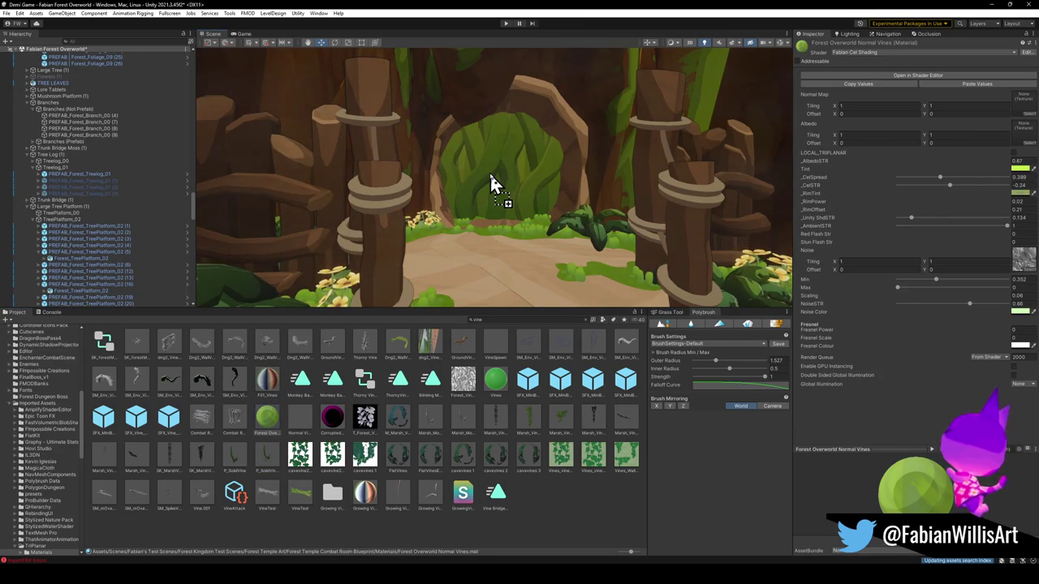
click(268, 381)
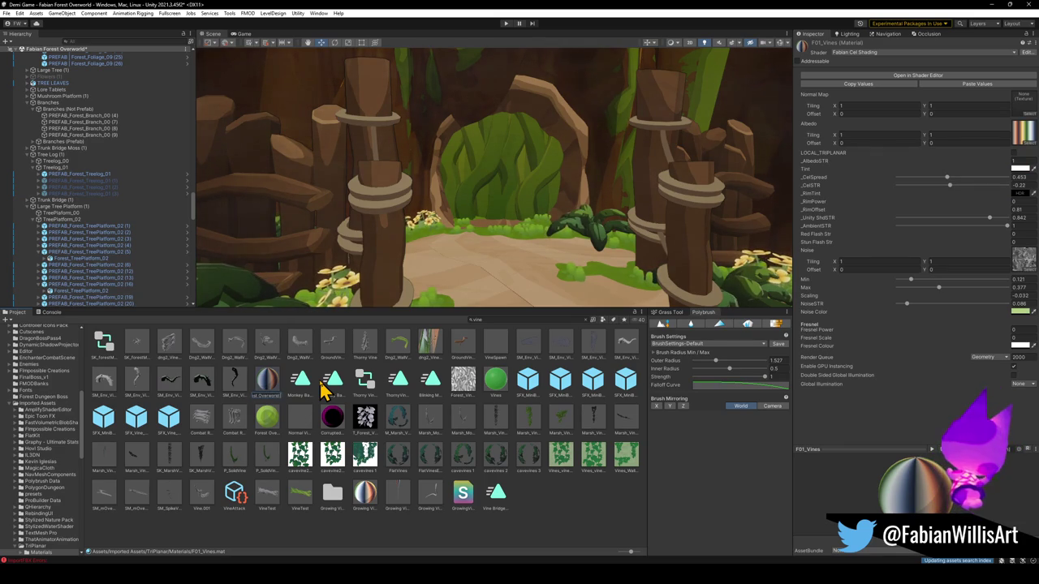
key(Return)
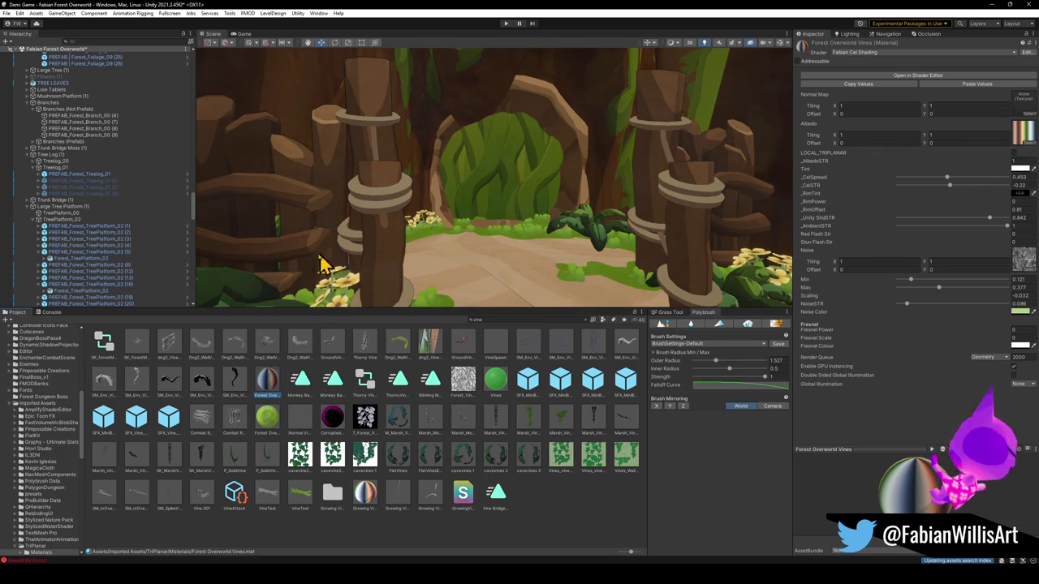
key(w)
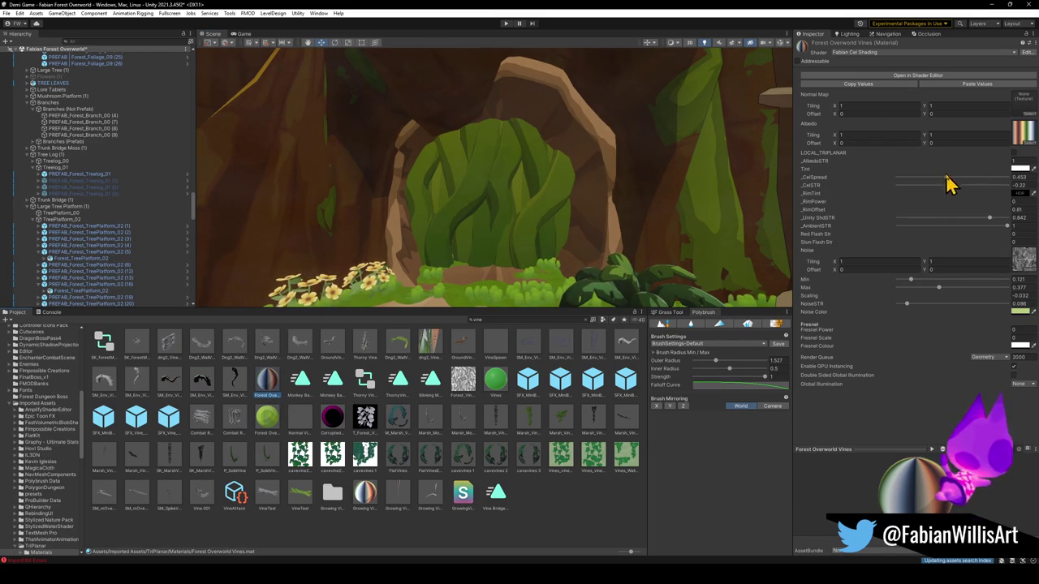
Step: Raise _AlbedoSTR to brighten the vines and set a saturated yellow _RimTint
mouse_move(1016, 167)
mouse_down()
mouse_move(1024, 165)
mouse_move(980, 165)
mouse_up()
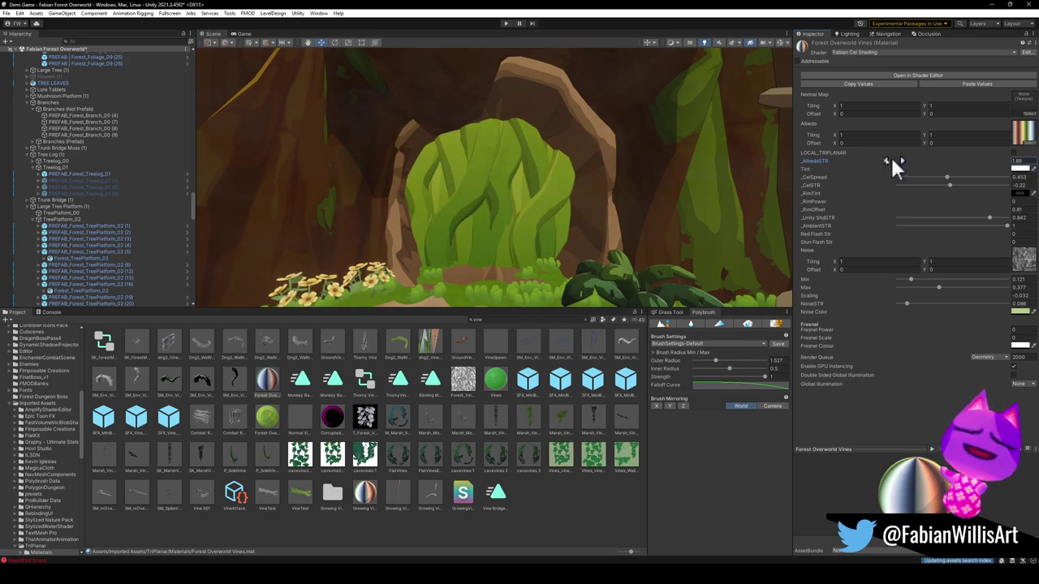
key(s)
key(w)
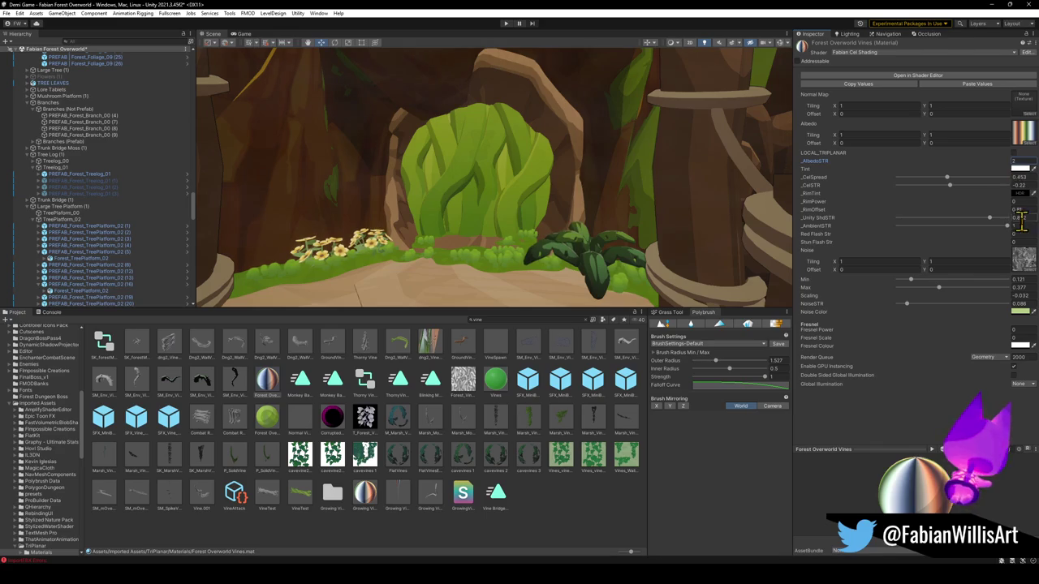
click(1018, 193)
mouse_move(987, 268)
mouse_down()
mouse_move(974, 243)
mouse_move(993, 234)
mouse_up()
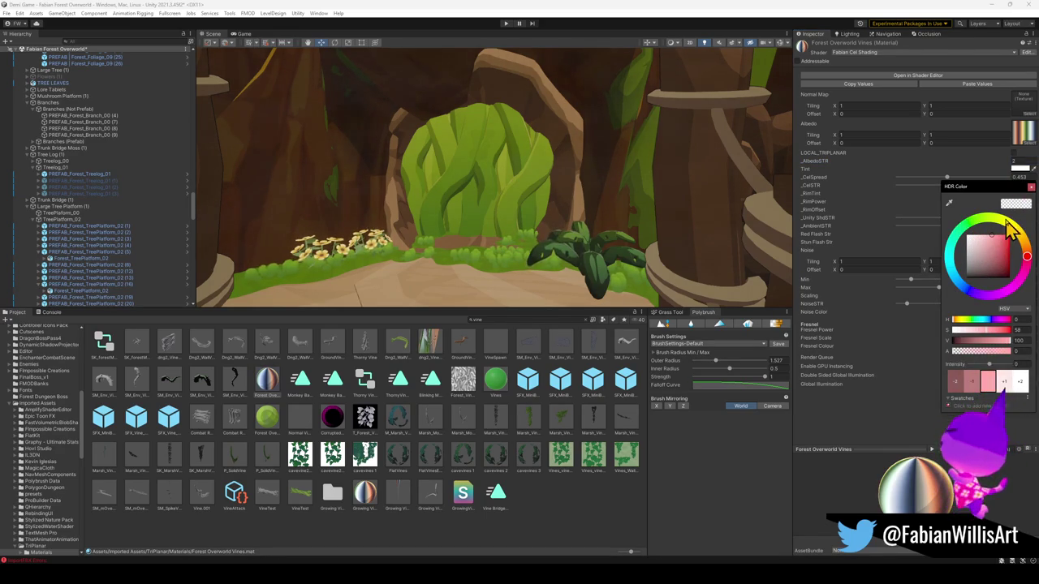
click(1012, 230)
click(910, 321)
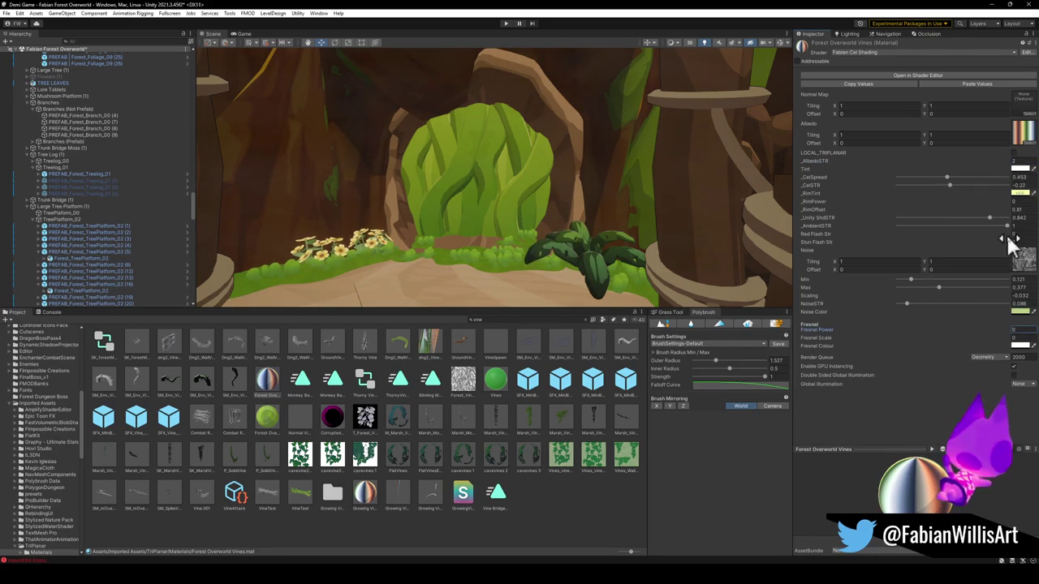
Step: Adjust _RimOffset and _RimPower, then shift the rim tint hue toward green
mouse_move(1007, 212)
mouse_down()
mouse_move(991, 209)
mouse_move(1000, 214)
mouse_up()
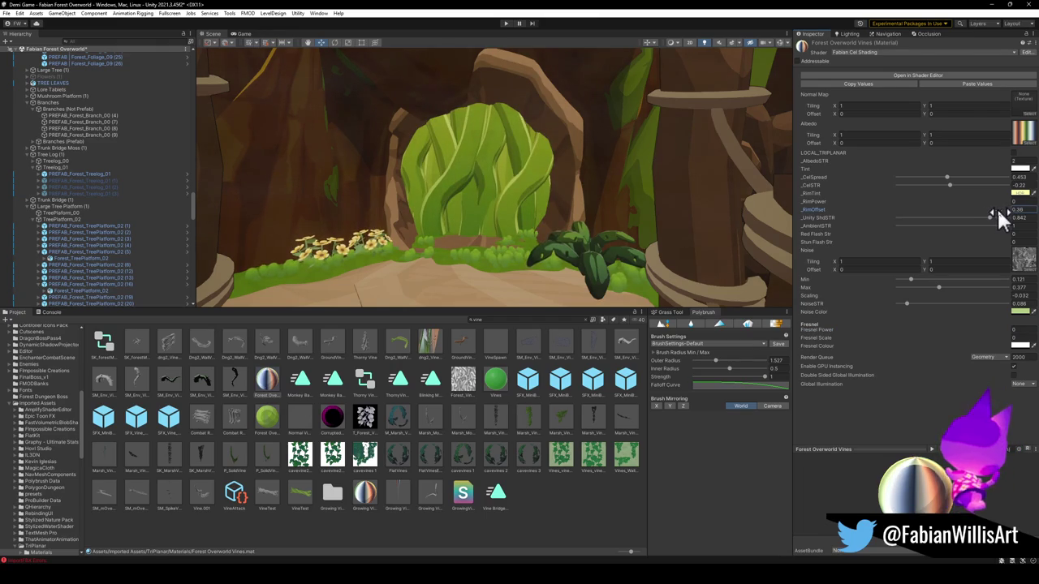
click(1016, 201)
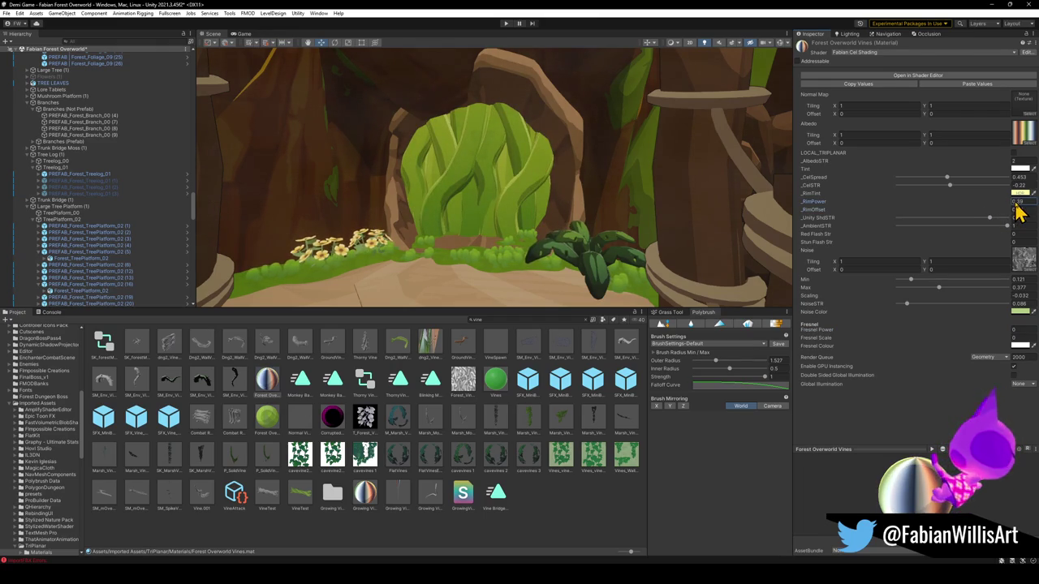
key(BackSpace)
mouse_move(565, 199)
mouse_down()
mouse_move(535, 202)
mouse_move(536, 259)
mouse_move(543, 162)
mouse_move(528, 180)
mouse_up()
click(1016, 195)
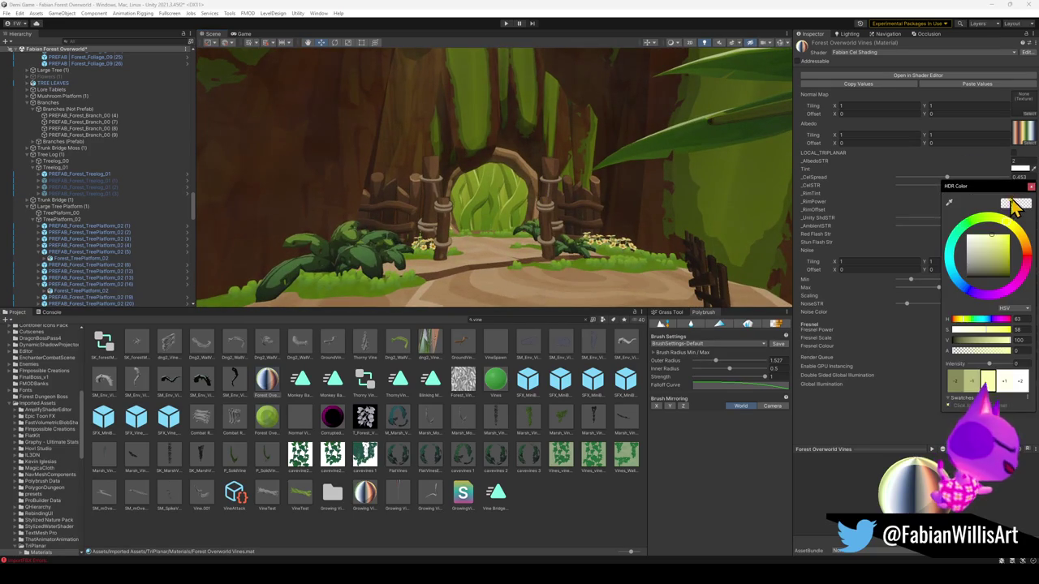
drag(990, 227, 990, 224)
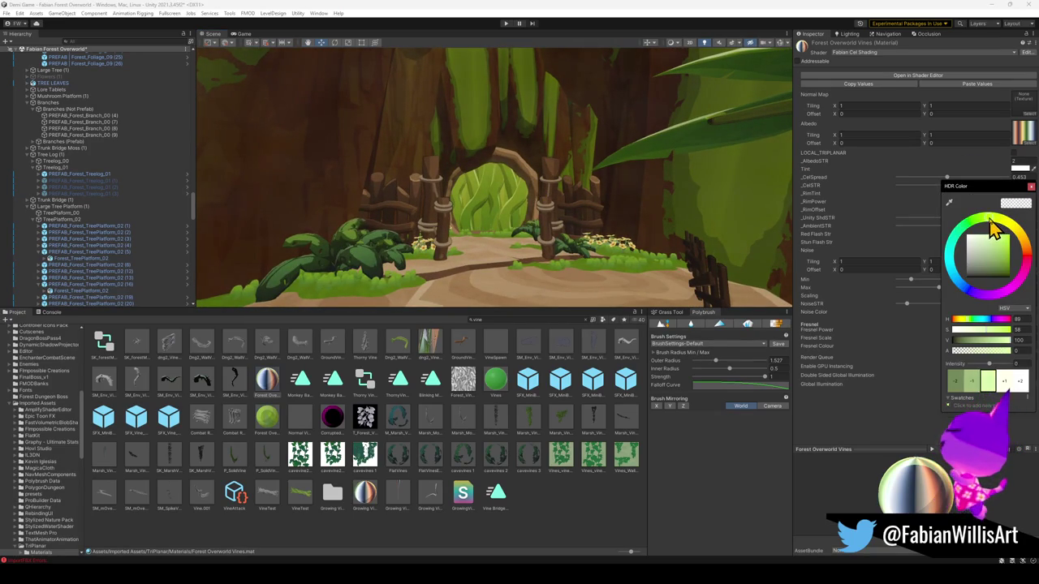
mouse_move(600, 194)
mouse_down()
mouse_move(584, 209)
mouse_move(642, 236)
mouse_move(579, 216)
mouse_move(546, 264)
mouse_move(514, 251)
mouse_up()
click(525, 259)
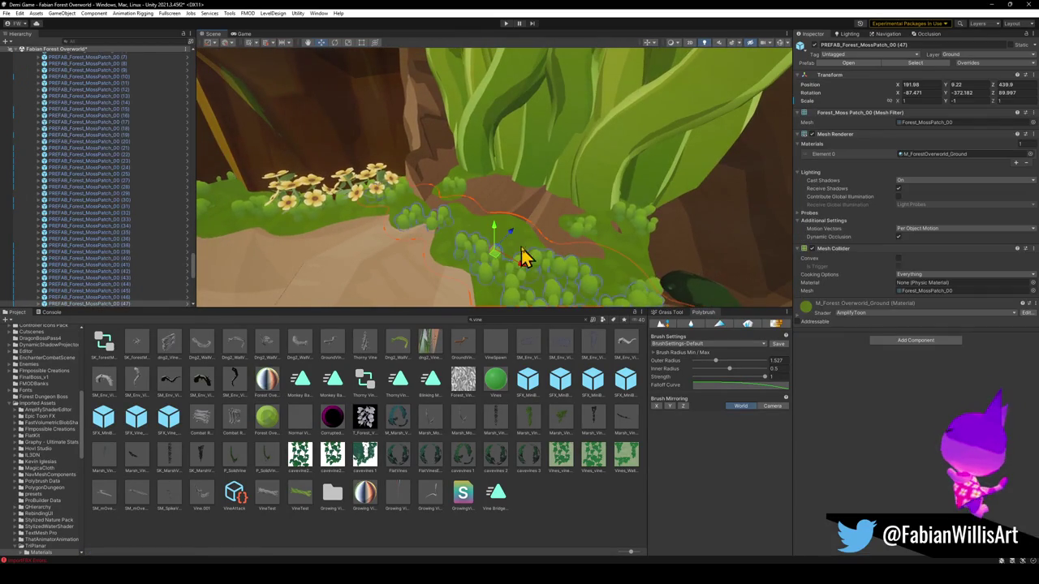
Step: Duplicate a GroundMoss piece with Ctrl+D and place the copy beside the leafy archway
click(621, 255)
mouse_move(622, 255)
mouse_down()
mouse_move(561, 216)
mouse_move(438, 222)
mouse_move(566, 239)
mouse_move(445, 219)
mouse_move(549, 209)
mouse_move(739, 143)
mouse_move(779, 183)
mouse_move(754, 165)
mouse_move(733, 176)
mouse_move(782, 262)
mouse_move(799, 236)
mouse_move(394, 138)
mouse_move(515, 222)
mouse_move(515, 234)
mouse_move(531, 197)
mouse_move(368, 193)
mouse_move(534, 186)
mouse_move(552, 176)
mouse_move(380, 210)
mouse_up()
click(531, 197)
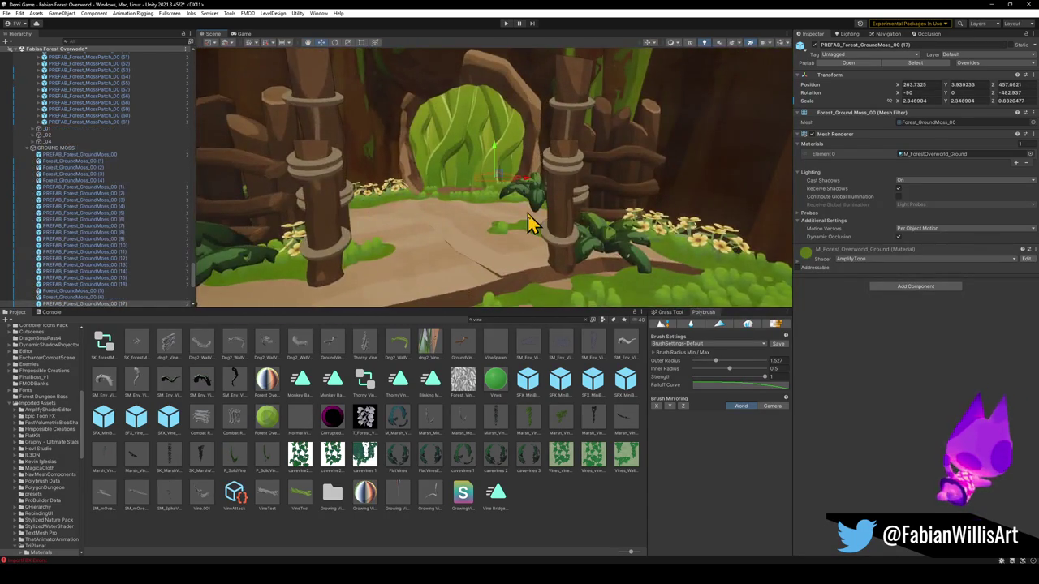
mouse_move(529, 224)
mouse_down()
mouse_move(508, 220)
mouse_move(537, 159)
mouse_move(486, 198)
mouse_move(493, 216)
mouse_move(512, 208)
mouse_move(503, 229)
mouse_move(479, 209)
mouse_move(568, 219)
mouse_up()
key(ctrl+d)
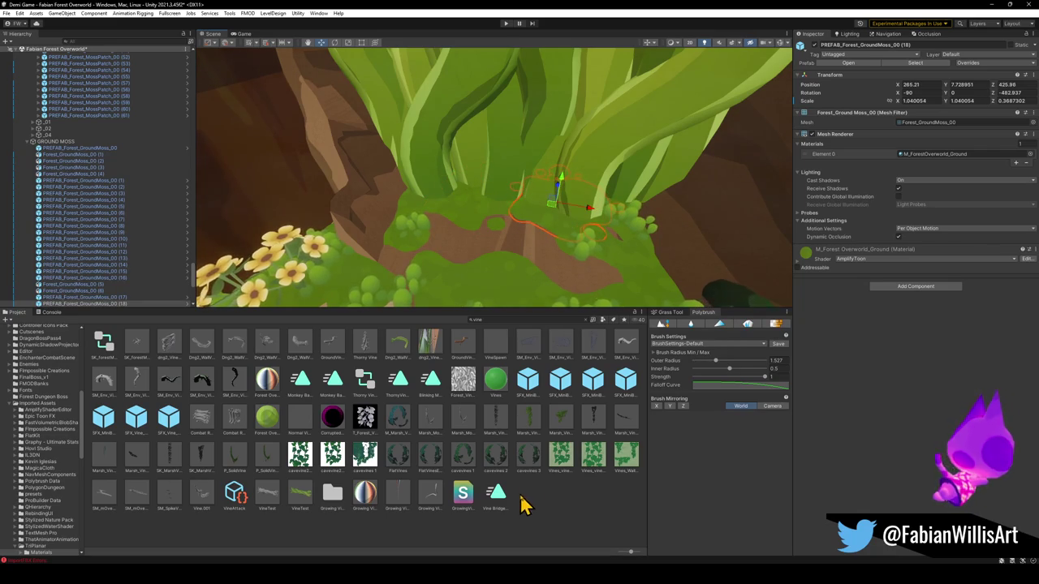
click(525, 501)
mouse_move(549, 290)
mouse_down()
mouse_move(571, 186)
mouse_move(450, 222)
mouse_move(633, 256)
mouse_move(589, 227)
mouse_move(631, 235)
mouse_move(619, 204)
mouse_move(492, 200)
mouse_move(418, 176)
mouse_move(465, 183)
mouse_up()
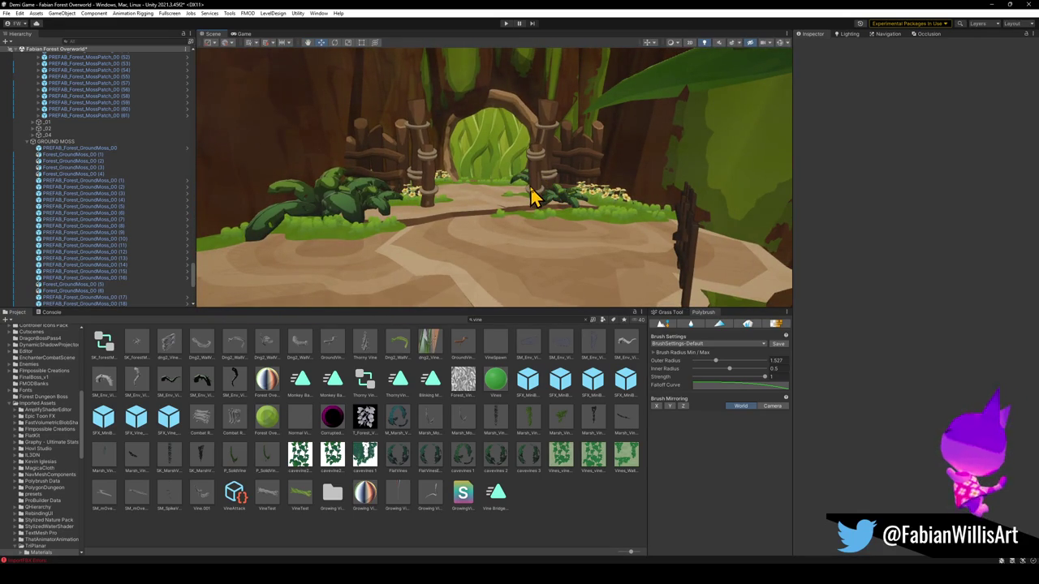
mouse_move(519, 223)
mouse_down()
mouse_move(518, 193)
mouse_move(505, 219)
mouse_move(500, 144)
mouse_move(463, 144)
mouse_up()
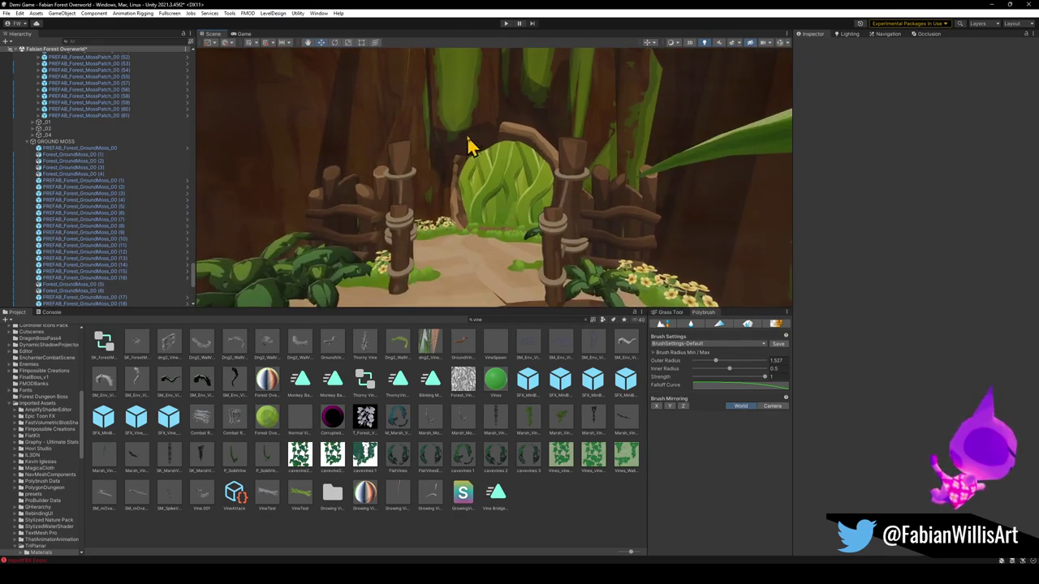
Step: Select Doorway Wall.001 and its parent MESH, then deselect and pull the view back
click(469, 145)
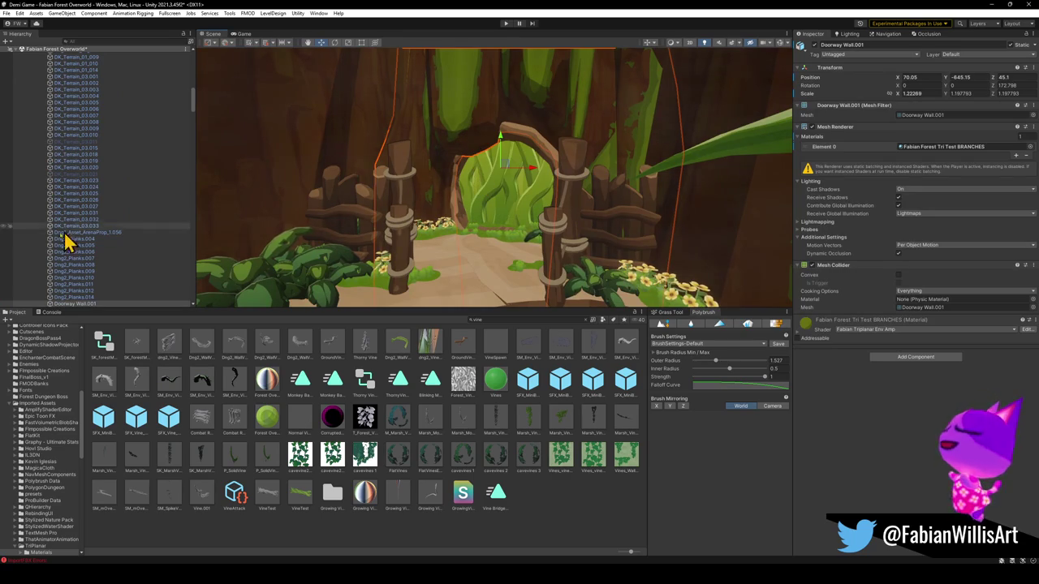
key(ctrl+shift+r)
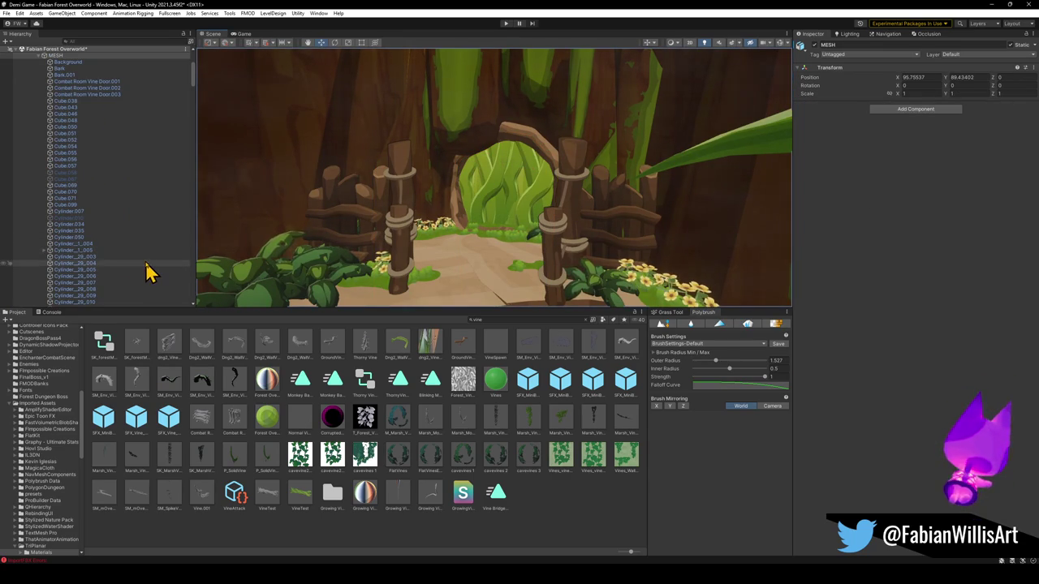
click(552, 518)
mouse_move(512, 211)
mouse_down()
mouse_move(494, 171)
mouse_move(514, 181)
mouse_move(519, 170)
mouse_move(556, 203)
mouse_move(521, 235)
mouse_up()
Step: Make the Forest Overworld Vines _RimTint a darker, more saturated green
click(271, 390)
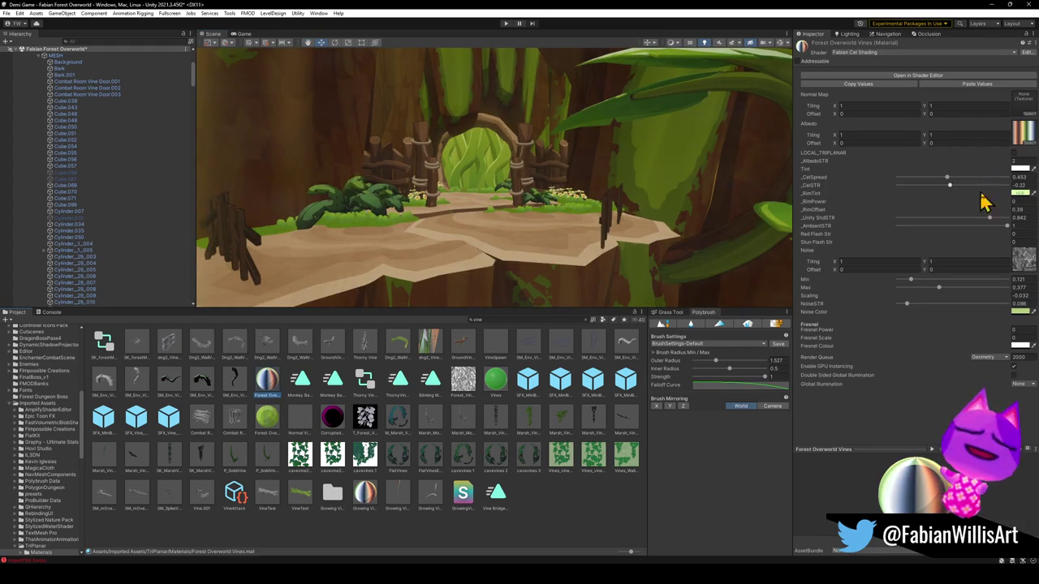
click(1018, 193)
mouse_move(994, 242)
mouse_down()
mouse_move(1003, 275)
mouse_move(1008, 256)
mouse_move(997, 244)
mouse_up()
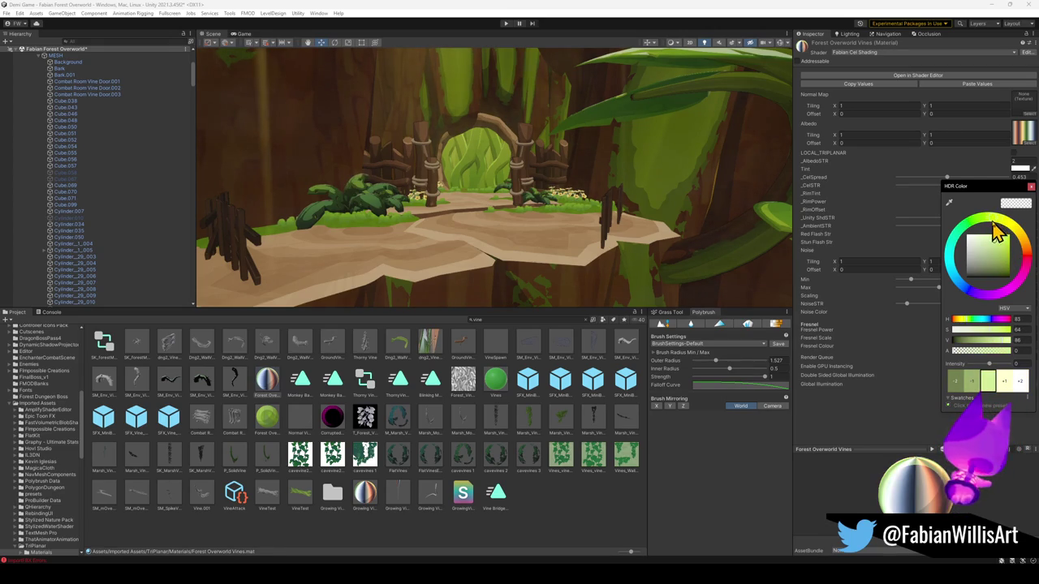
mouse_move(992, 231)
mouse_down()
mouse_move(959, 237)
mouse_move(999, 227)
mouse_move(1003, 259)
mouse_up()
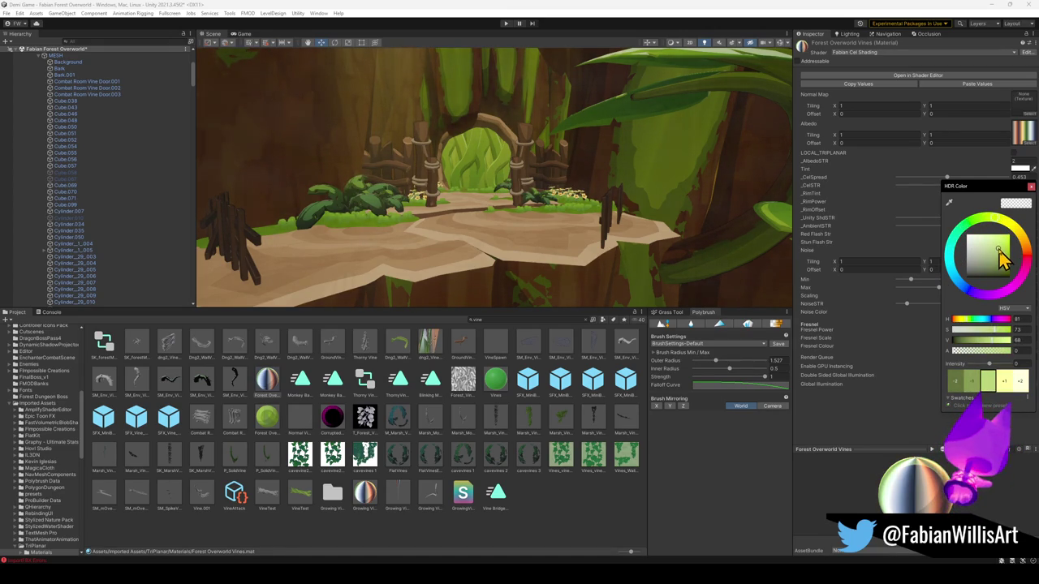
click(886, 240)
Step: Set _CelSTR to -0.26 and _CelSpread to about 0.408
mouse_move(950, 186)
mouse_down()
mouse_move(965, 186)
mouse_move(939, 191)
mouse_move(948, 193)
mouse_up()
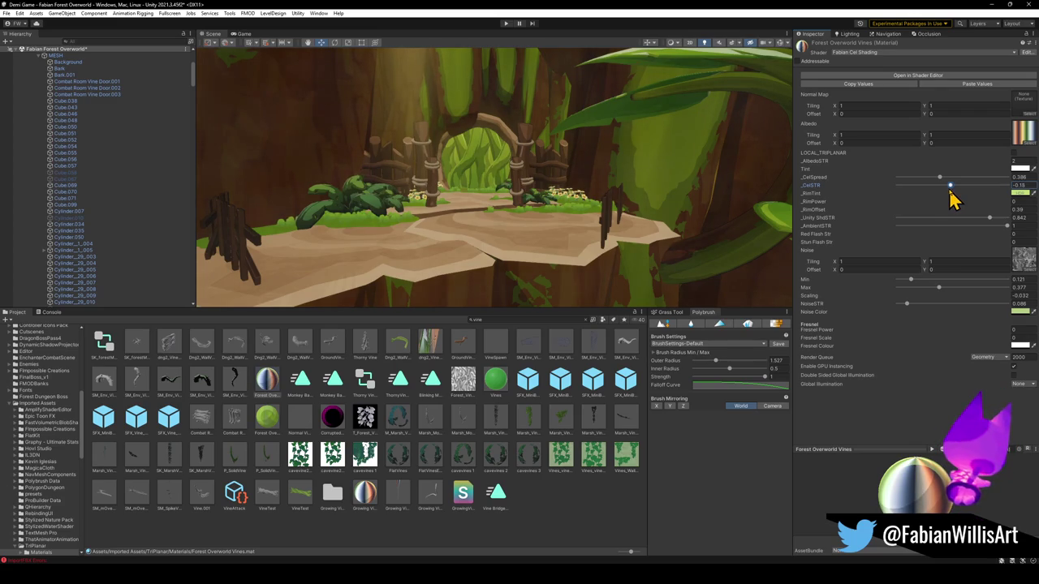
mouse_move(941, 178)
mouse_down()
mouse_move(930, 180)
mouse_move(942, 179)
mouse_up()
drag(529, 208, 528, 209)
drag(950, 187, 948, 187)
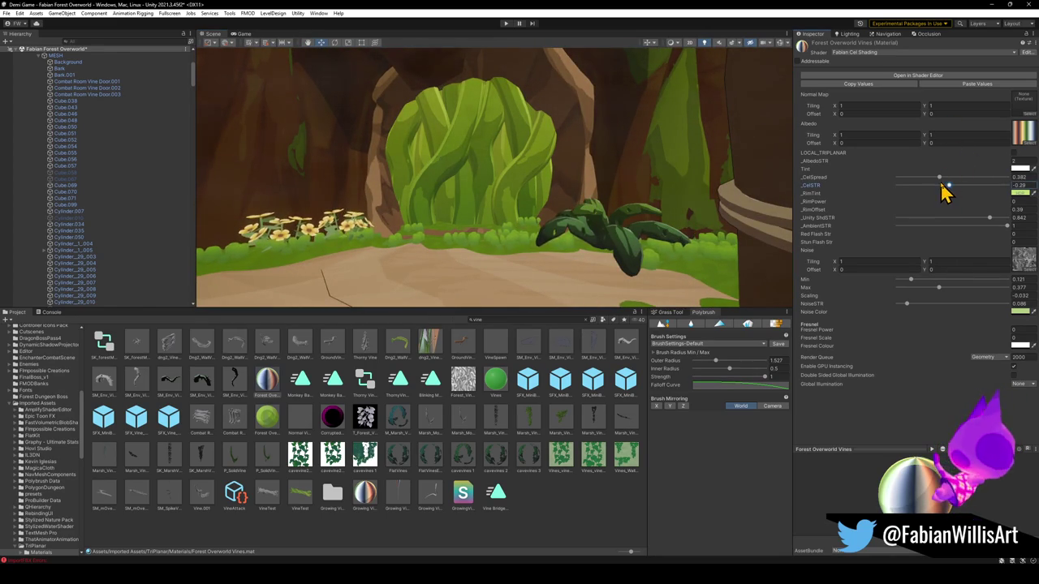
drag(941, 180, 941, 178)
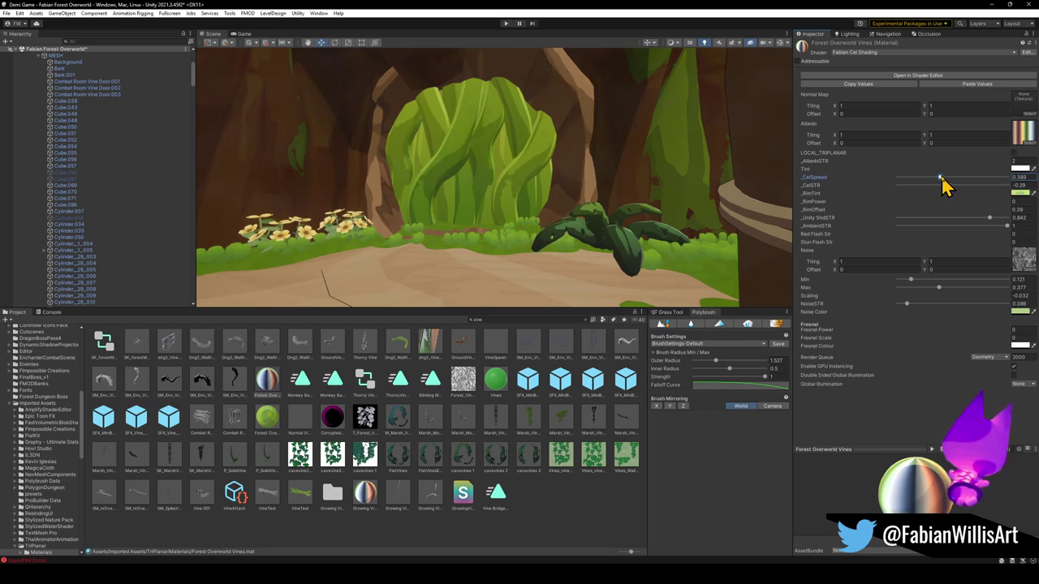
mouse_move(608, 201)
mouse_down()
mouse_move(603, 215)
mouse_move(630, 209)
mouse_move(595, 211)
mouse_move(595, 220)
mouse_up()
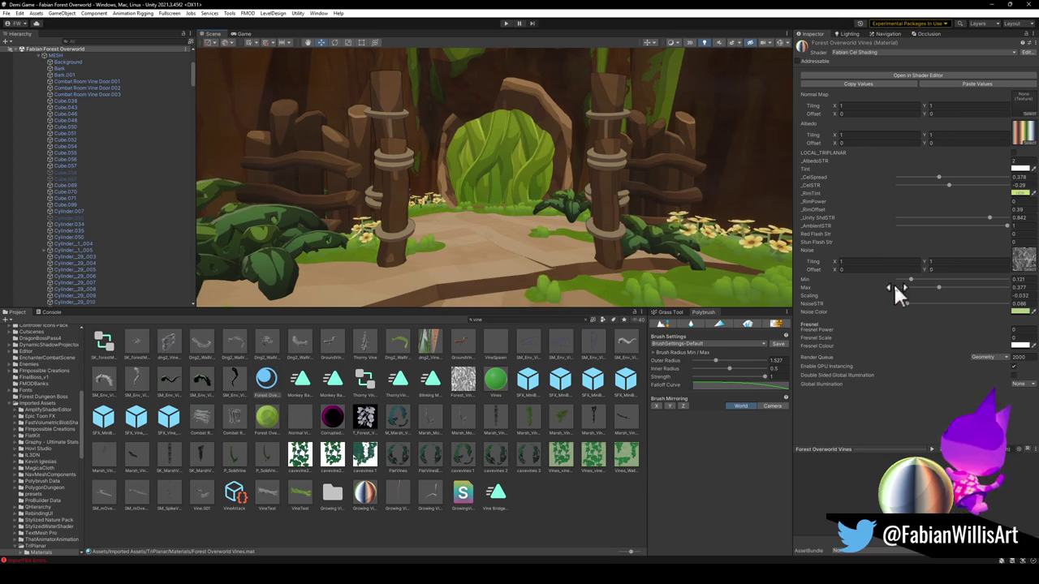
Step: Set NoiseSTR to 0.338, then fly back to view the fenced archway
mouse_move(907, 303)
mouse_down()
mouse_move(927, 307)
mouse_move(886, 304)
mouse_move(907, 309)
mouse_up()
scroll(577, 197, up, 10)
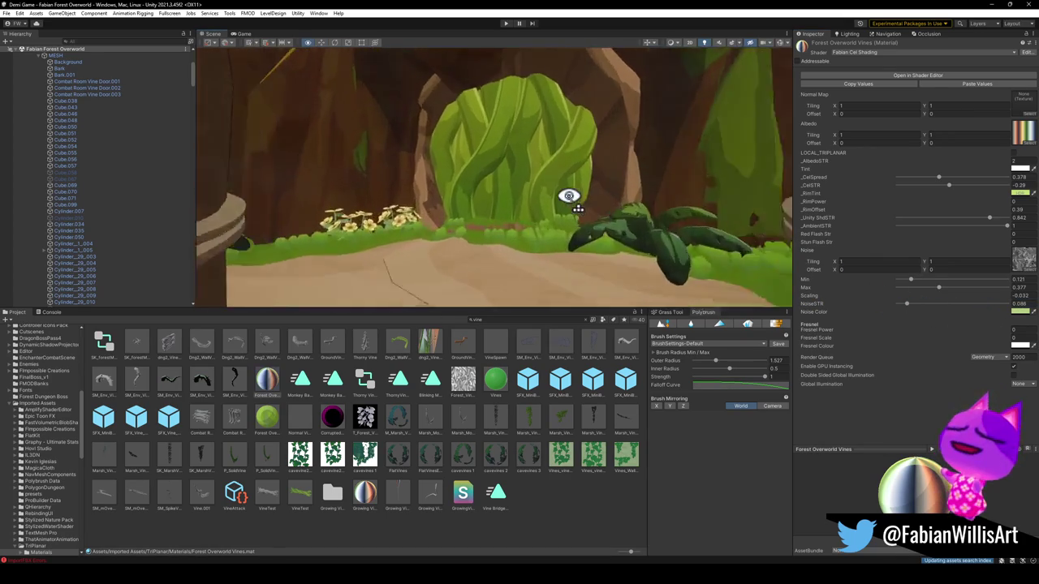
drag(905, 306, 986, 314)
mouse_move(985, 320)
mouse_down()
mouse_move(938, 321)
mouse_move(991, 293)
mouse_move(897, 293)
mouse_move(934, 293)
mouse_move(904, 294)
mouse_move(933, 282)
mouse_move(910, 286)
mouse_up()
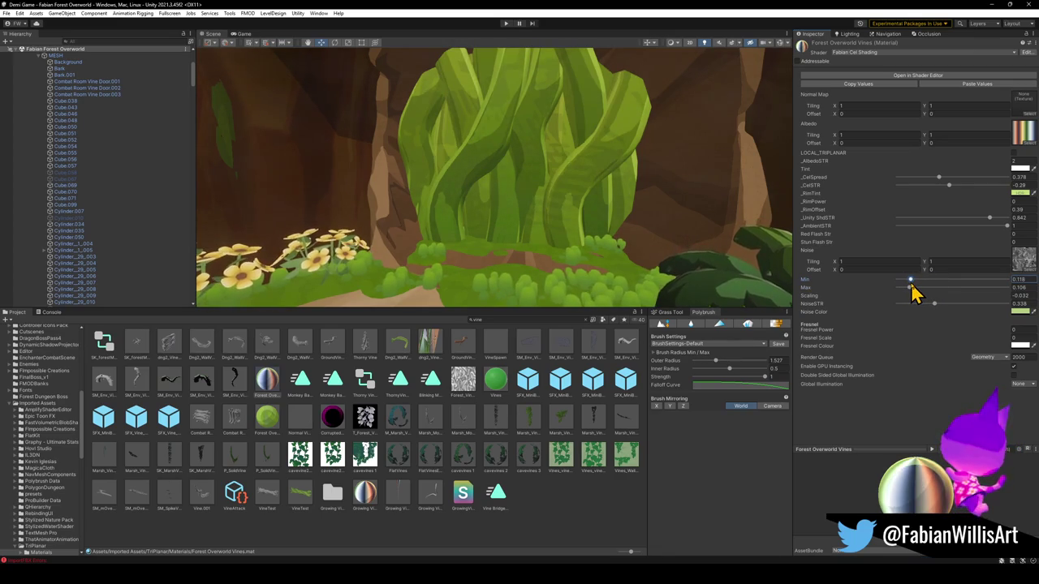
right_click(590, 193)
key(s)
key(s)
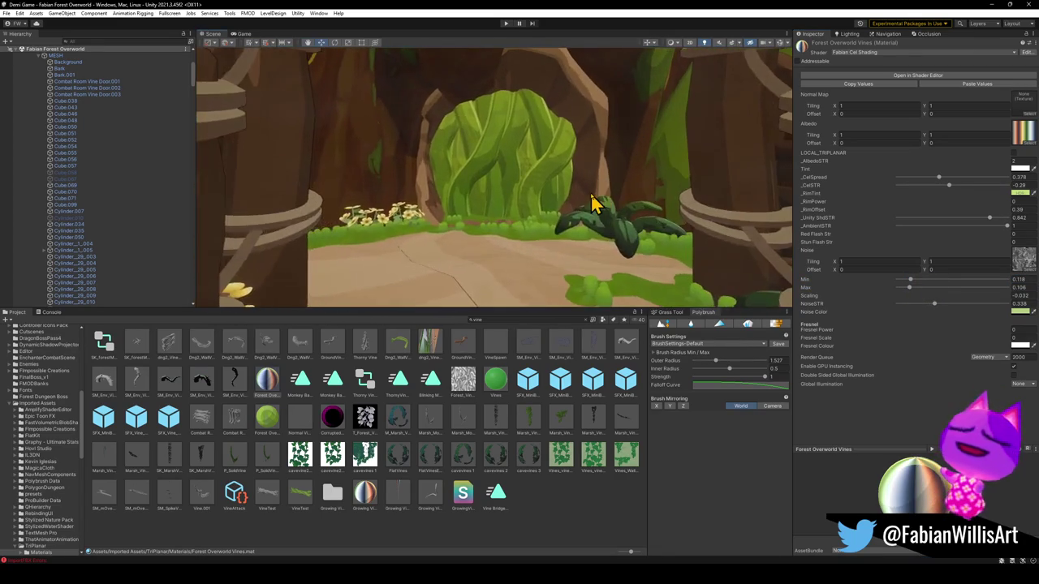
key(s)
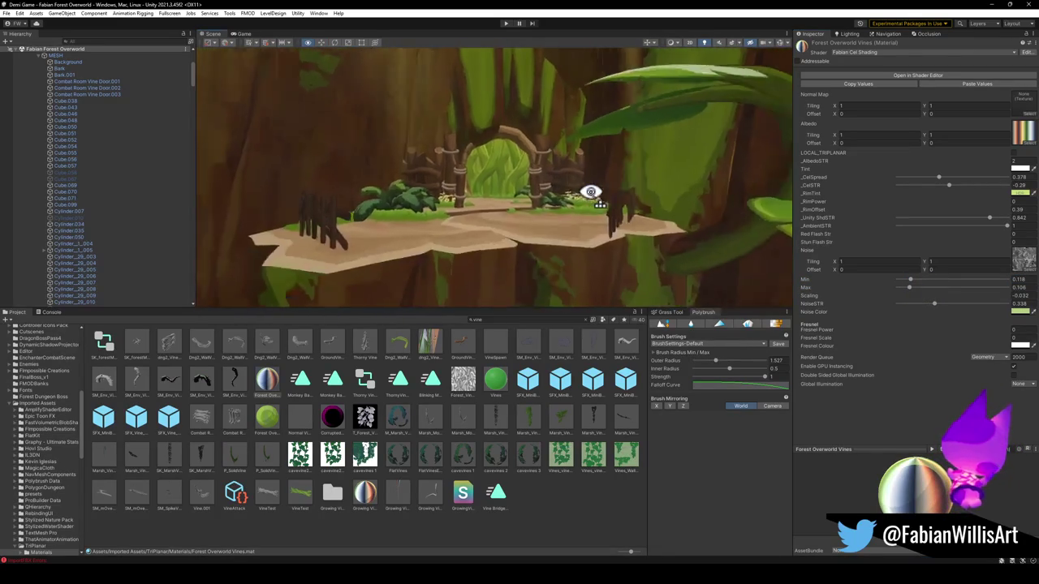
Step: Nudge the vines material's _CelSpread and set _CelSTR to -0.3, framing the leafy archway head-on to check
key(w)
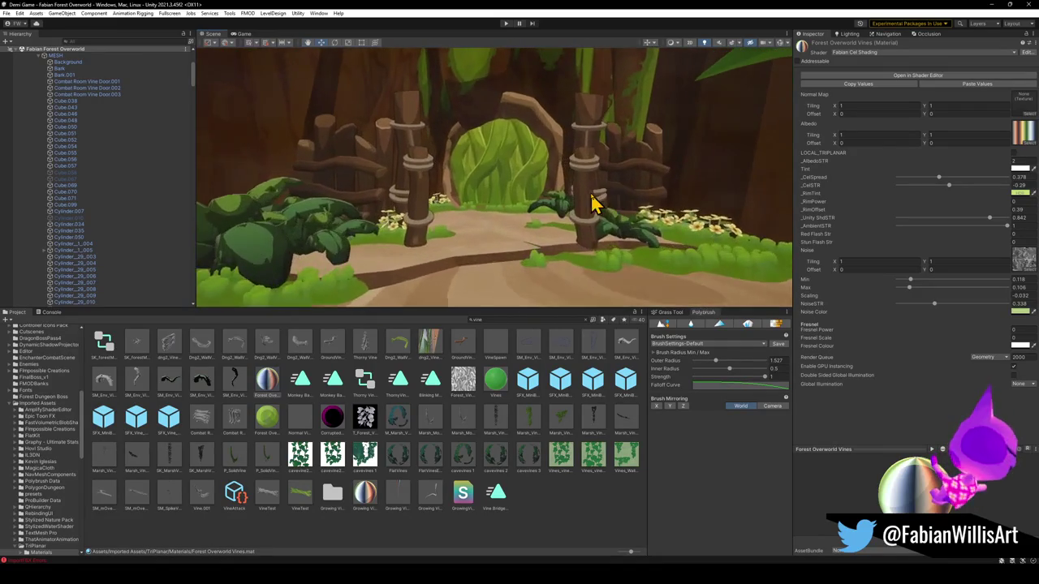
drag(939, 178, 951, 192)
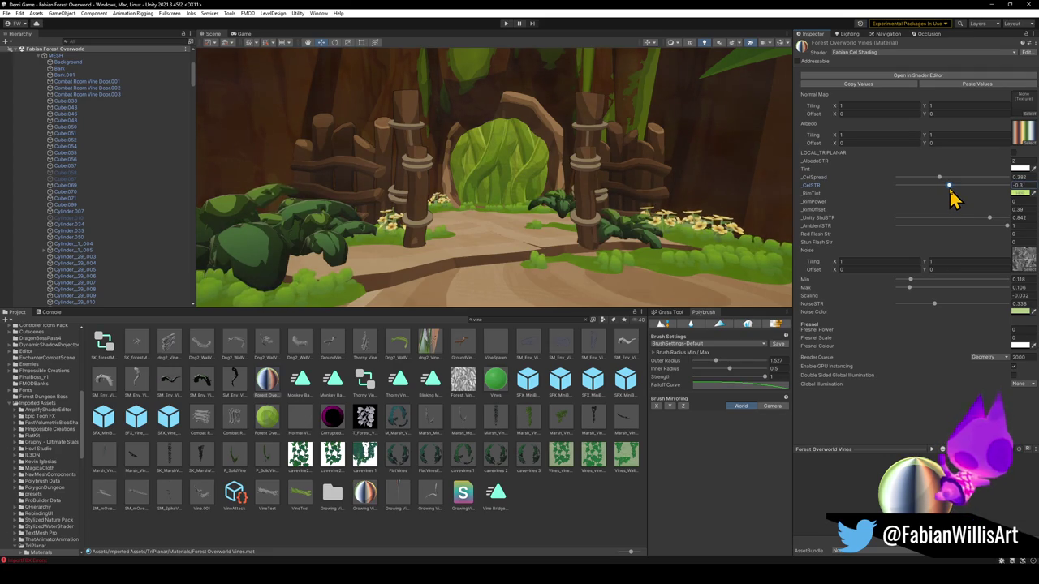
scroll(589, 222, down, 5)
mouse_move(935, 304)
mouse_down()
mouse_move(943, 307)
mouse_move(934, 307)
mouse_up()
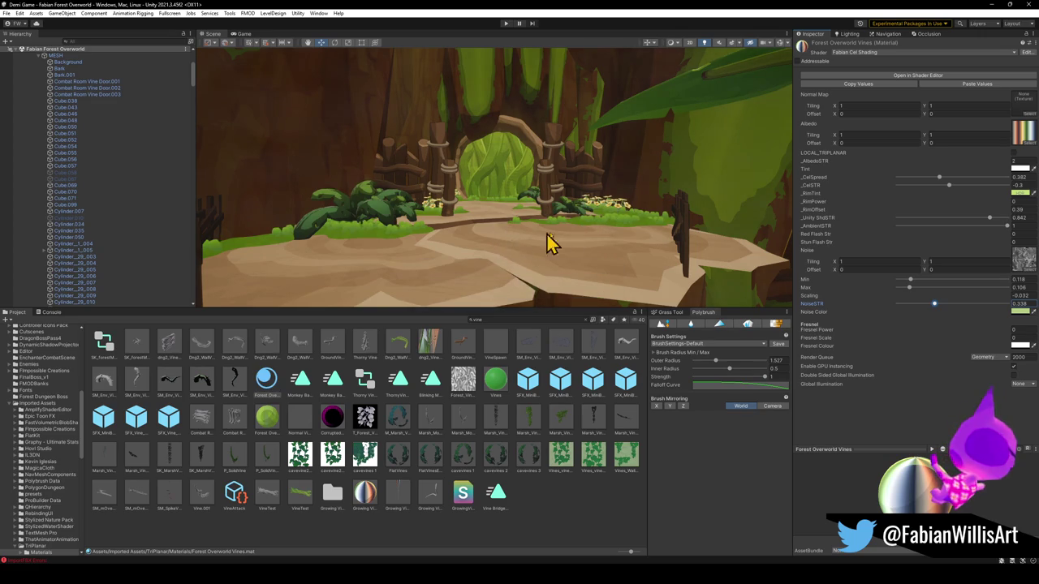
mouse_move(626, 214)
mouse_down()
mouse_move(511, 213)
mouse_move(530, 214)
mouse_move(495, 235)
mouse_up()
mouse_move(531, 206)
mouse_down()
mouse_move(514, 204)
mouse_move(518, 214)
mouse_up()
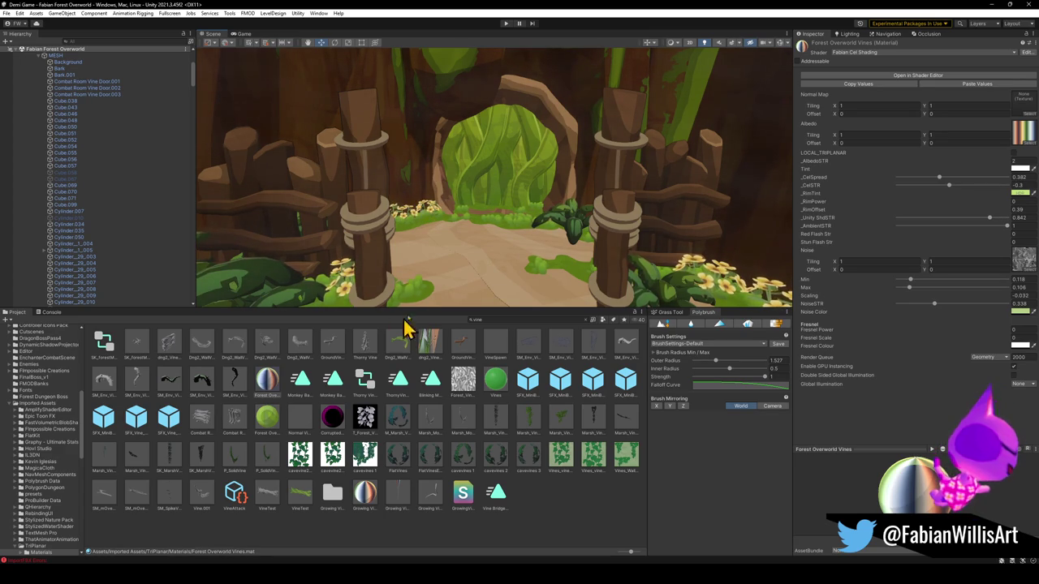
Step: Deselect the vines material and fly the Scene camera around the restyled vine doorway
click(548, 505)
mouse_move(527, 227)
mouse_down()
mouse_move(521, 216)
mouse_move(522, 233)
mouse_up()
key(w)
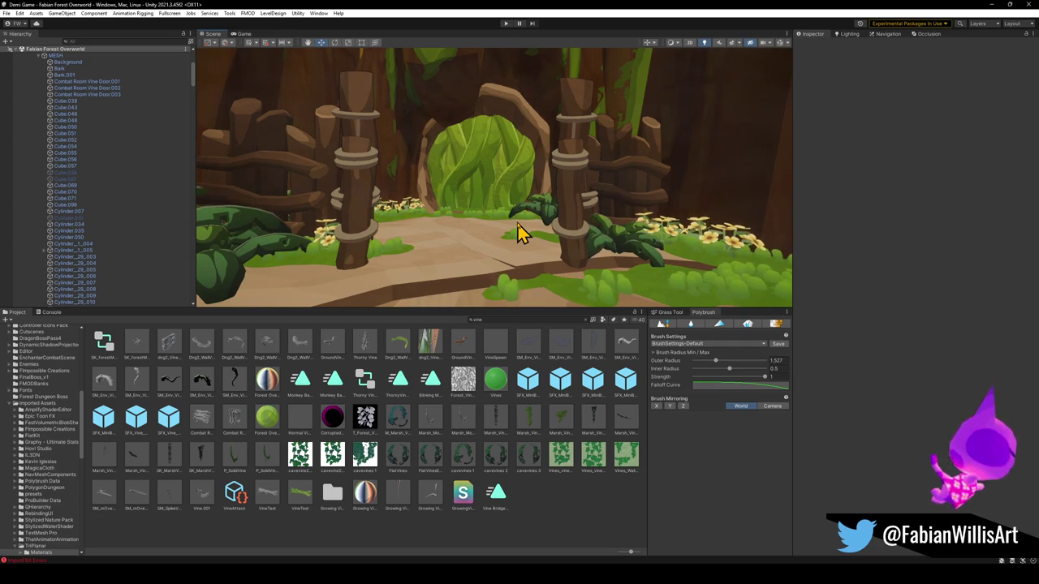
mouse_move(536, 108)
mouse_down()
mouse_move(498, 186)
mouse_move(568, 203)
mouse_up()
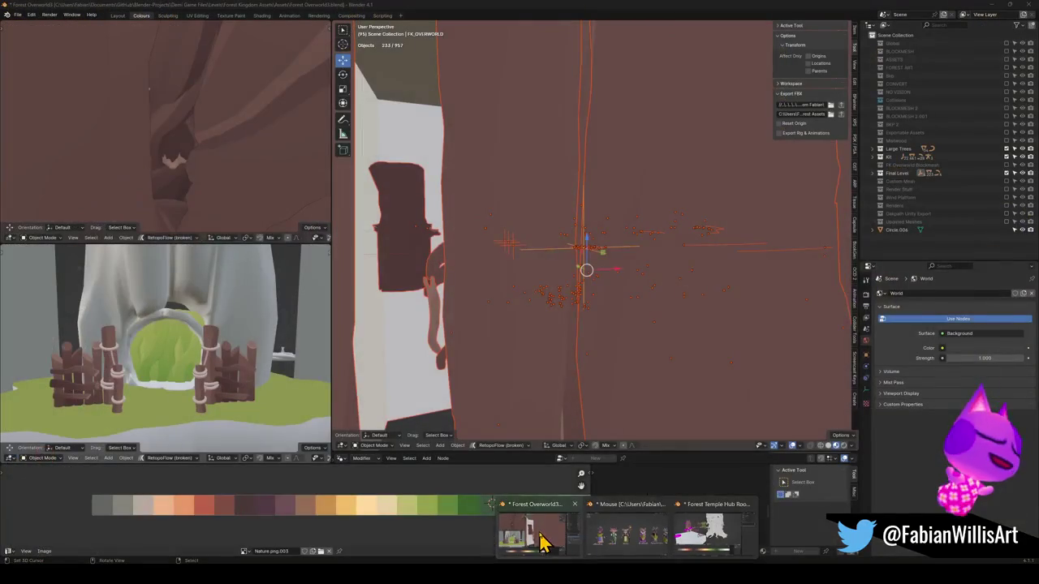
Step: Switch to Blender and walk-navigate through the forest level toward the plants and mushrooms
click(543, 538)
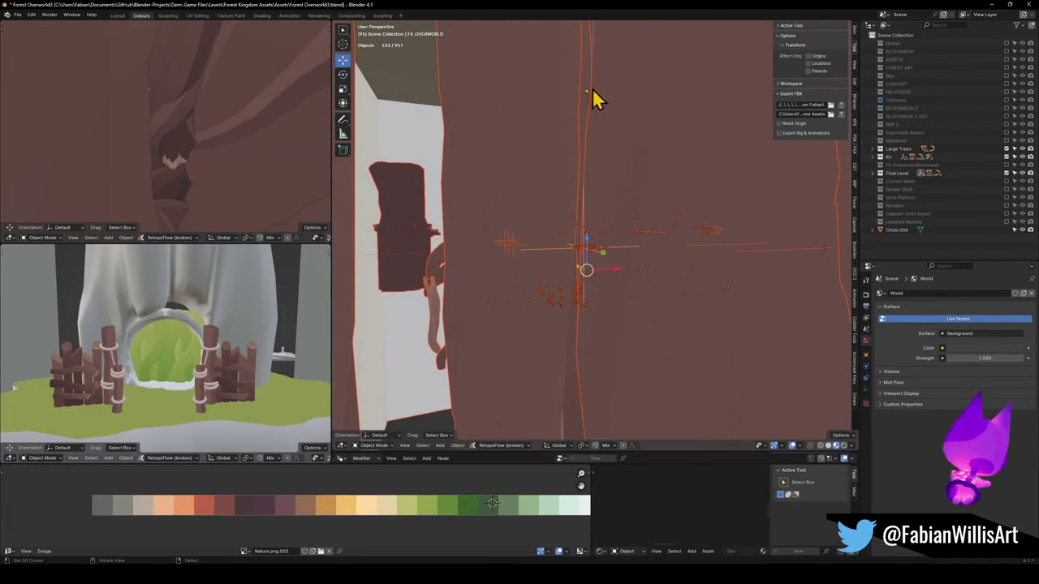
key(alt+a)
key(ctrl+s)
key(shift+grave)
key(s)
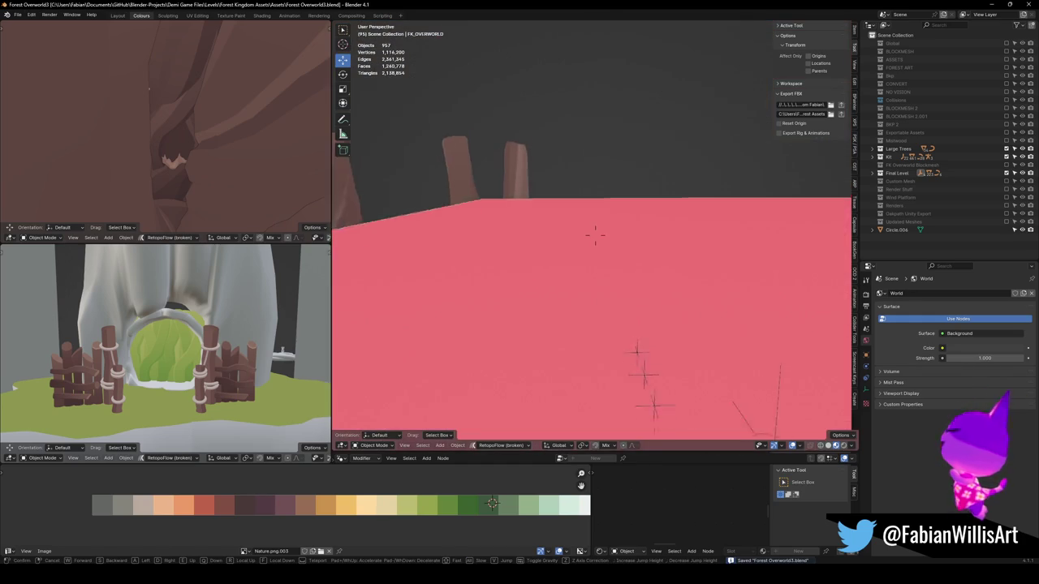
key(w)
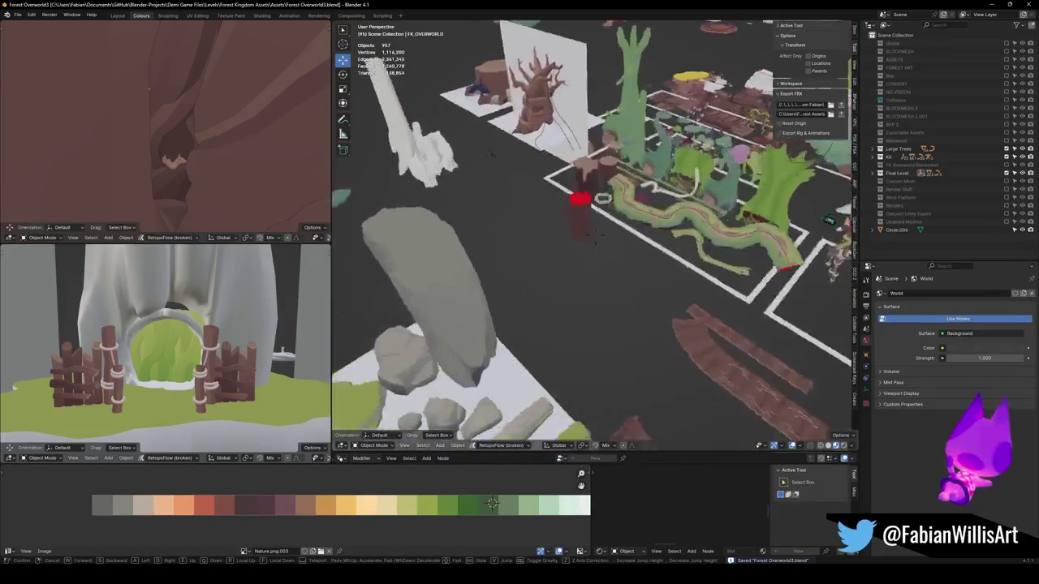
key(w)
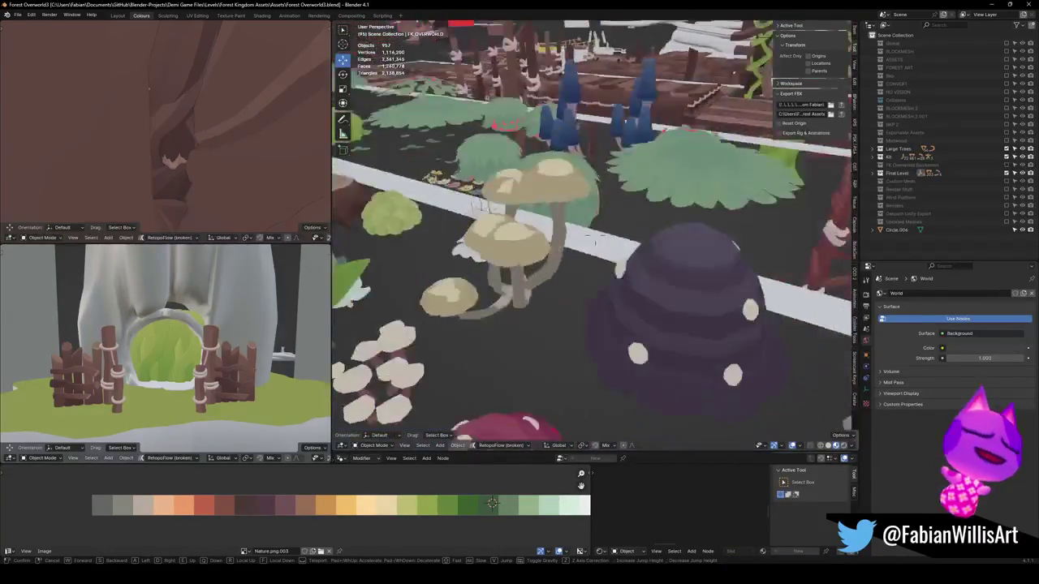
key(w)
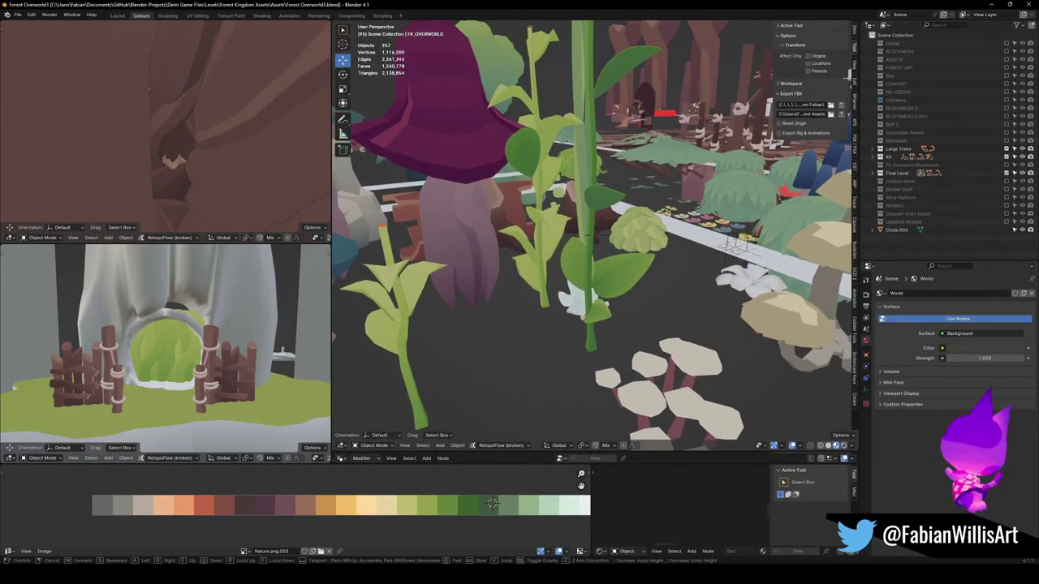
key(w)
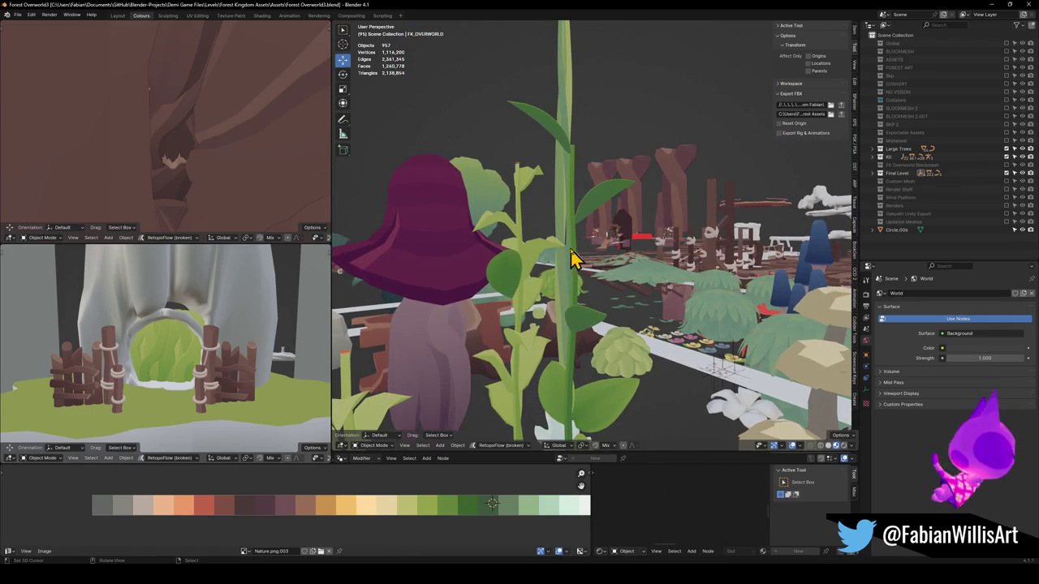
Step: Select the tall green plant stalk, walk in close, then back out to a wider forest view
click(578, 251)
key(shift+grave)
key(w)
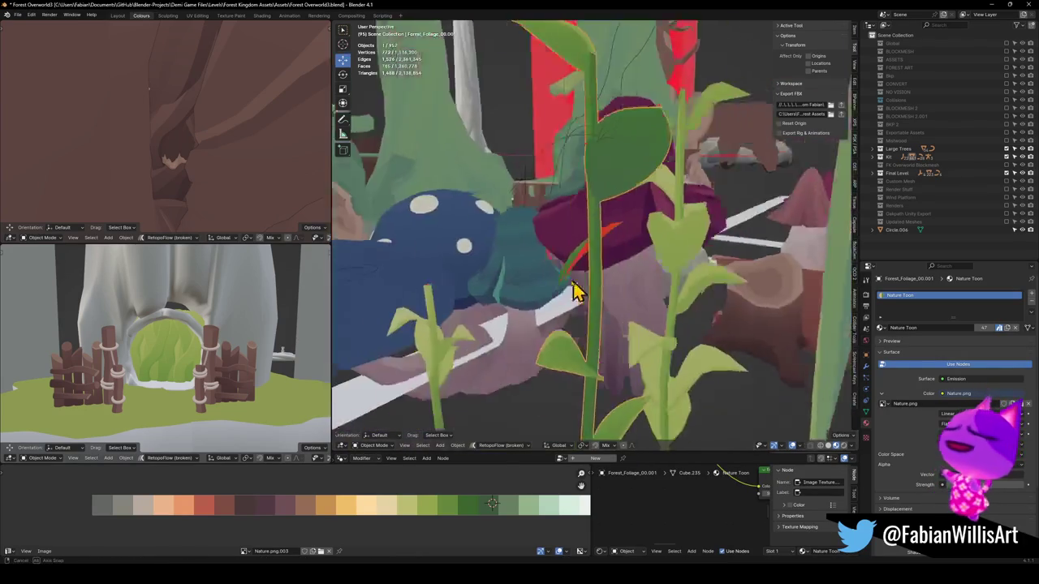
key(s)
click(657, 291)
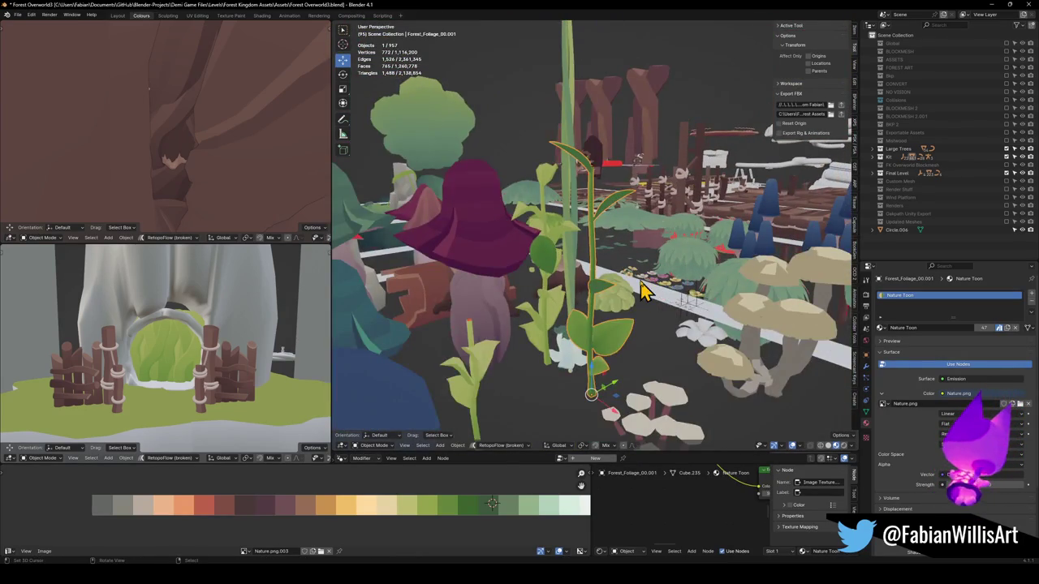
scroll(641, 290, up, 3)
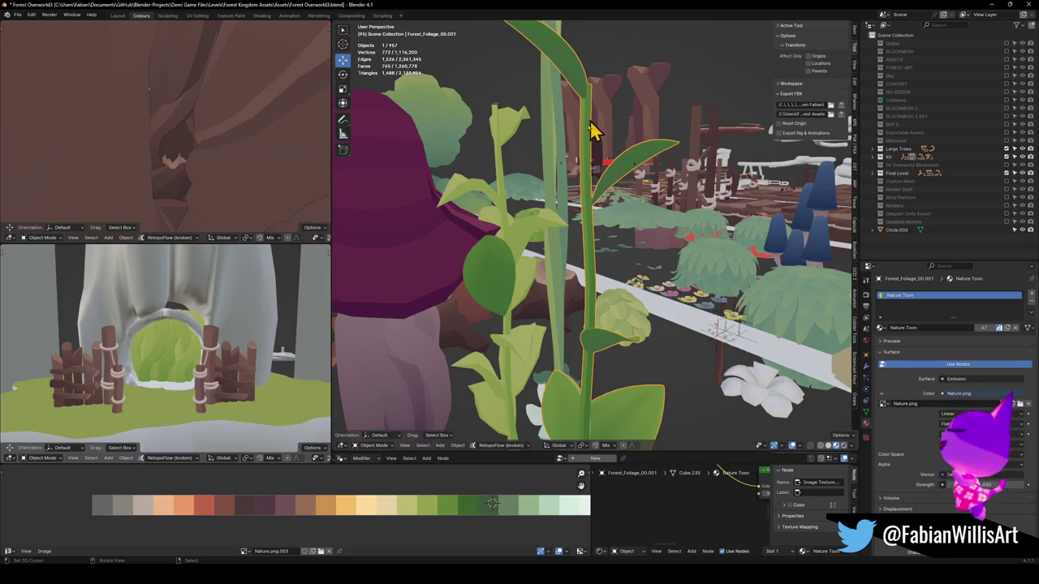
Step: Walk past the trunk and foliage to Forest_BigBranch_01 and put it in Edit Mode
key(shift+grave)
key(w)
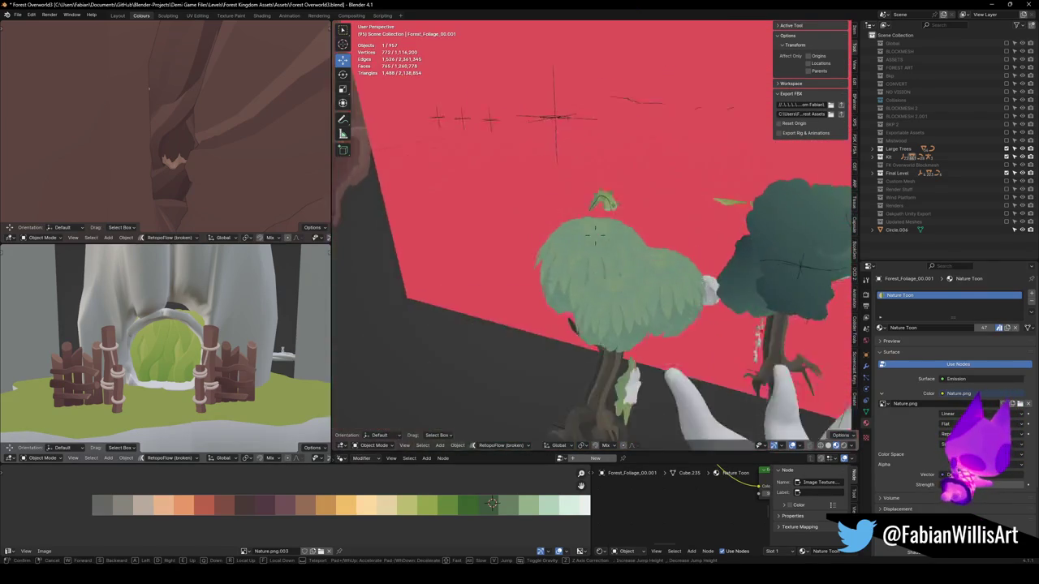
key(w)
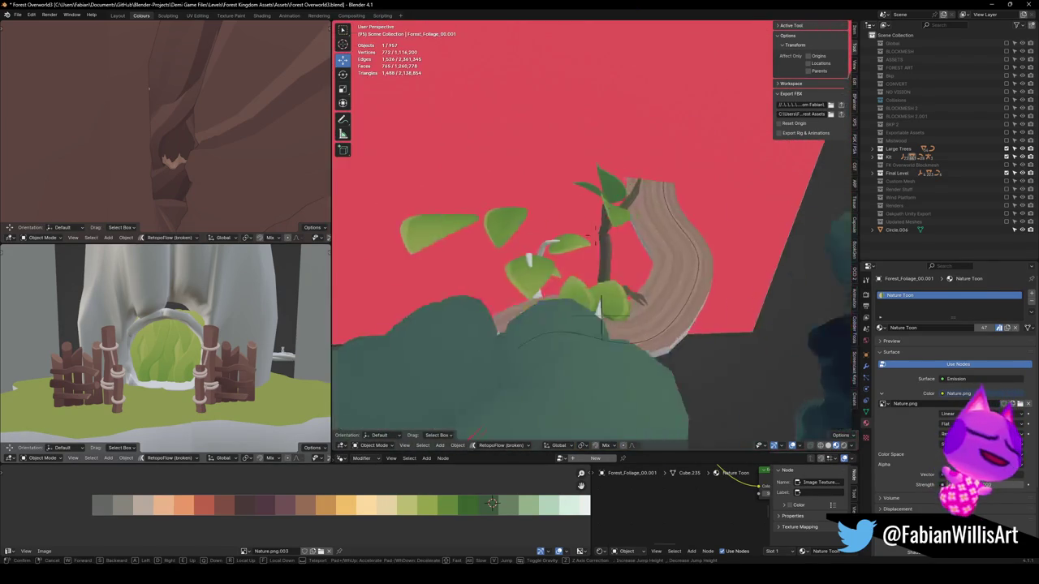
key(w)
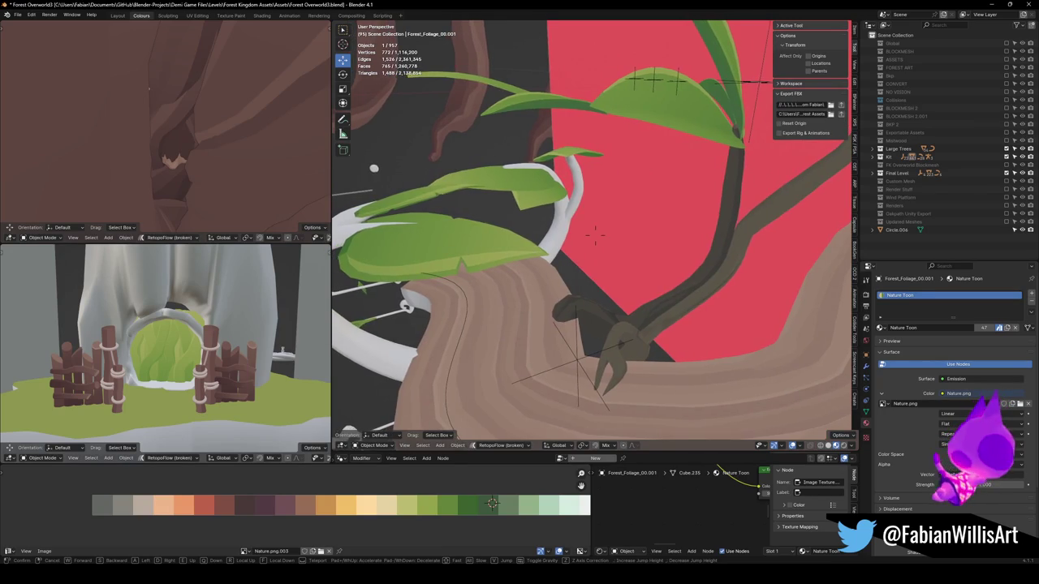
key(w)
key(w)
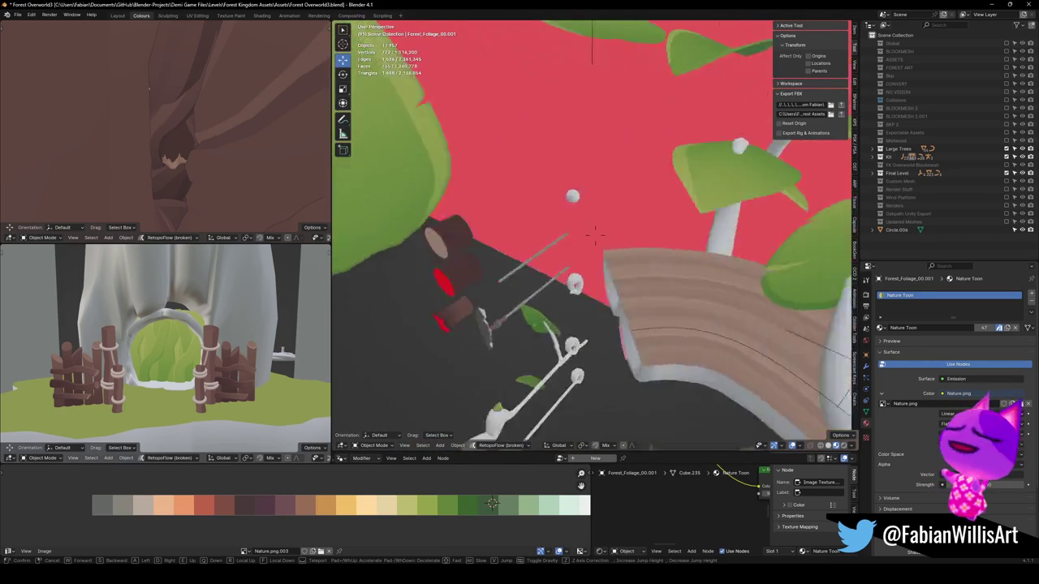
click(551, 193)
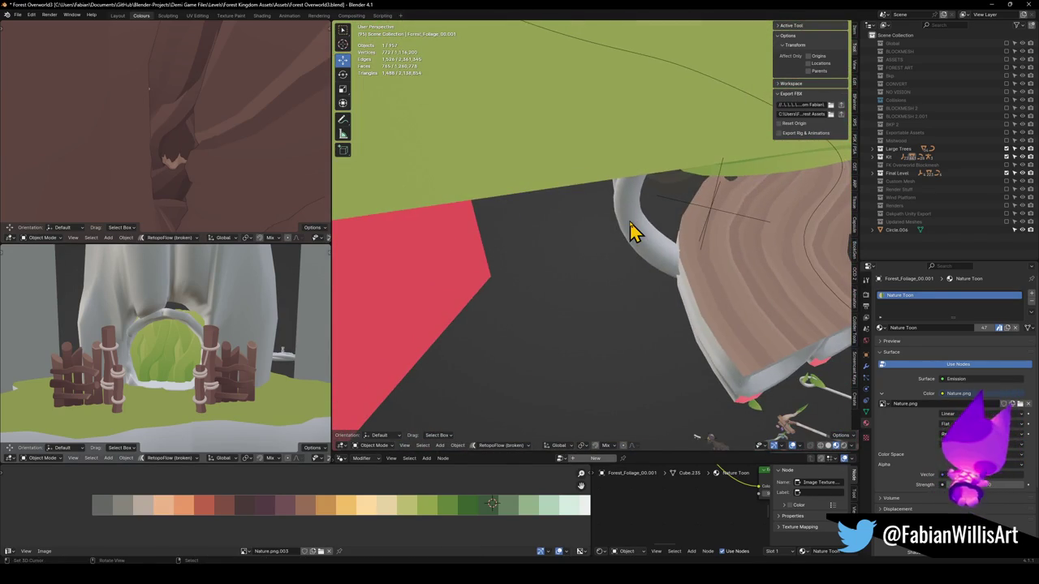
click(633, 232)
key(Tab)
key(shift+grave)
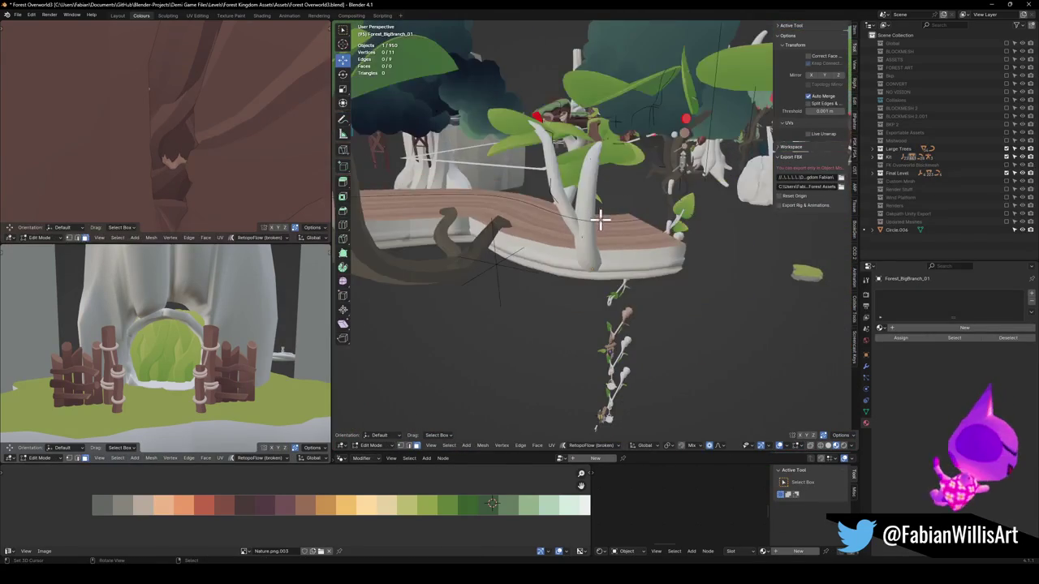
Step: Duplicate the white branch, raise the copy vertically, and enter Edit Mode on it
key(Tab)
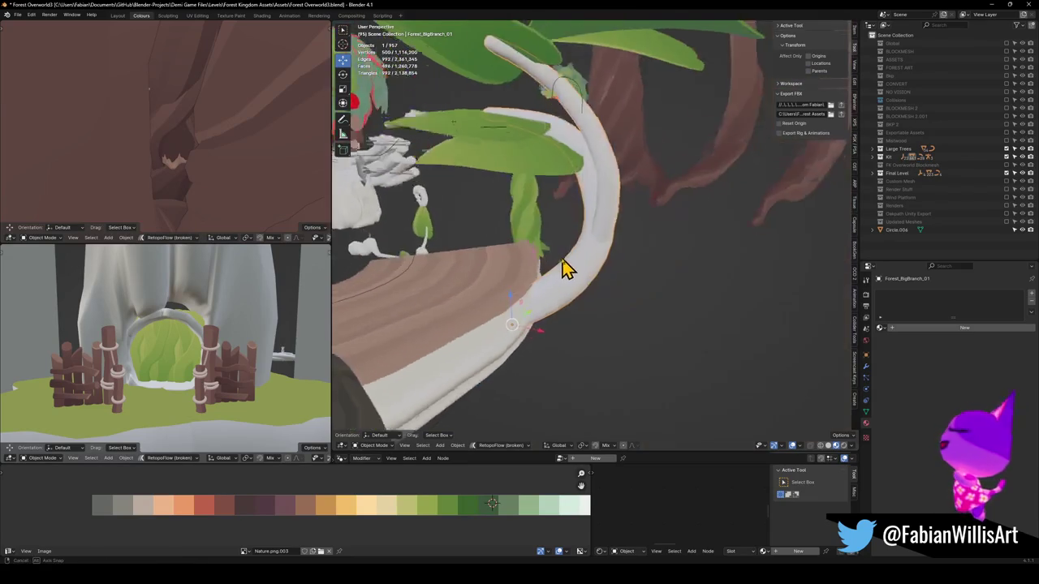
key(shift+d)
key(z)
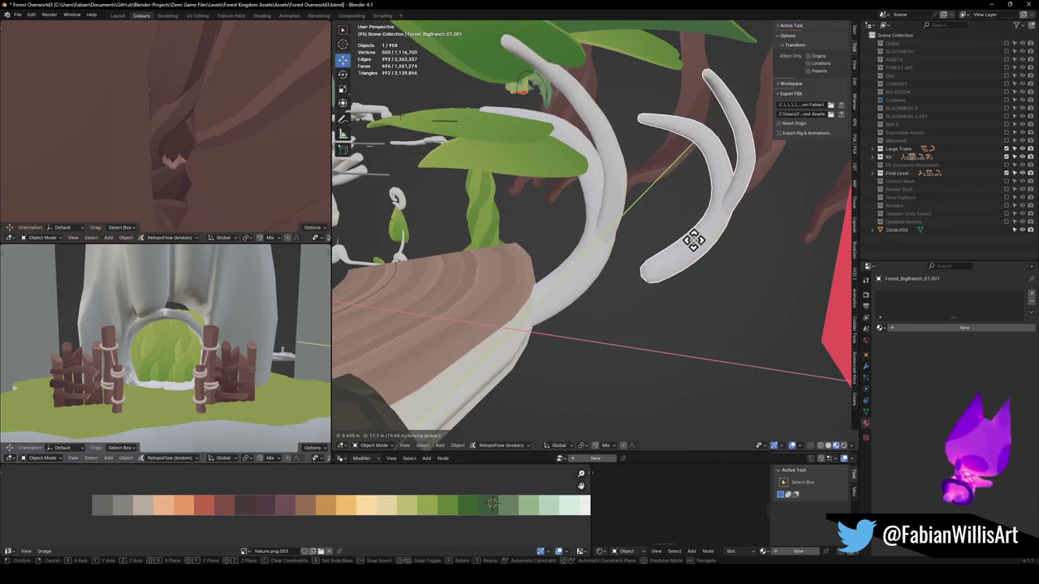
click(692, 240)
key(Tab)
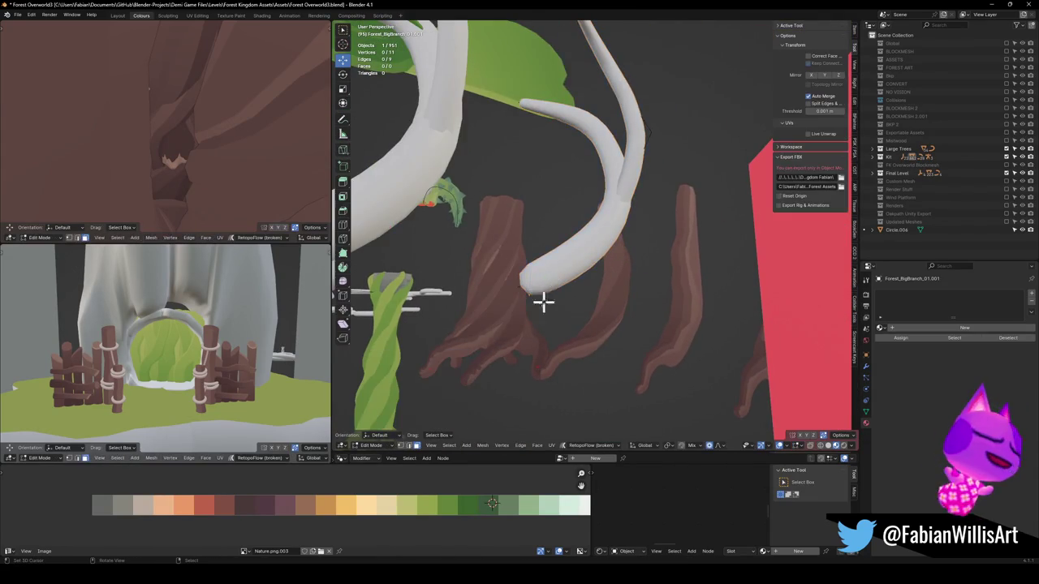
Step: Pull the copy's tip vertex lower with proportional falloff, including a vertical-only drop
click(524, 284)
key(g)
click(550, 389)
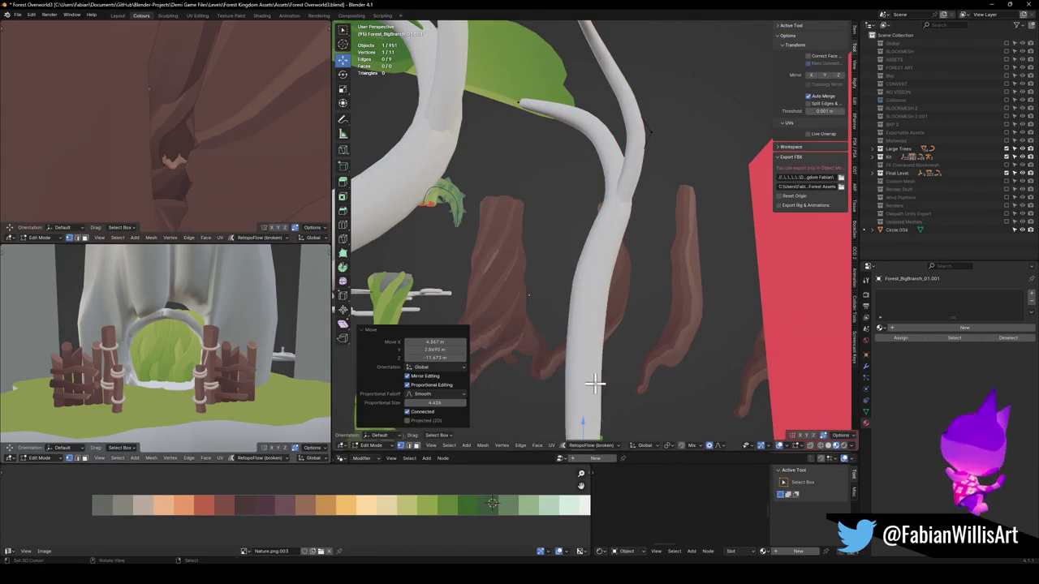
key(g)
key(z)
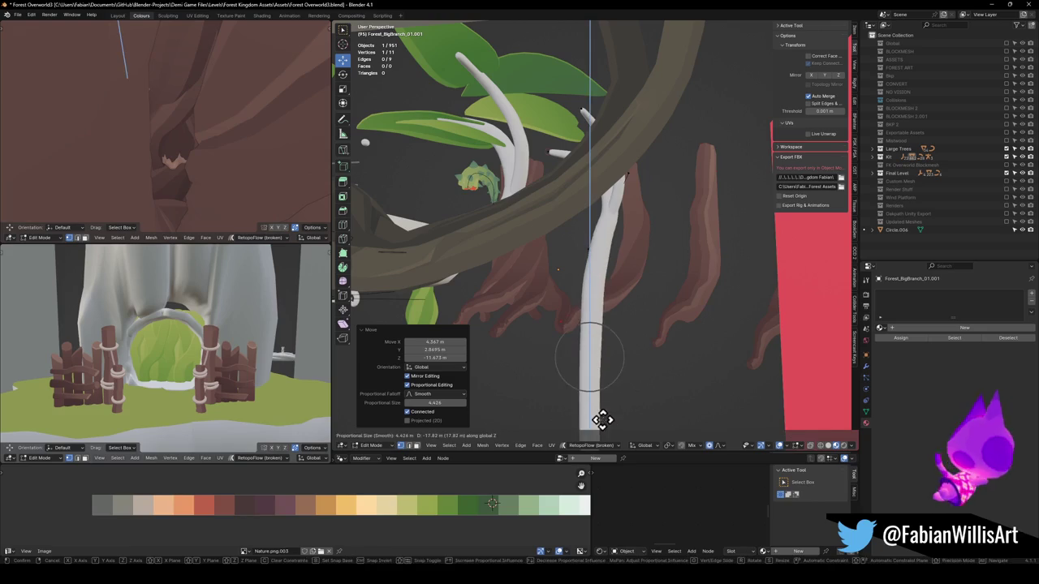
click(607, 377)
key(g)
click(599, 409)
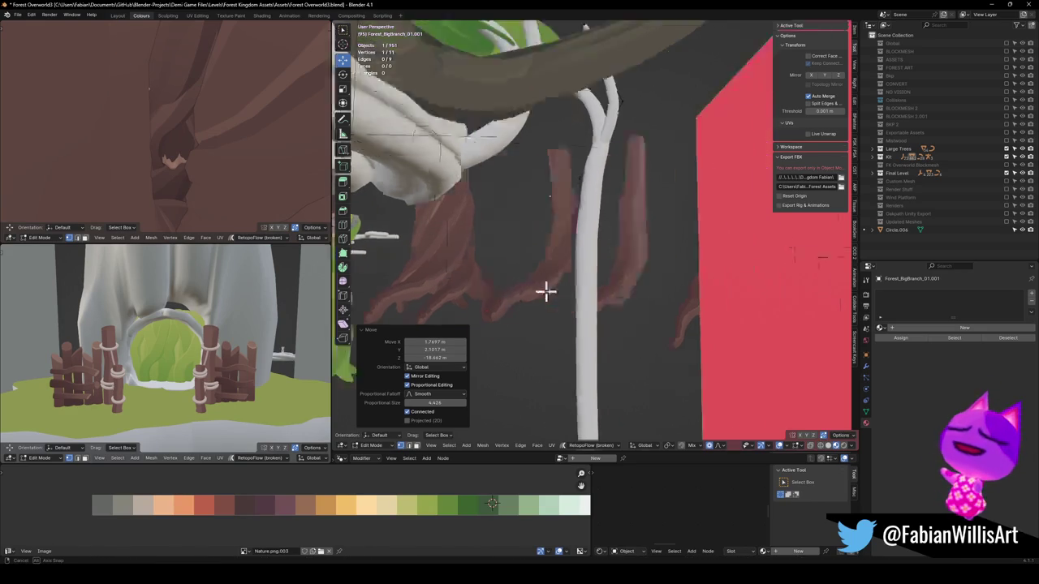
Step: Place the 3D cursor on the branch and soft-move the stem vertices down-left
click(609, 176)
key(g)
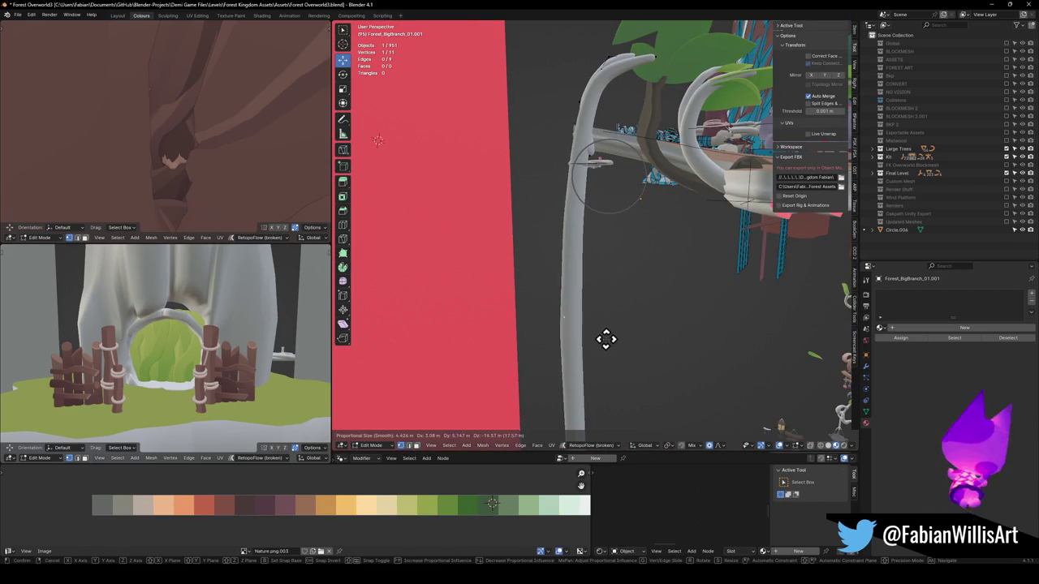
click(614, 328)
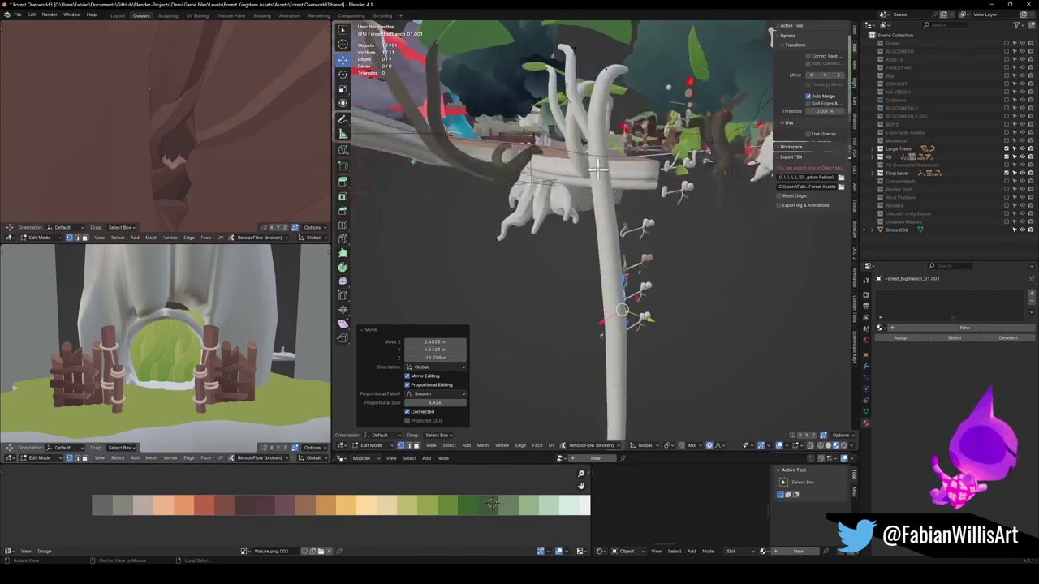
mouse_move(630, 154)
mouse_down()
mouse_move(682, 144)
mouse_move(623, 205)
mouse_up()
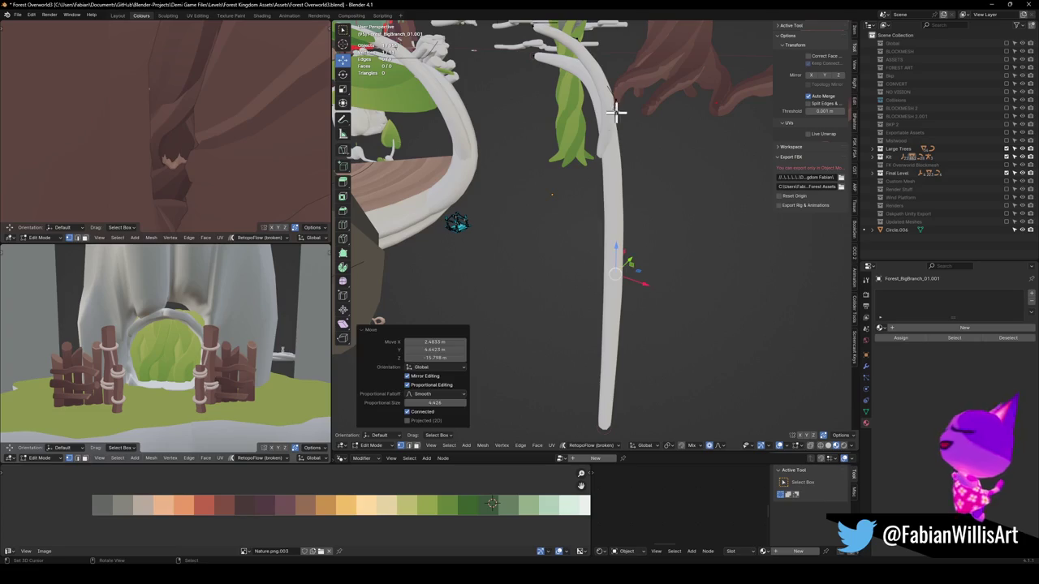
key(g)
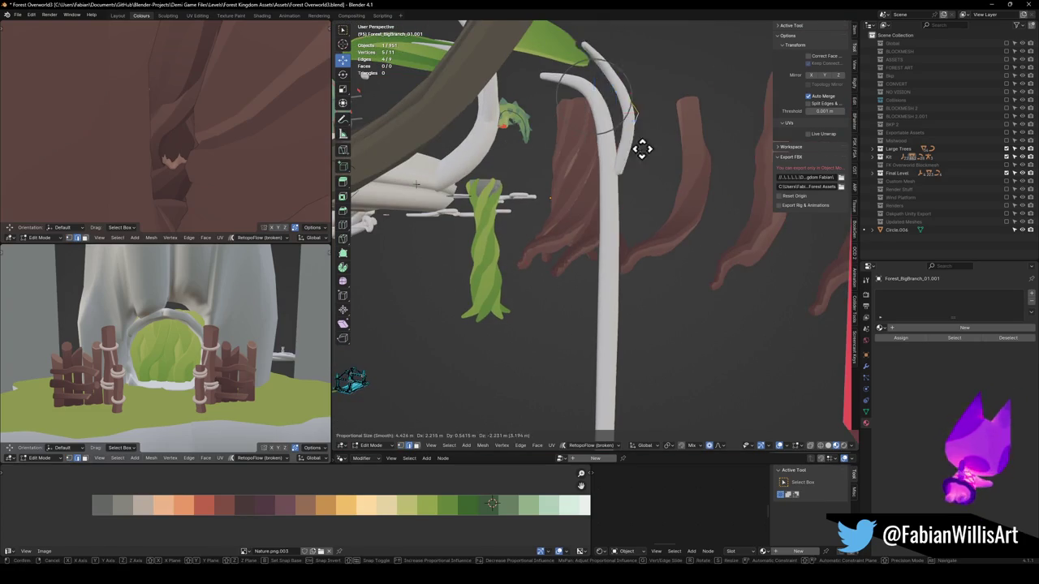
click(641, 225)
Step: Rotate the fork about 24 degrees and reposition its top vertices
drag(642, 220, 679, 262)
key(r)
click(654, 225)
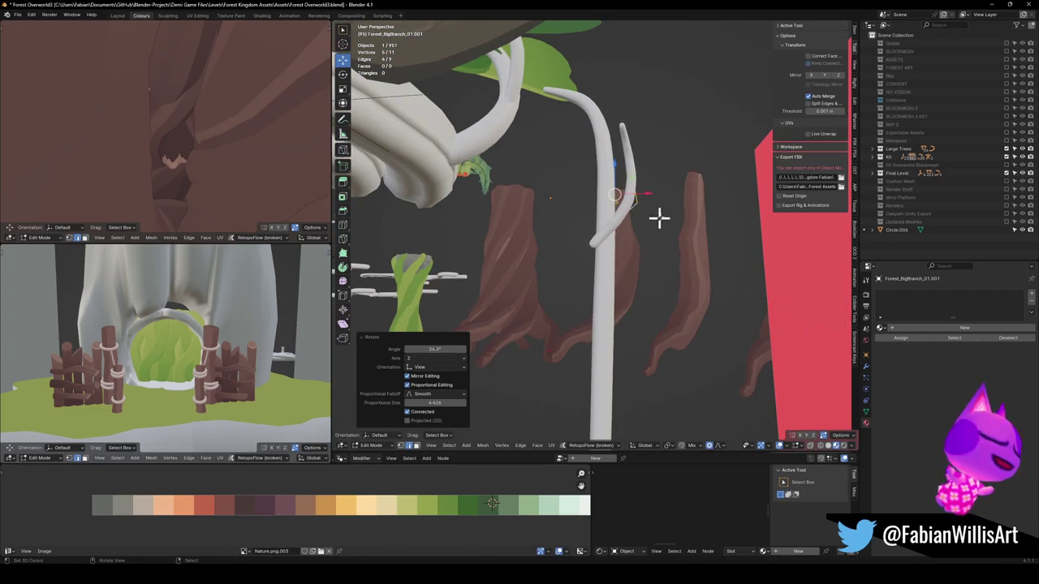
key(s)
right_click(720, 185)
key(g)
click(664, 276)
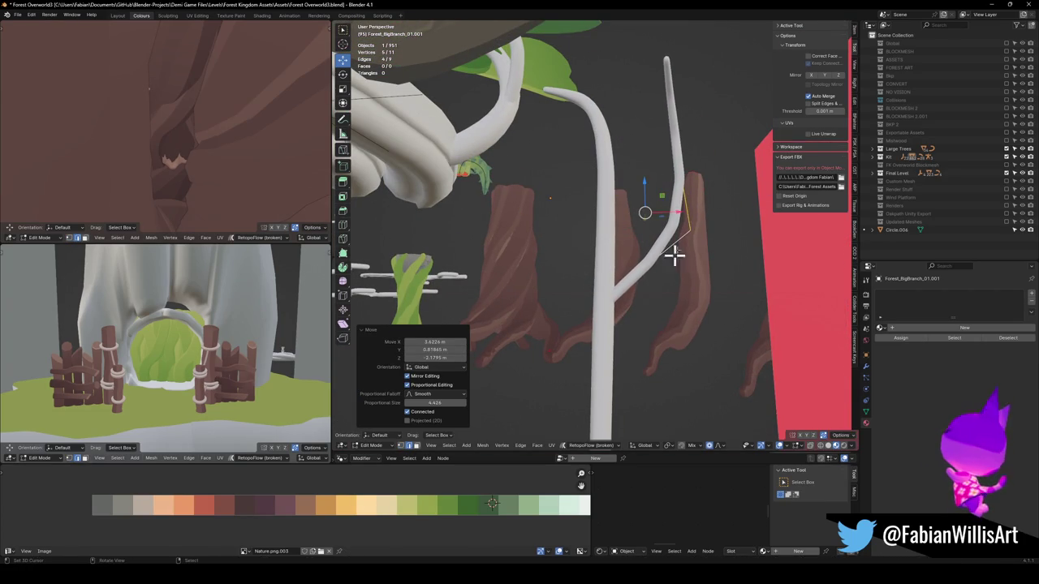
Step: Stretch the fork tip up and to the right with smooth falloff
click(678, 99)
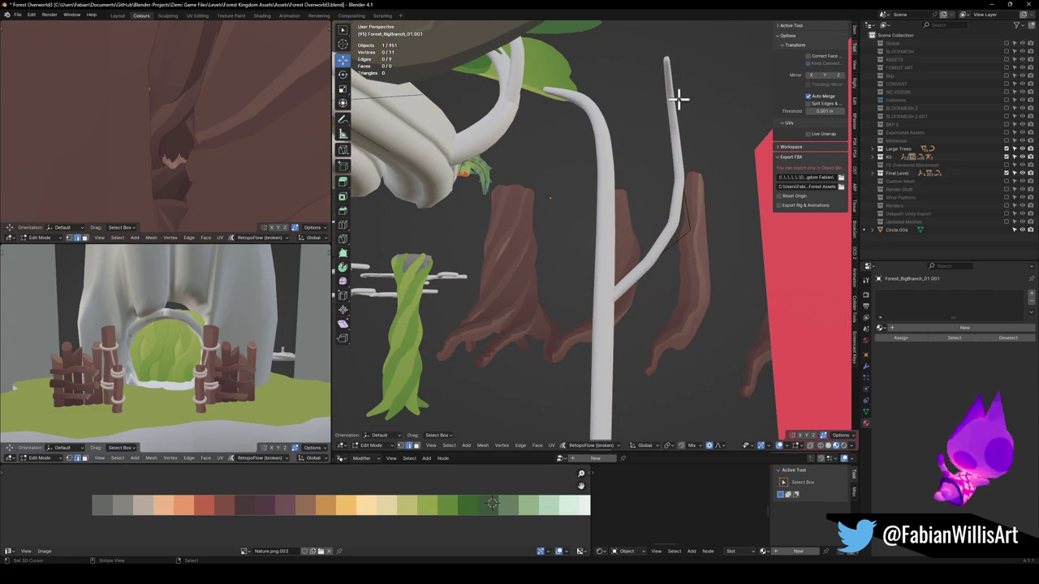
key(g)
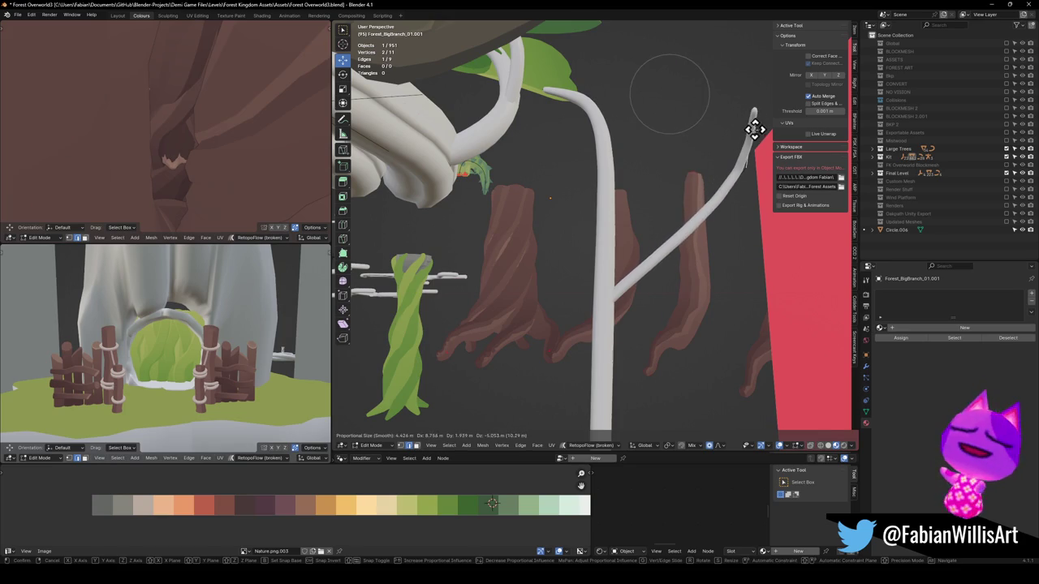
click(754, 130)
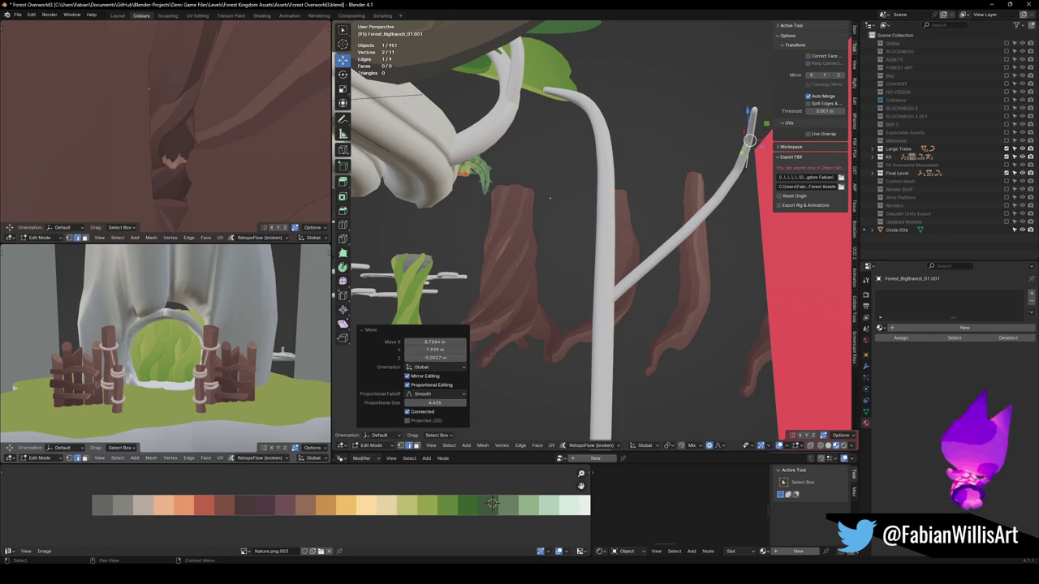
mouse_move(679, 253)
mouse_down()
mouse_move(733, 220)
mouse_move(685, 262)
mouse_move(694, 250)
mouse_up()
click(711, 209)
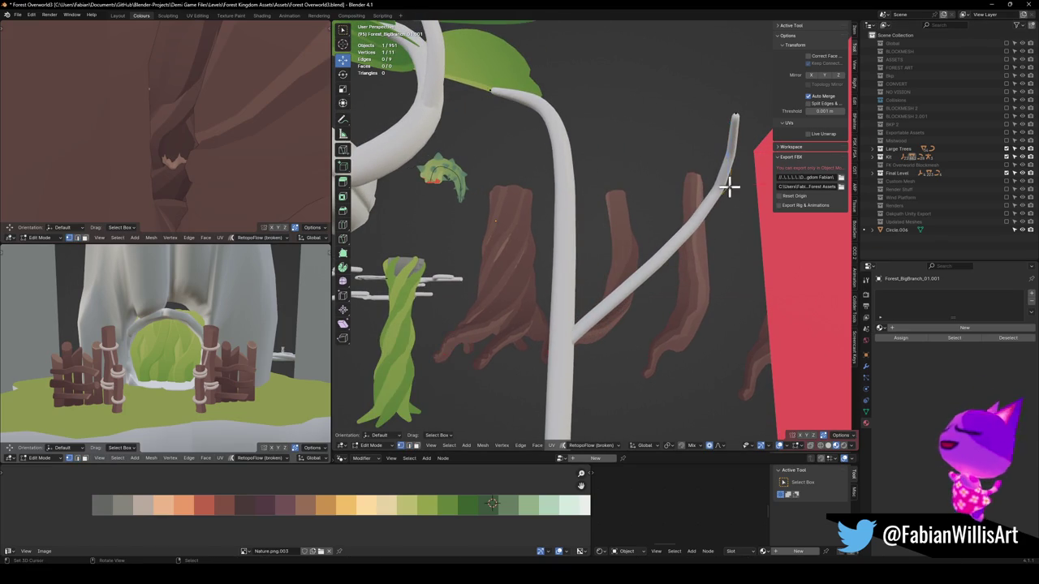
Step: Duplicate the side fork, rotate the copy about -66 degrees, and snap it to the 3D cursor
key(shift+d)
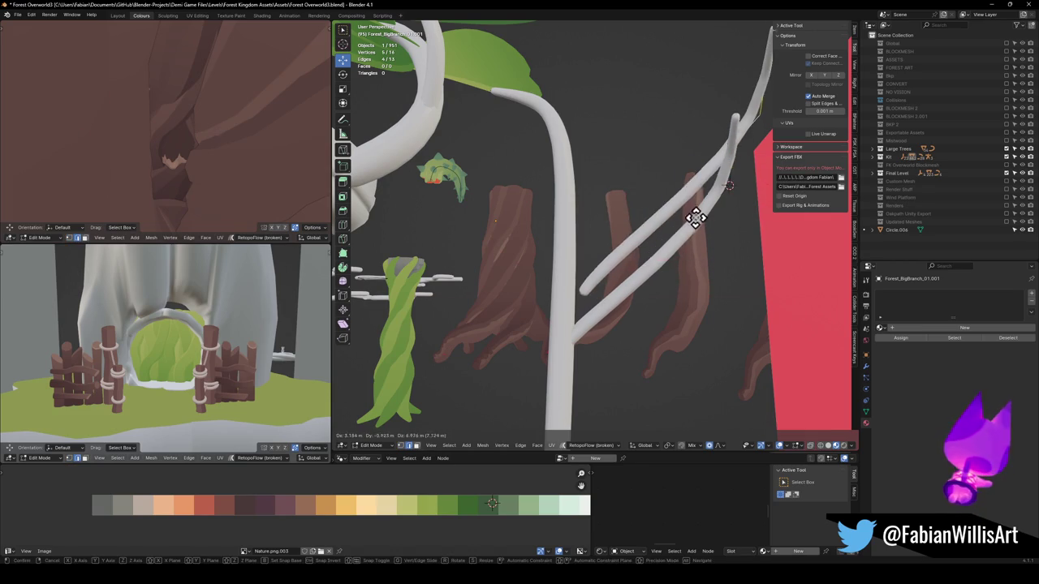
click(696, 221)
key(r)
click(737, 212)
key(shift+s)
click(737, 246)
Step: Lower the copied fork's tip, shrink it to about 0.8, and reposition it
key(g)
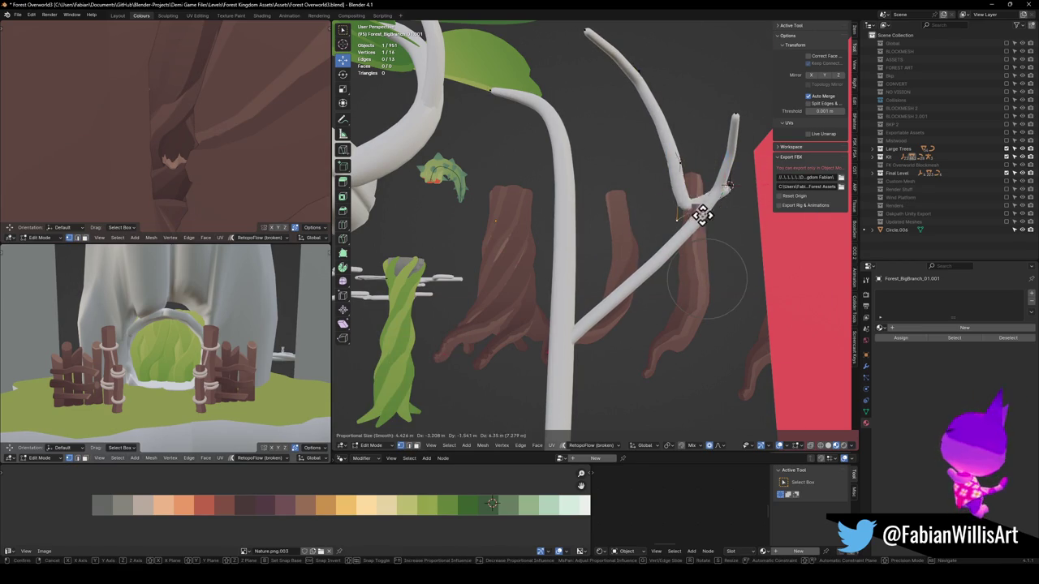
click(724, 216)
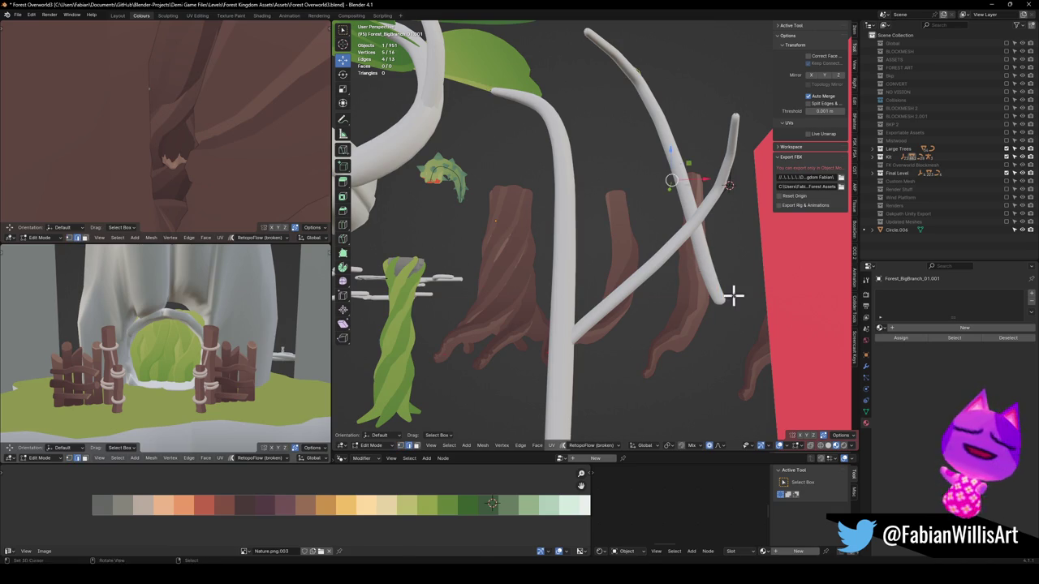
key(g)
right_click(735, 167)
key(g)
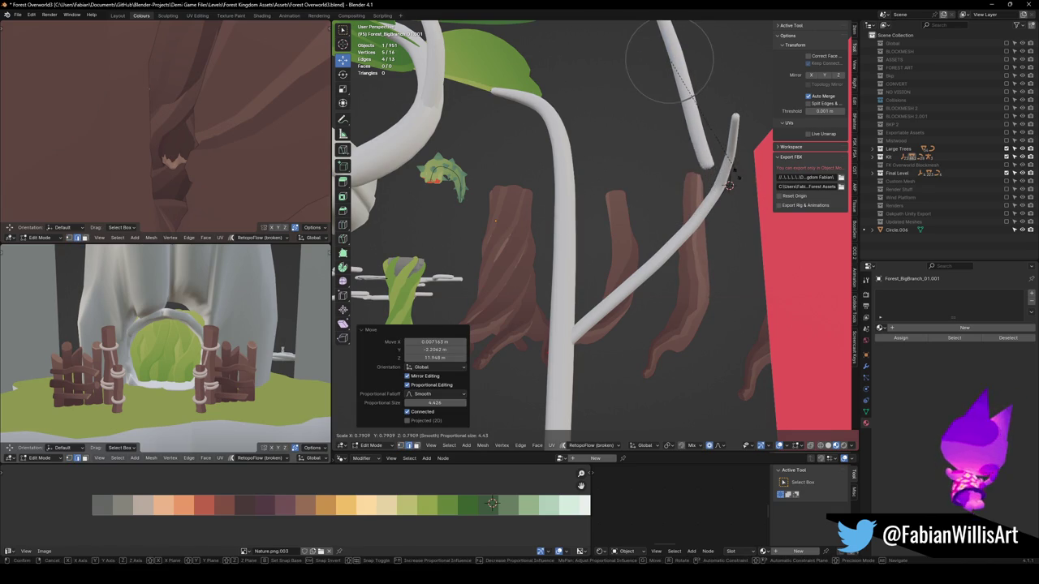
key(s)
click(743, 192)
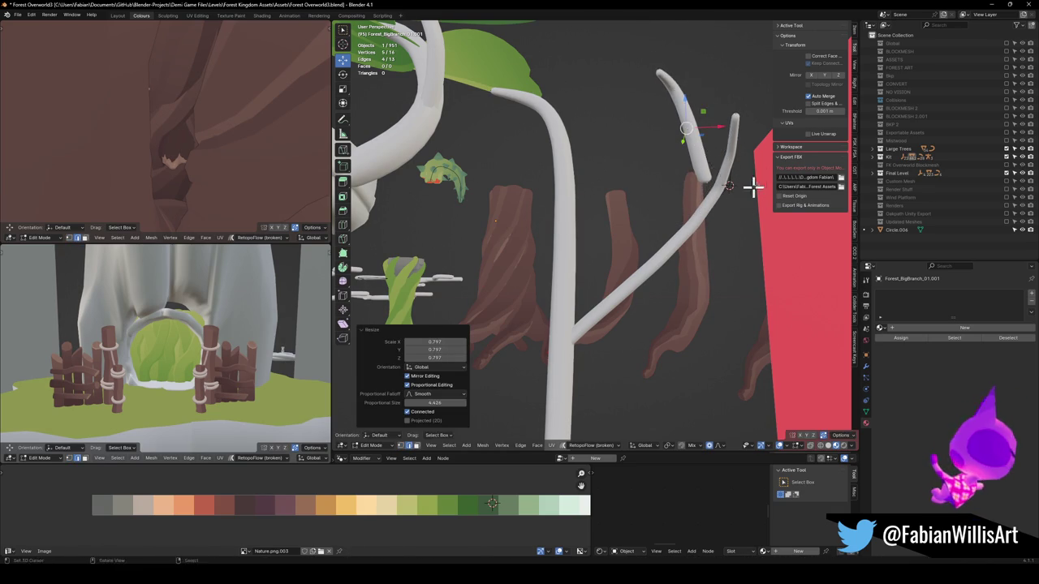
right_click(740, 172)
key(g)
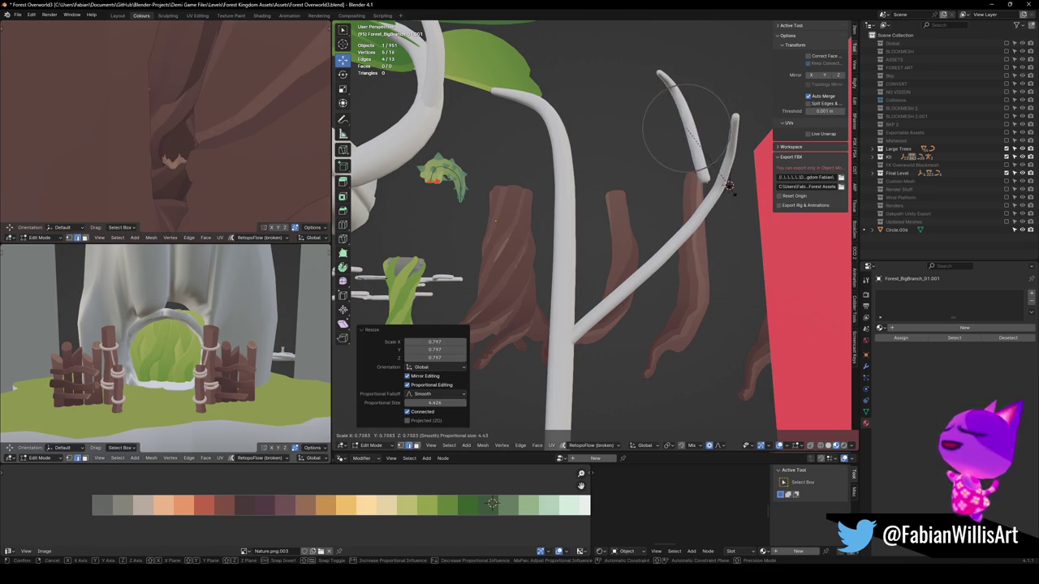
click(723, 198)
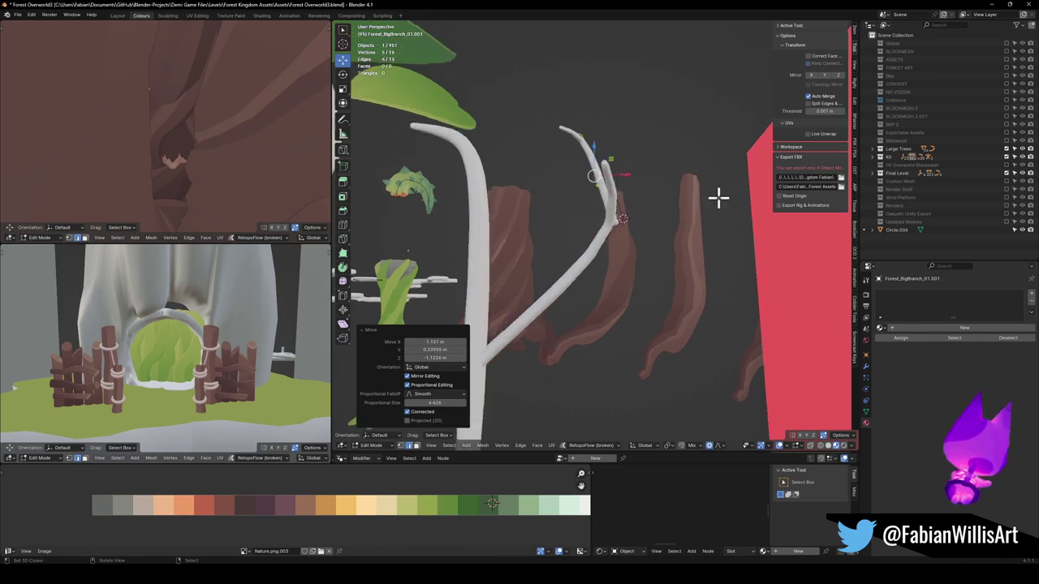
Step: Move the fork's joint, rotate the fork about -14 degrees, and scale it to about 0.8
scroll(719, 197, up, 5)
key(g)
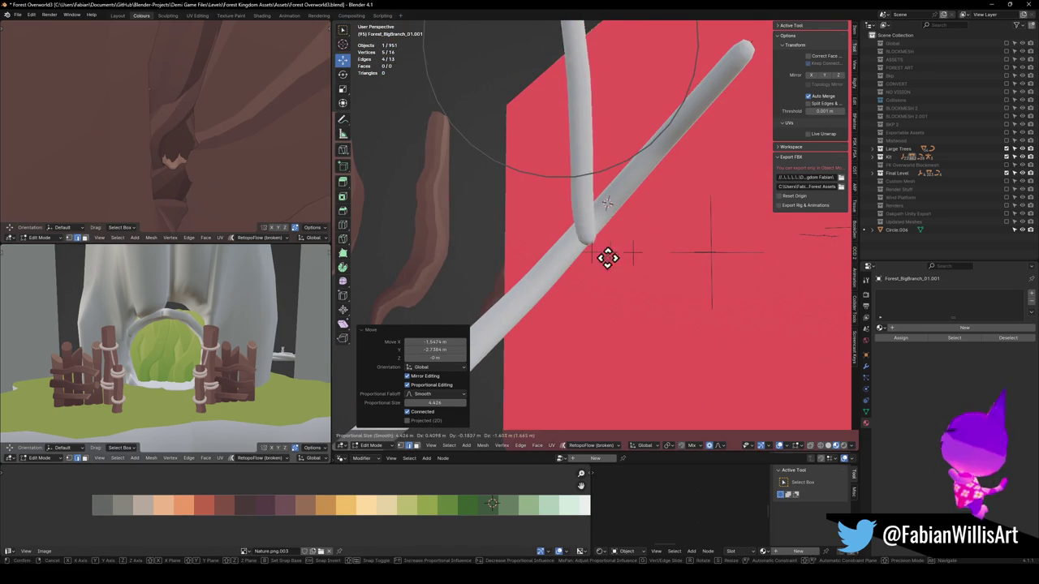
click(641, 264)
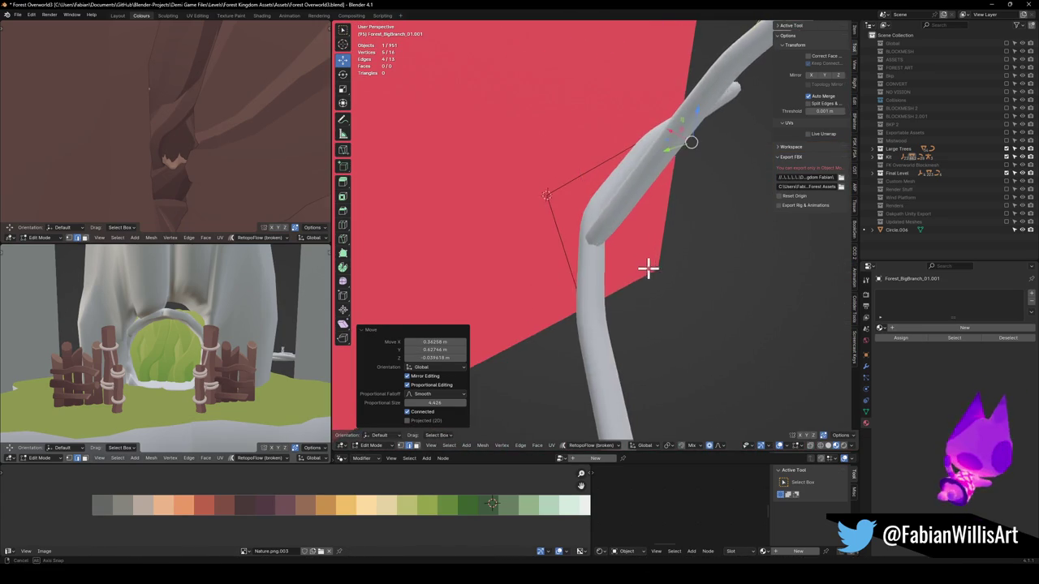
key(r)
click(719, 250)
key(s)
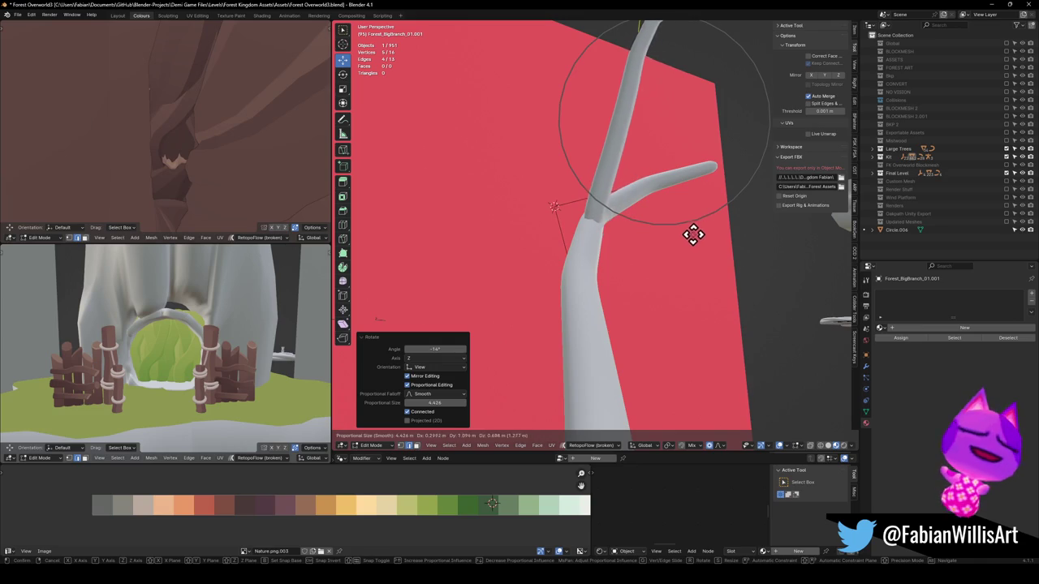
click(703, 235)
Step: Enlarge the twig with smooth falloff and adjust its tip position
key(s)
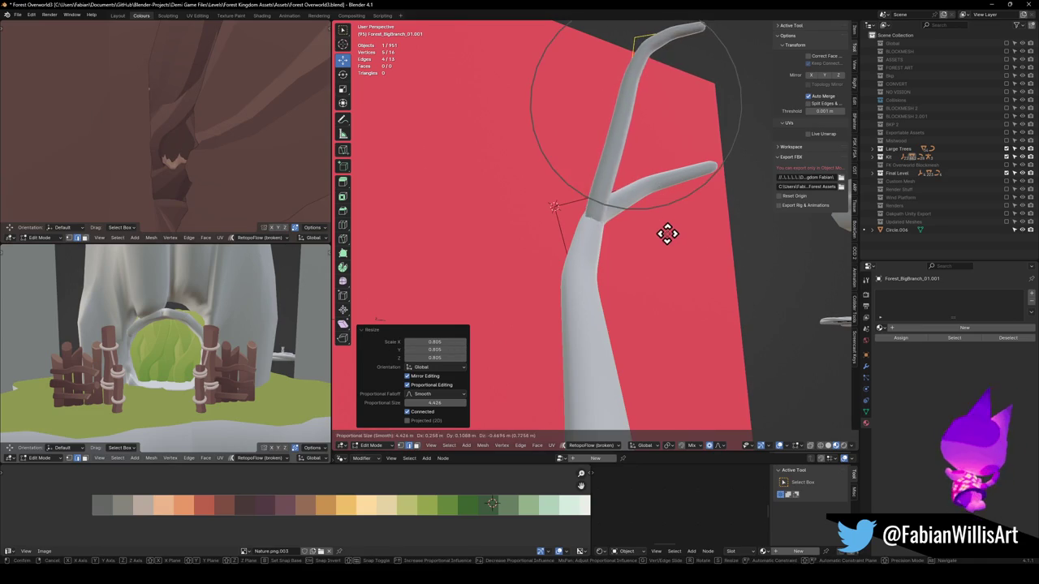
click(690, 230)
key(s)
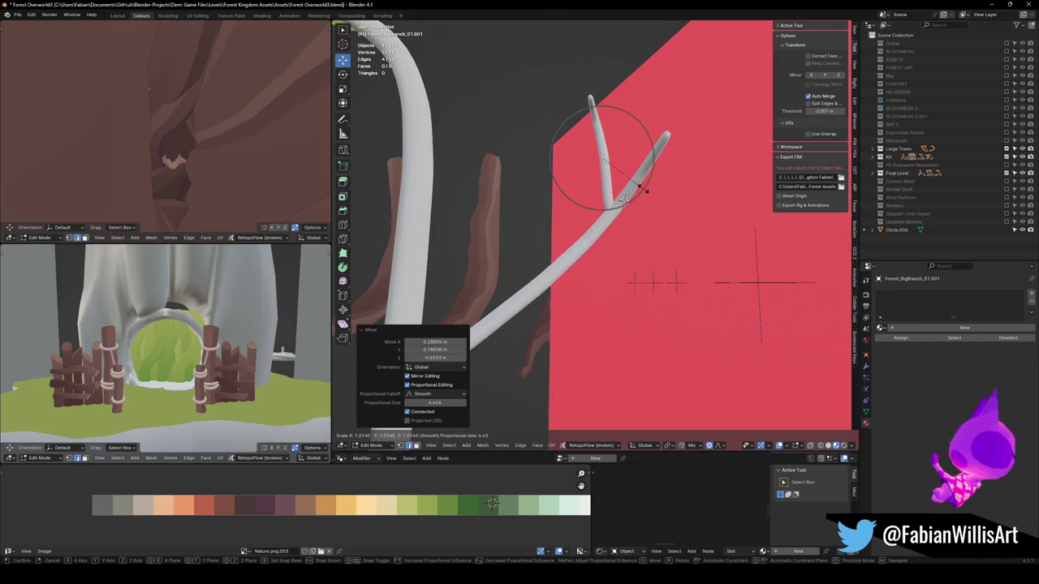
click(689, 168)
key(g)
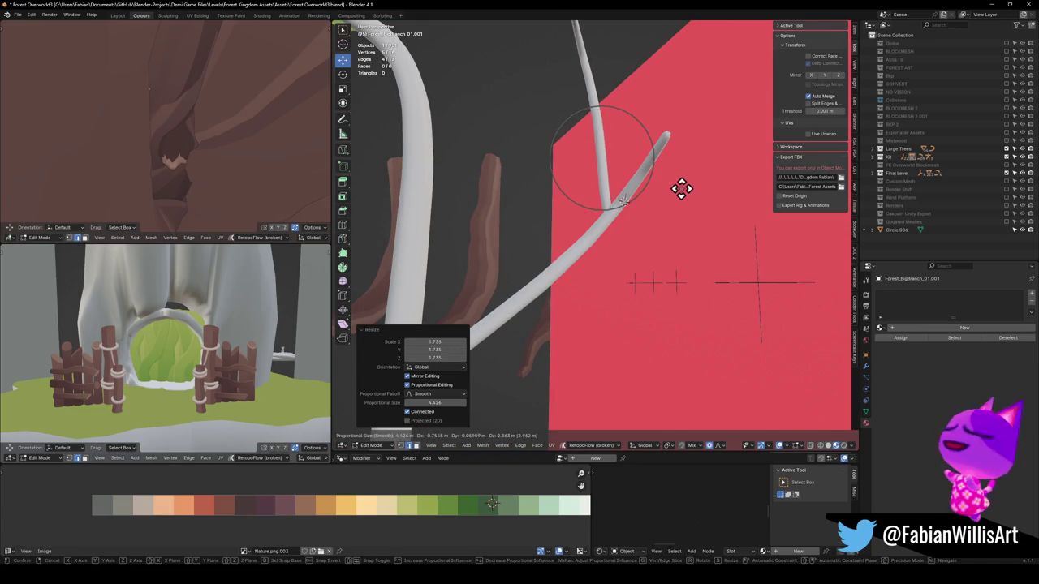
click(681, 188)
scroll(633, 195, down, 3)
Step: Shift a twig vertex to the left and pull the branch tip outward
key(alt+a)
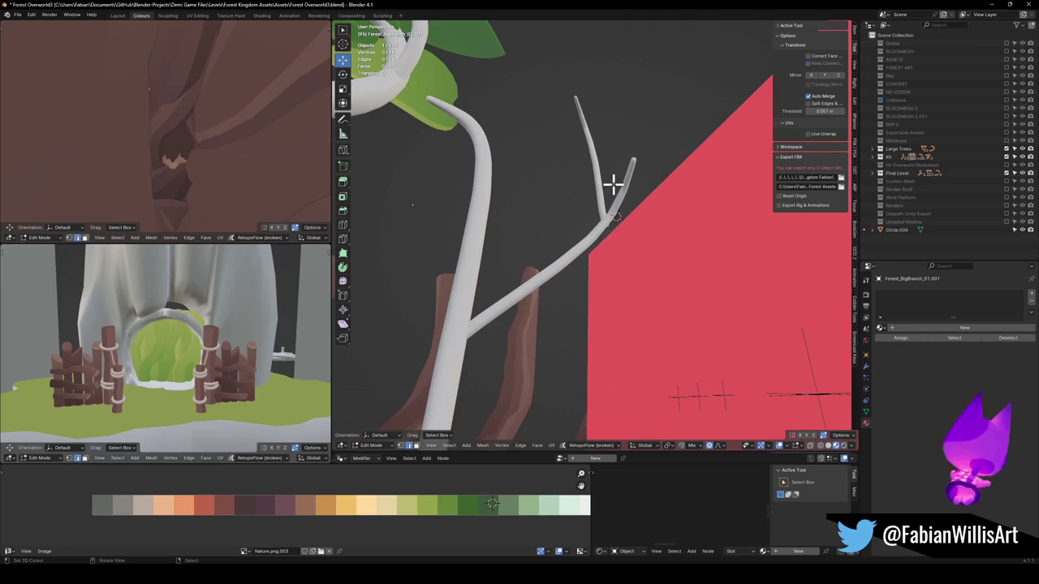
key(g)
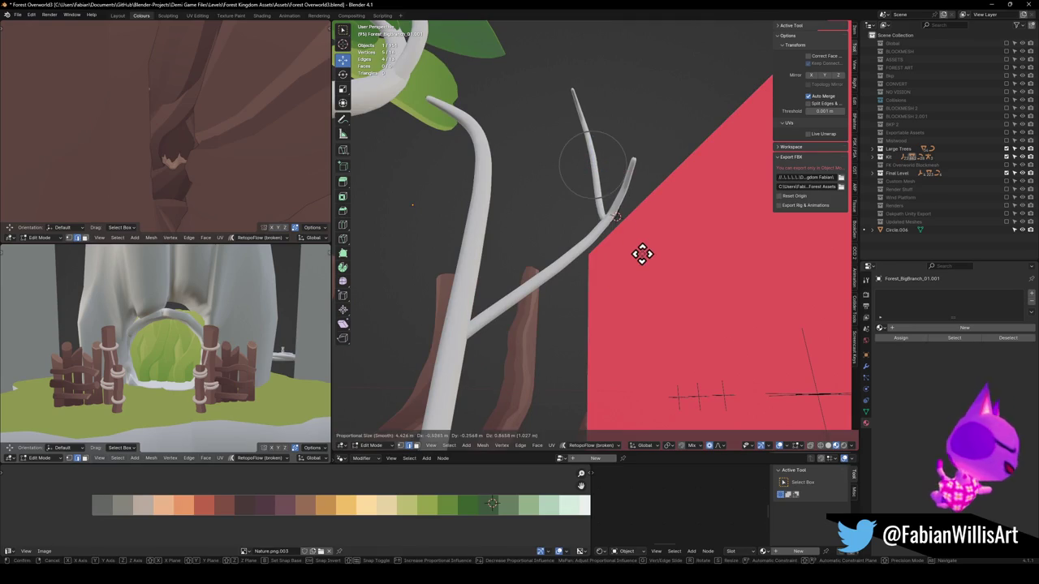
click(630, 232)
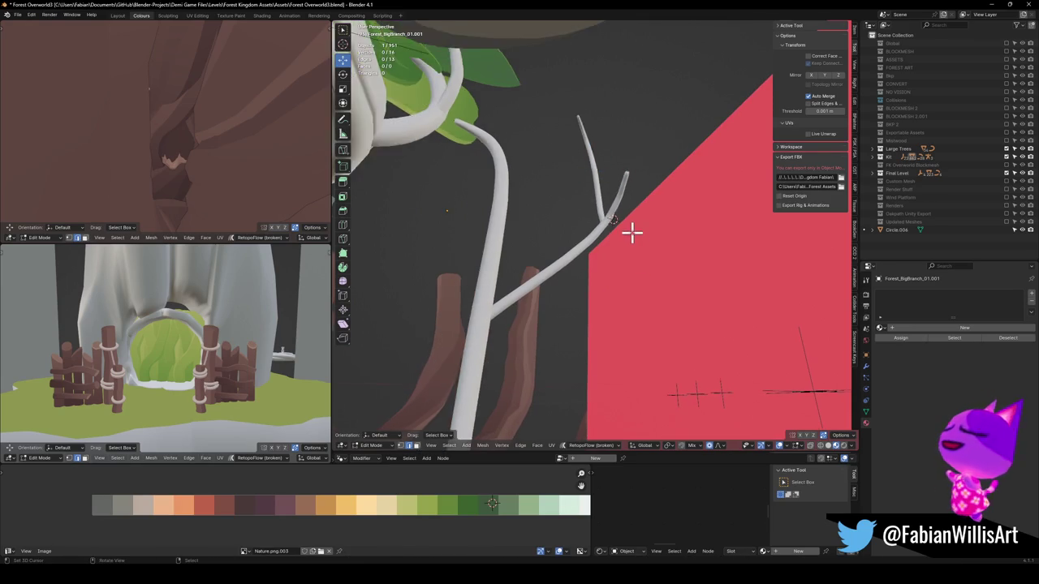
key(g)
click(622, 188)
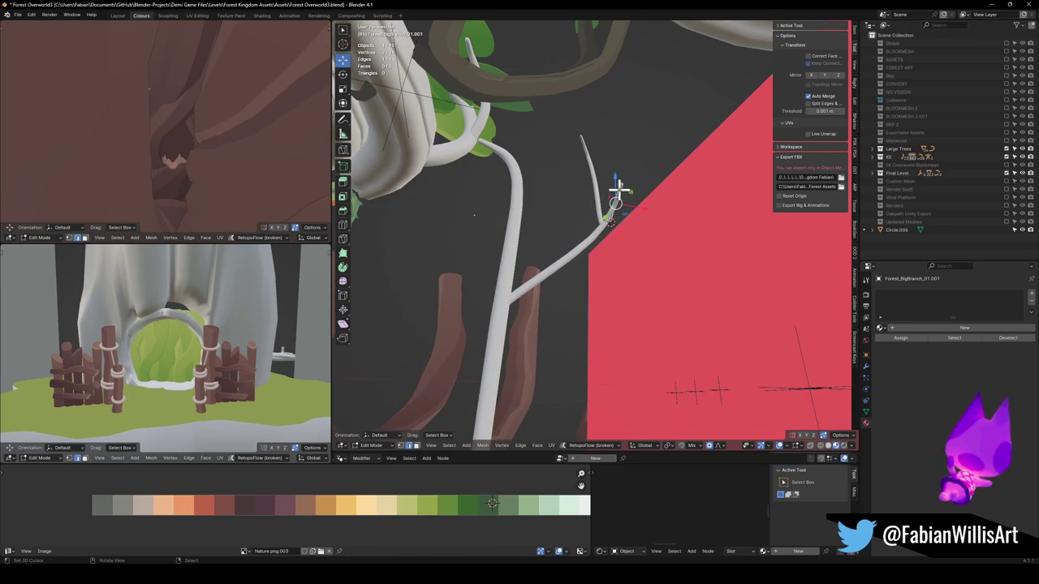
key(g)
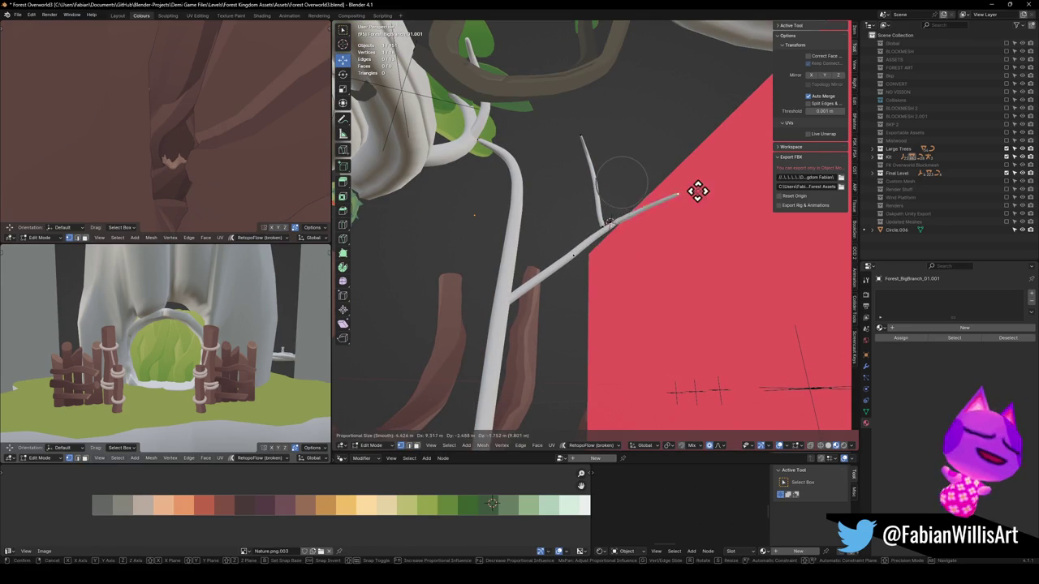
click(702, 122)
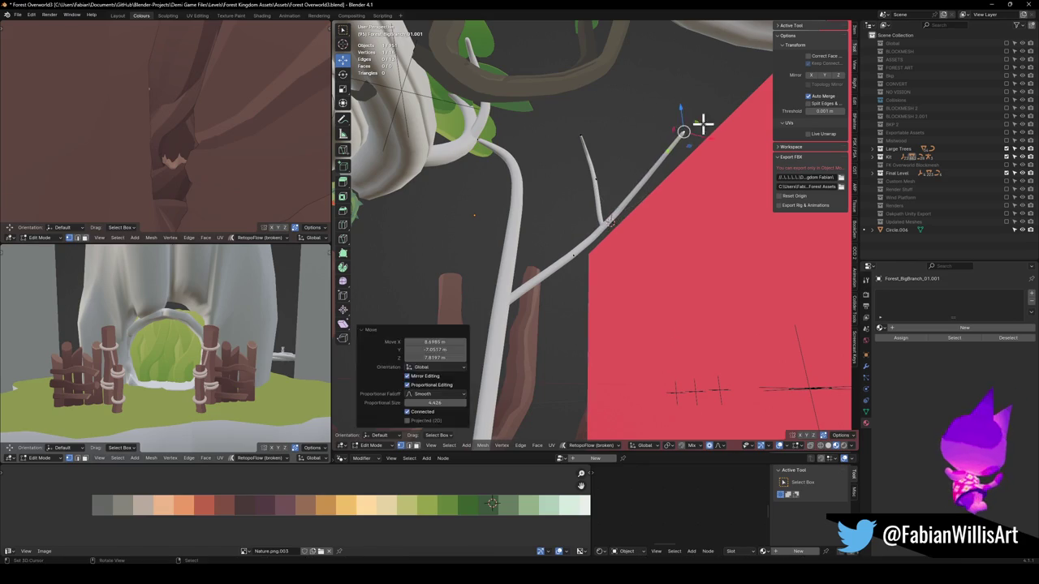
Step: Rescale, move and rotate the branch tip into a crossing angle
key(s)
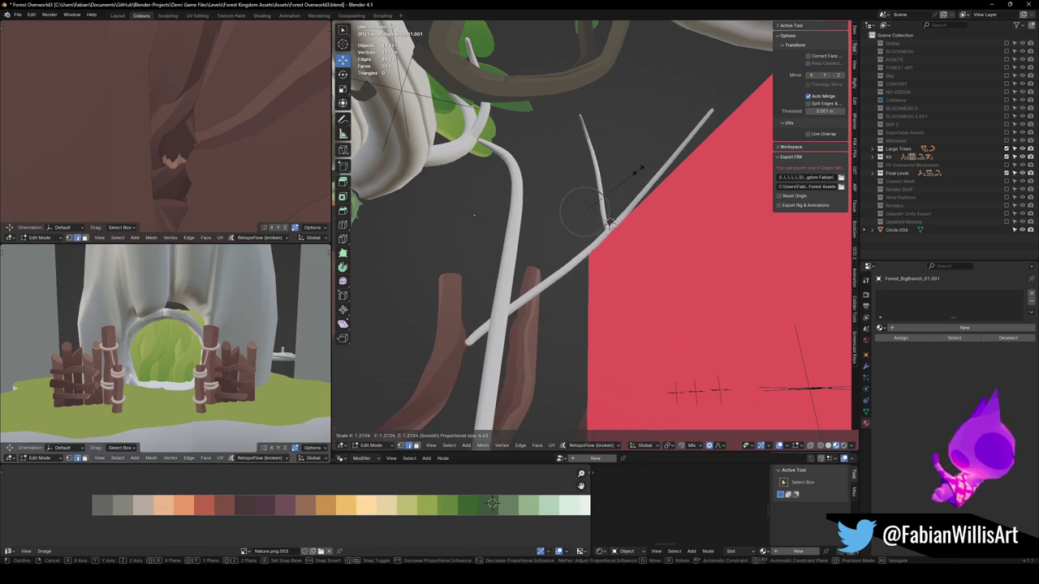
key(Escape)
key(s)
click(658, 164)
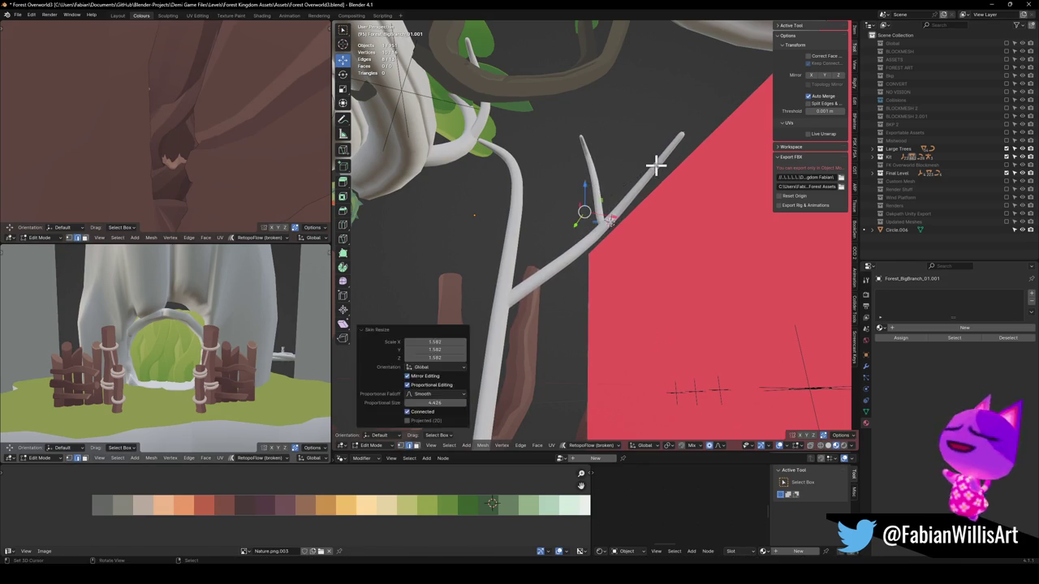
key(g)
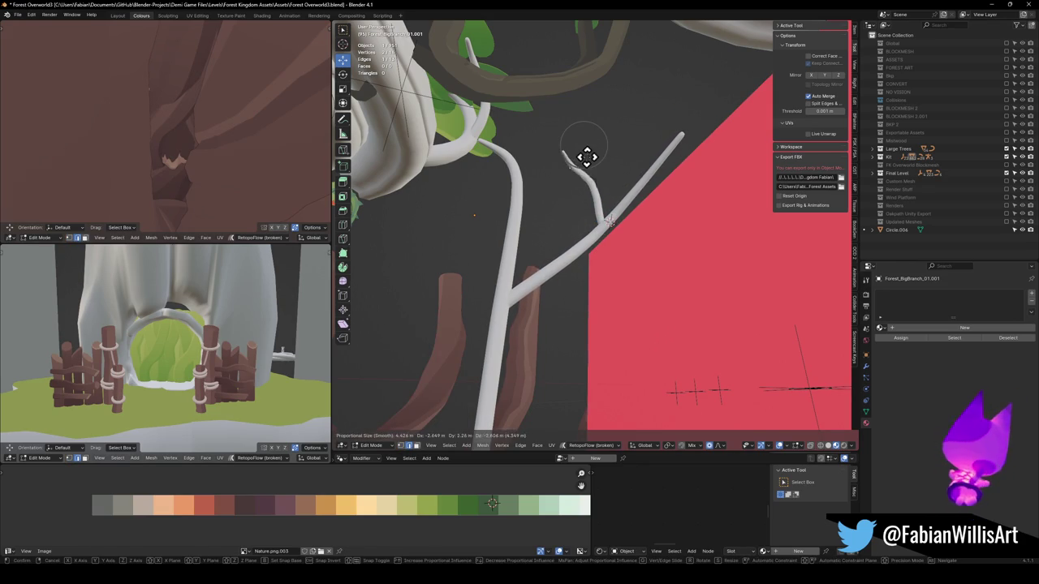
click(591, 156)
key(r)
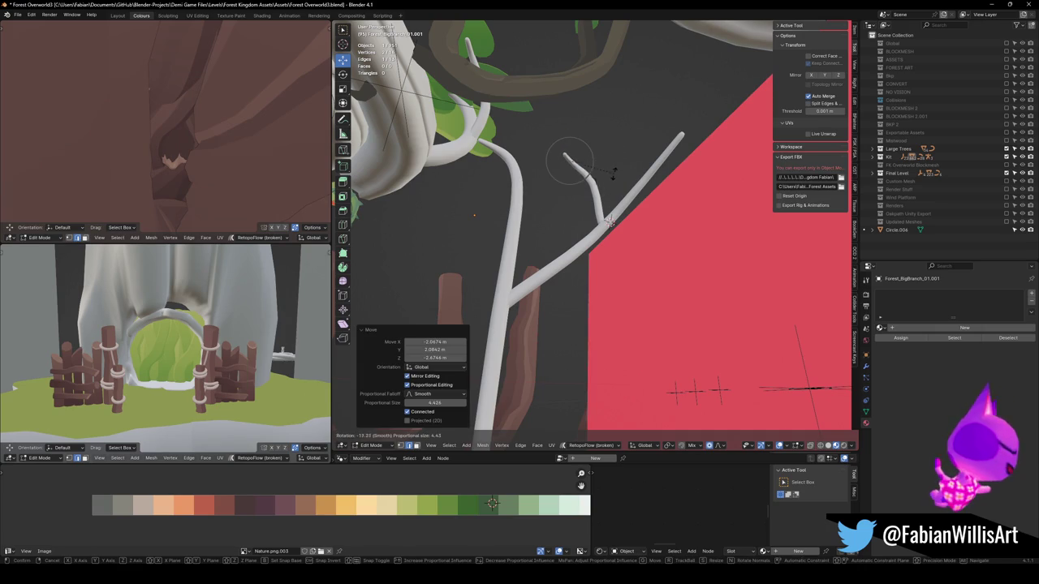
click(614, 172)
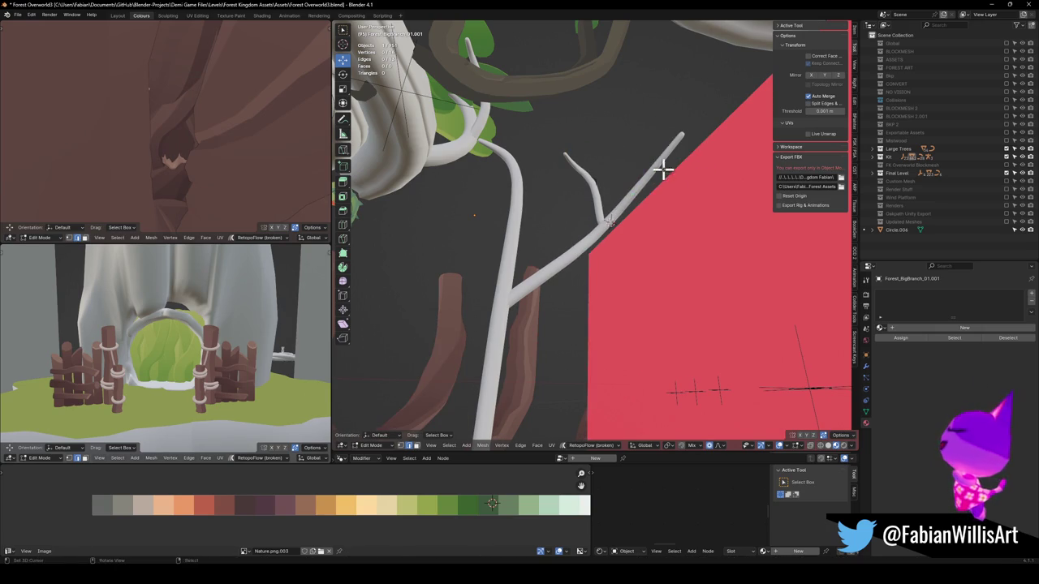
Step: Rotate the twig twice and move it into its final bent position
key(g)
right_click(698, 166)
key(g)
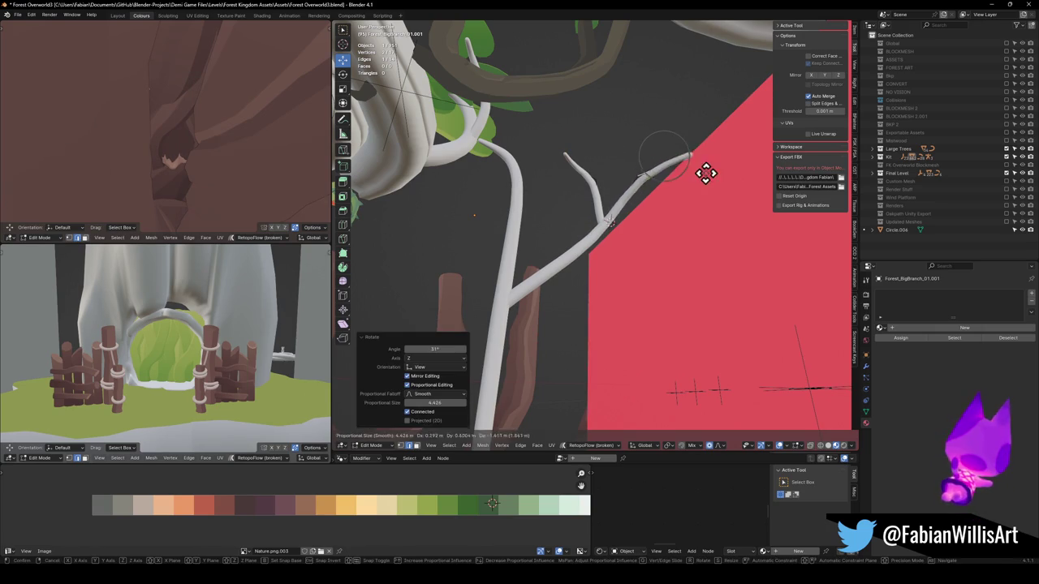
right_click(703, 174)
mouse_move(669, 206)
mouse_down()
mouse_move(625, 260)
mouse_move(654, 206)
mouse_move(644, 209)
mouse_move(663, 200)
mouse_up()
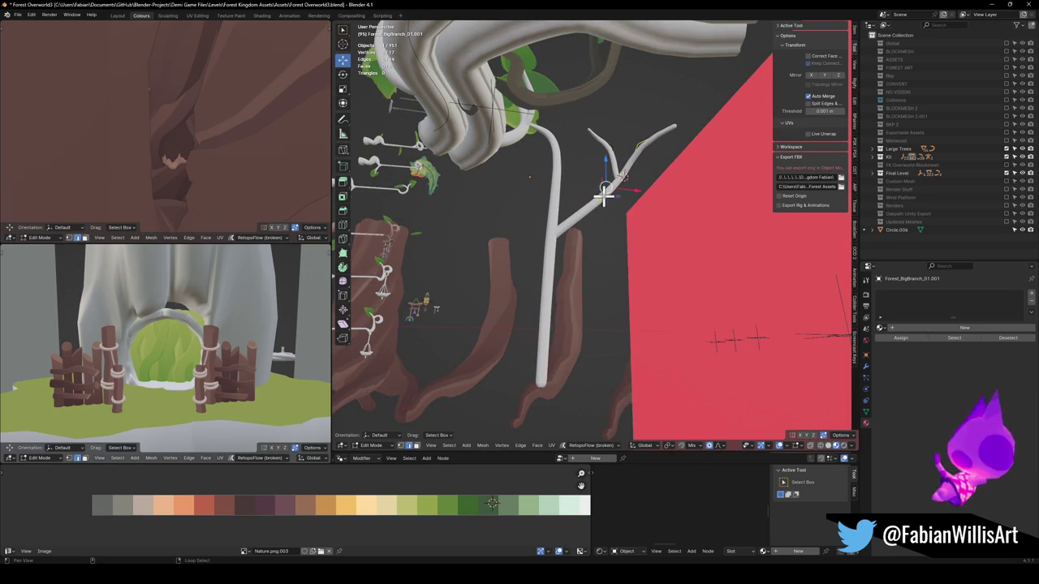
key(r)
click(582, 297)
key(r)
click(650, 297)
key(g)
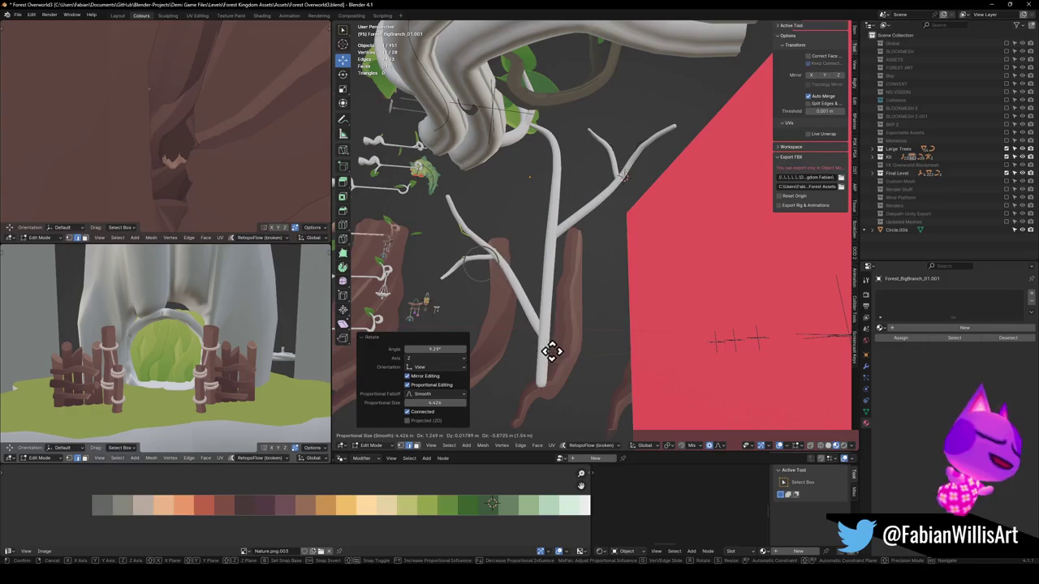
click(552, 352)
mouse_move(552, 329)
mouse_down()
mouse_move(549, 299)
mouse_move(576, 316)
mouse_up()
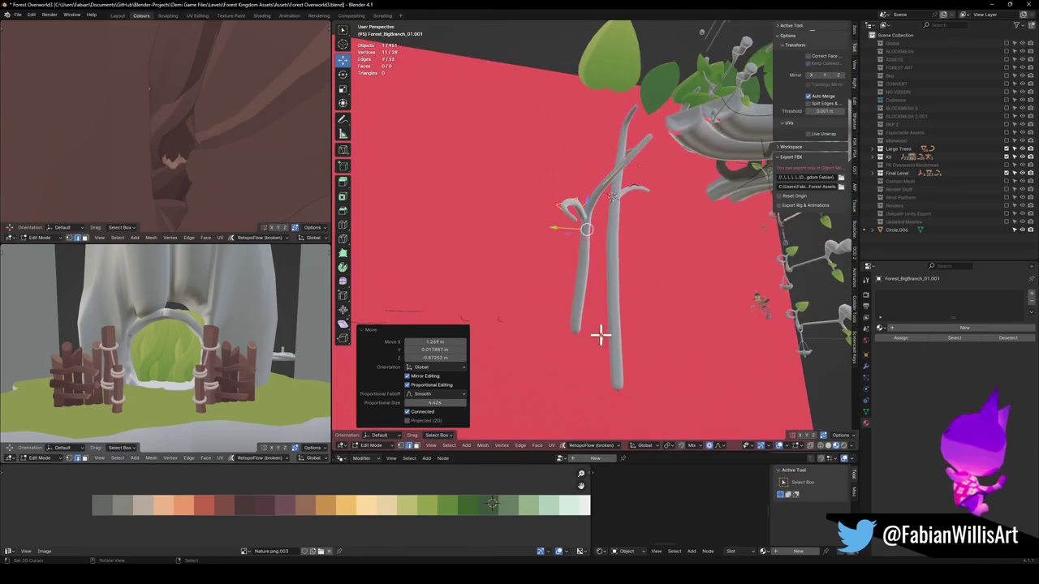
Step: Rotate the twig tip -20.3° and nudge it into a new position with several moves
key(r)
click(628, 296)
key(g)
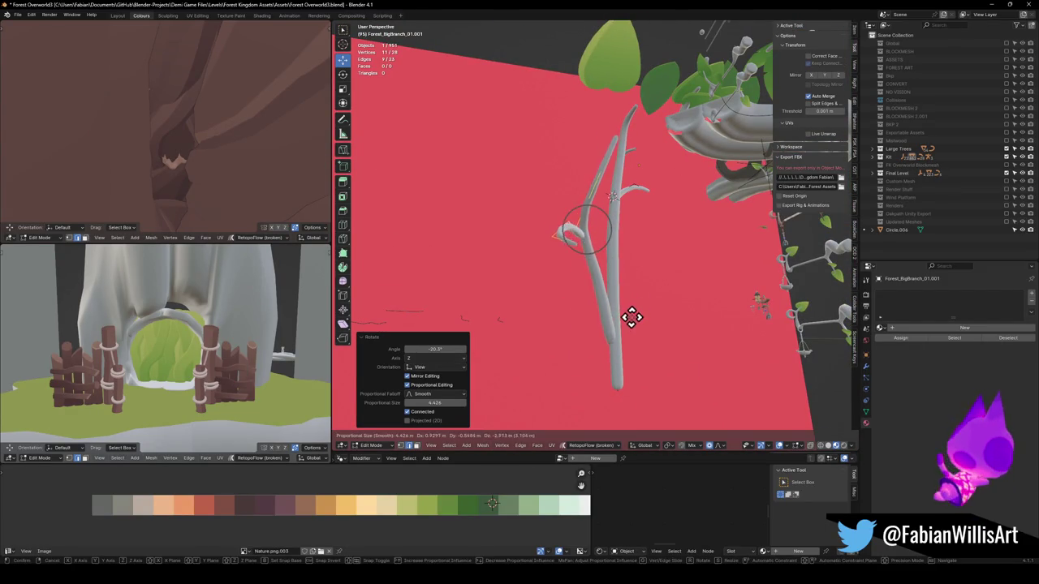
click(635, 319)
key(g)
mouse_move(635, 318)
mouse_down()
mouse_move(599, 301)
mouse_move(595, 318)
mouse_move(605, 316)
mouse_move(552, 332)
mouse_move(622, 336)
mouse_up()
click(595, 311)
key(g)
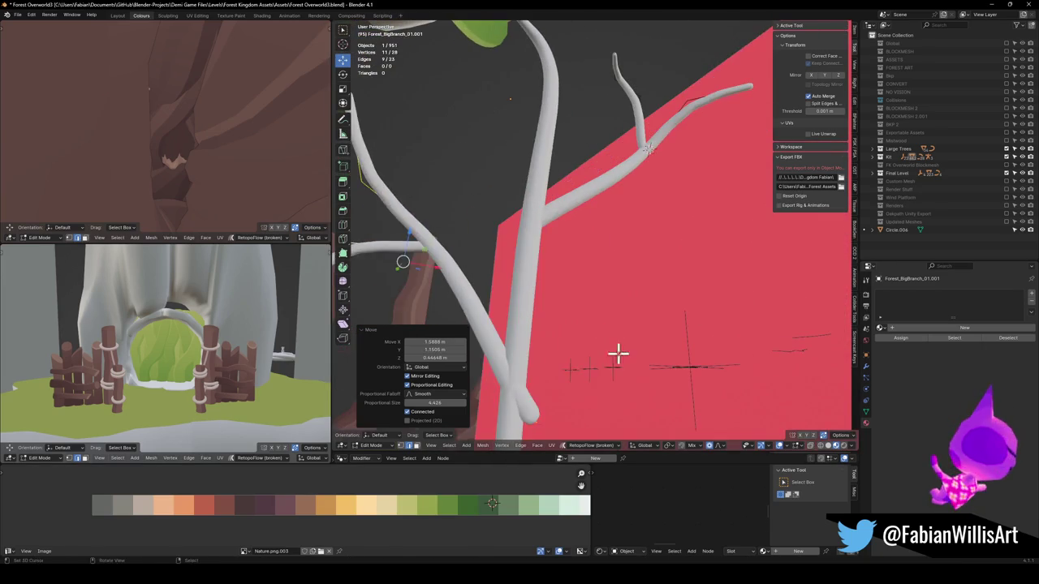
click(578, 371)
drag(578, 372, 568, 332)
key(g)
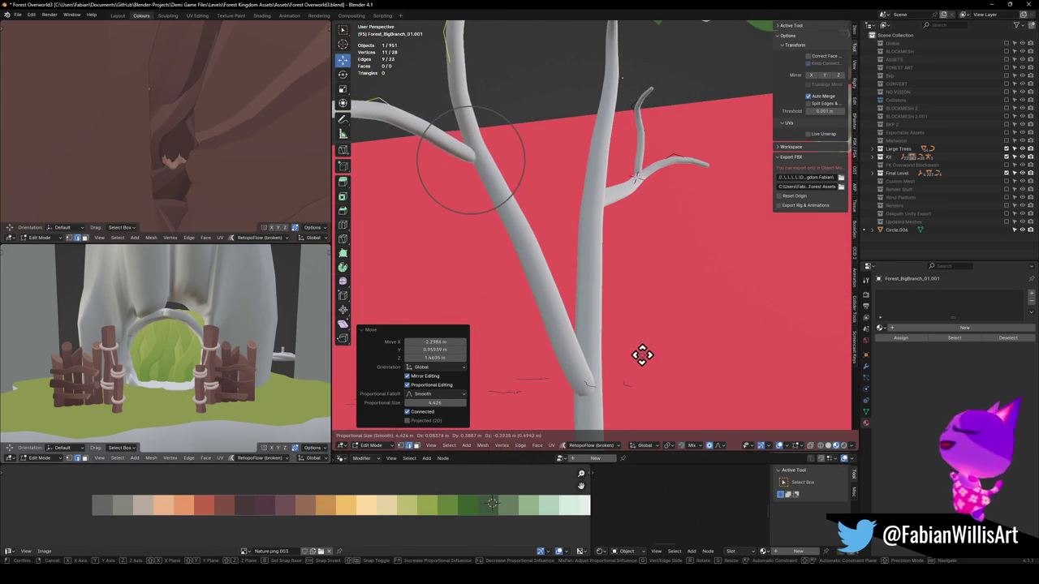
click(641, 363)
Step: Rotate the twig -23.5° about Z and raise it 0.573 m vertically
mouse_move(641, 364)
mouse_down()
mouse_move(621, 345)
mouse_move(670, 353)
mouse_move(670, 390)
mouse_move(612, 314)
mouse_move(693, 341)
mouse_move(587, 327)
mouse_move(617, 276)
mouse_move(677, 329)
mouse_move(595, 285)
mouse_move(568, 290)
mouse_move(603, 324)
mouse_move(458, 213)
mouse_up()
key(r)
key(z)
click(673, 365)
key(g)
key(shift+z)
click(638, 349)
key(g)
key(shift+z)
click(622, 328)
Step: Move the side twig tip outward and bend the side twig 72.9°
click(589, 299)
key(g)
click(482, 225)
key(r)
click(484, 164)
mouse_move(485, 164)
mouse_down()
mouse_move(482, 204)
mouse_move(452, 227)
mouse_up()
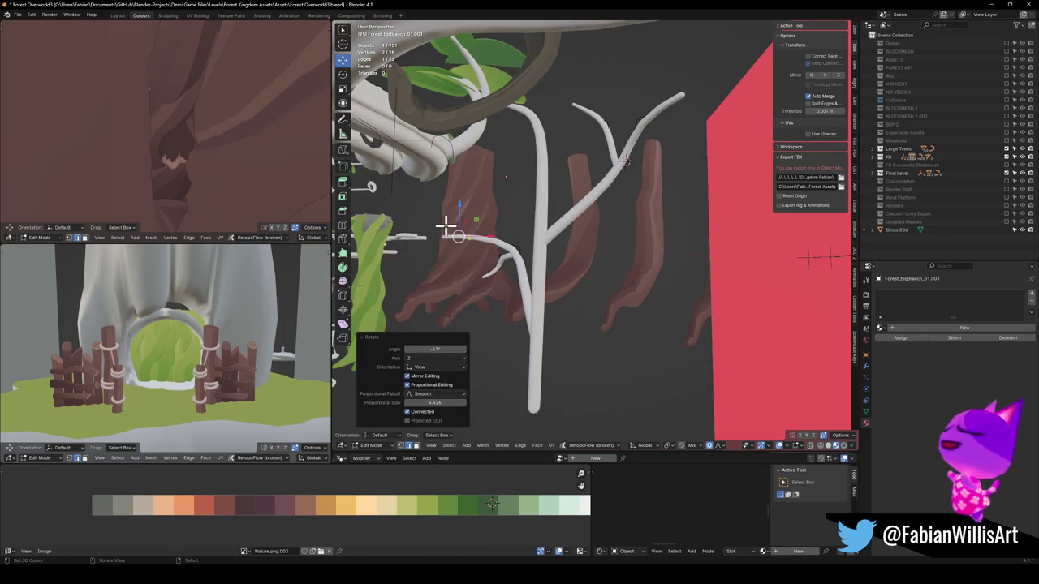
key(r)
click(479, 272)
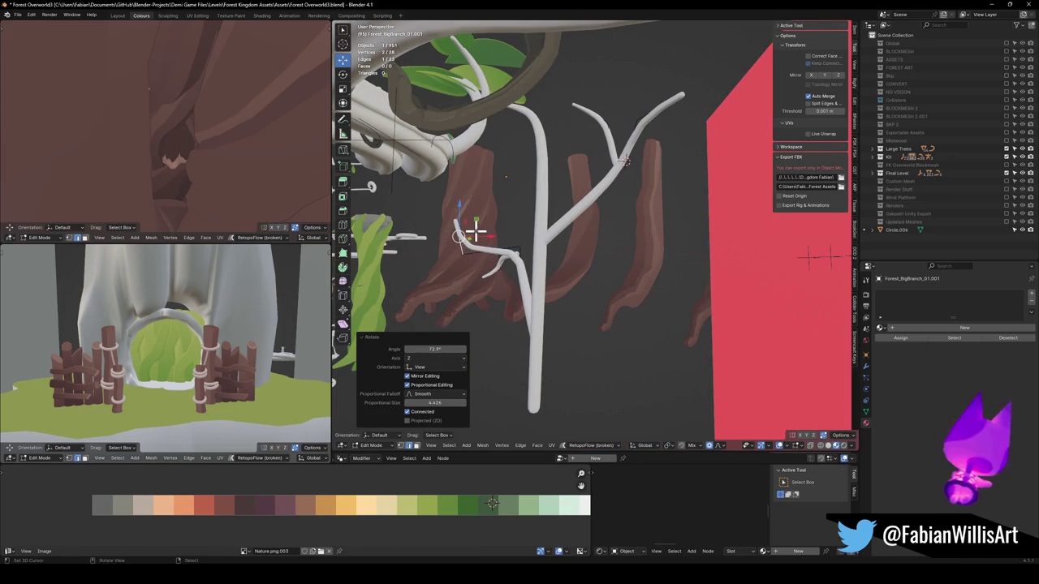
key(Escape)
mouse_move(498, 225)
mouse_down()
mouse_move(529, 197)
mouse_move(582, 204)
mouse_move(536, 208)
mouse_move(573, 238)
mouse_up()
Step: Reposition the side twig vertex and bend the twig a further -22.6°
key(alt+a)
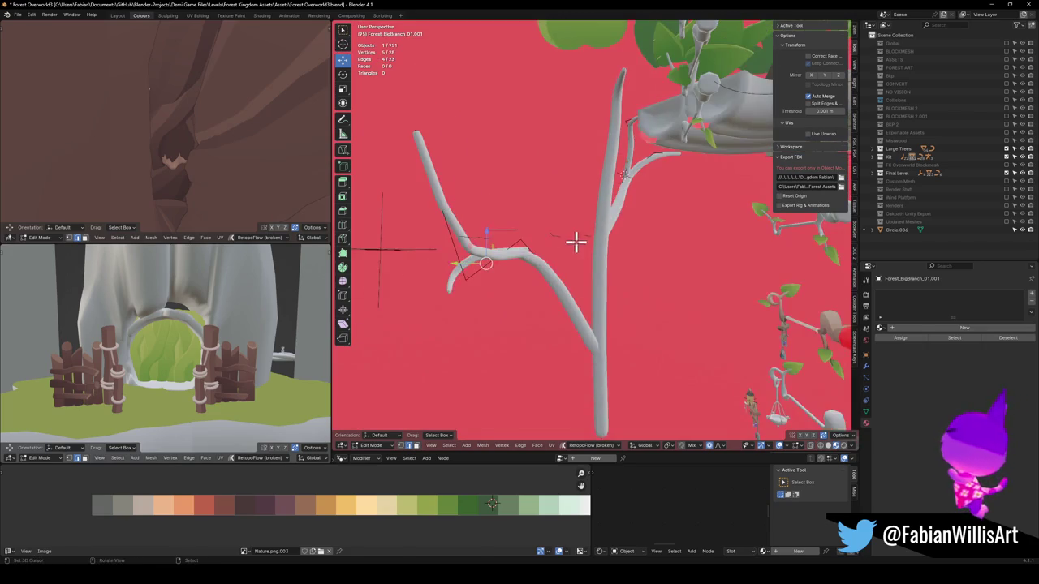
key(g)
click(586, 258)
key(r)
click(600, 268)
key(g)
key(Escape)
Step: Lower the trunk's bottom vertex 19.017 m along Z
mouse_move(601, 293)
mouse_down()
mouse_move(603, 283)
mouse_move(563, 283)
mouse_move(556, 259)
mouse_move(582, 301)
mouse_move(584, 250)
mouse_up()
key(alt+a)
key(g)
key(z)
click(587, 395)
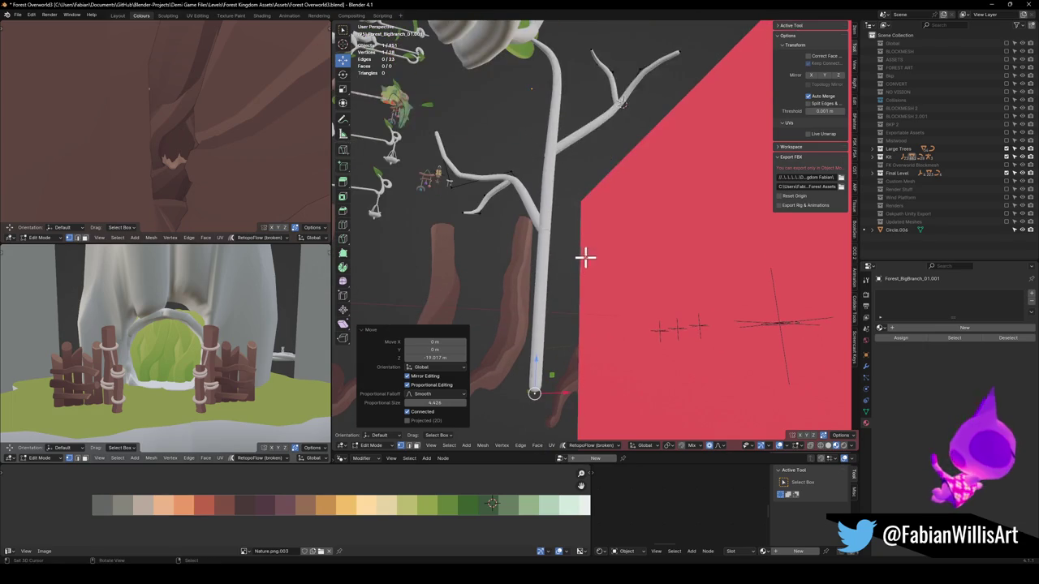
Step: Slide the bottom vertex along the trunk, then try an extrusion and undo it
mouse_move(740, 336)
mouse_down()
mouse_move(622, 267)
mouse_move(582, 341)
mouse_up()
key(g)
click(592, 253)
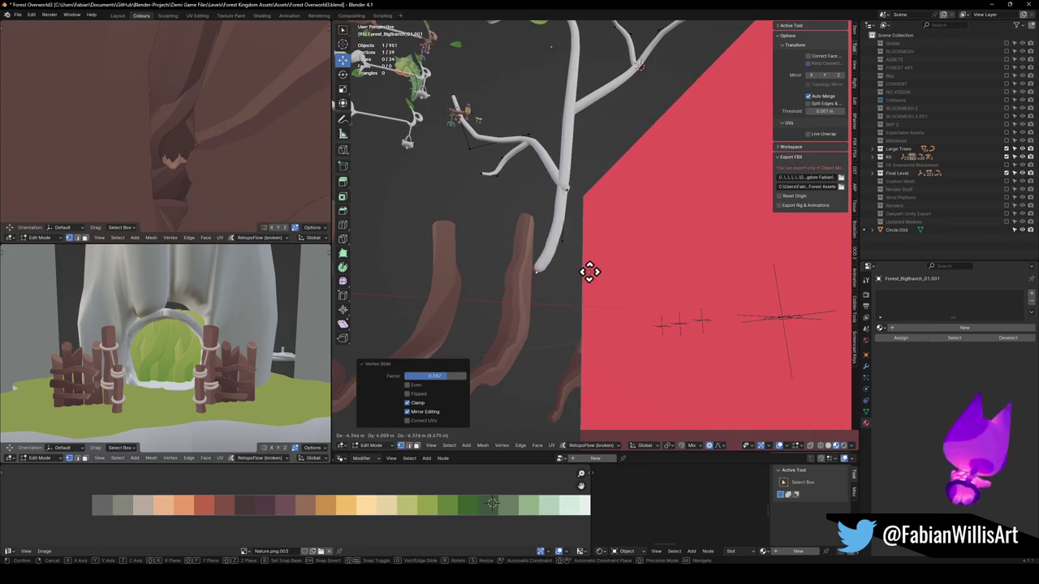
key(e)
click(597, 396)
key(ctrl+z)
key(ctrl+z)
key(ctrl+z)
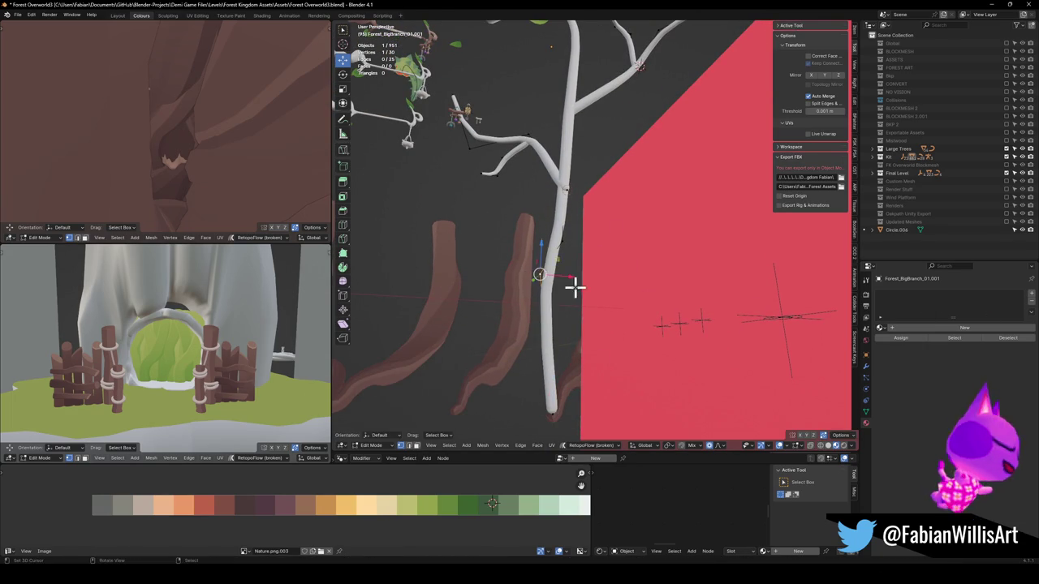
key(ctrl+z)
key(ctrl+z)
Step: Stretch the trunk end further downward in two moves
mouse_move(598, 204)
mouse_down()
mouse_move(568, 340)
mouse_move(614, 203)
mouse_move(598, 204)
mouse_move(696, 208)
mouse_move(735, 255)
mouse_move(689, 202)
mouse_move(584, 219)
mouse_move(679, 211)
mouse_move(652, 314)
mouse_up()
key(g)
click(616, 349)
key(g)
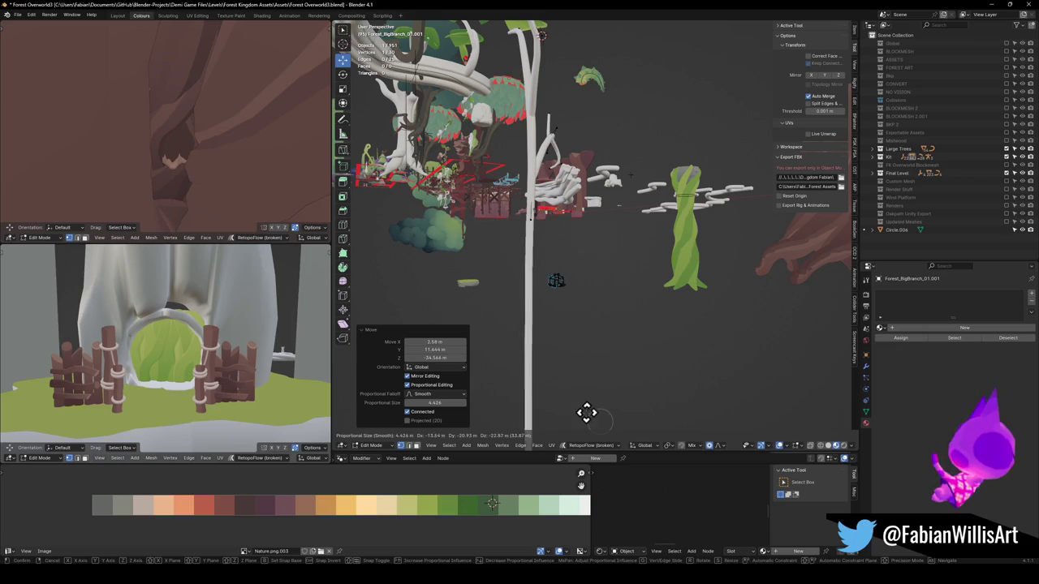
click(581, 414)
mouse_move(582, 414)
mouse_down()
mouse_move(556, 271)
mouse_move(827, 252)
mouse_up()
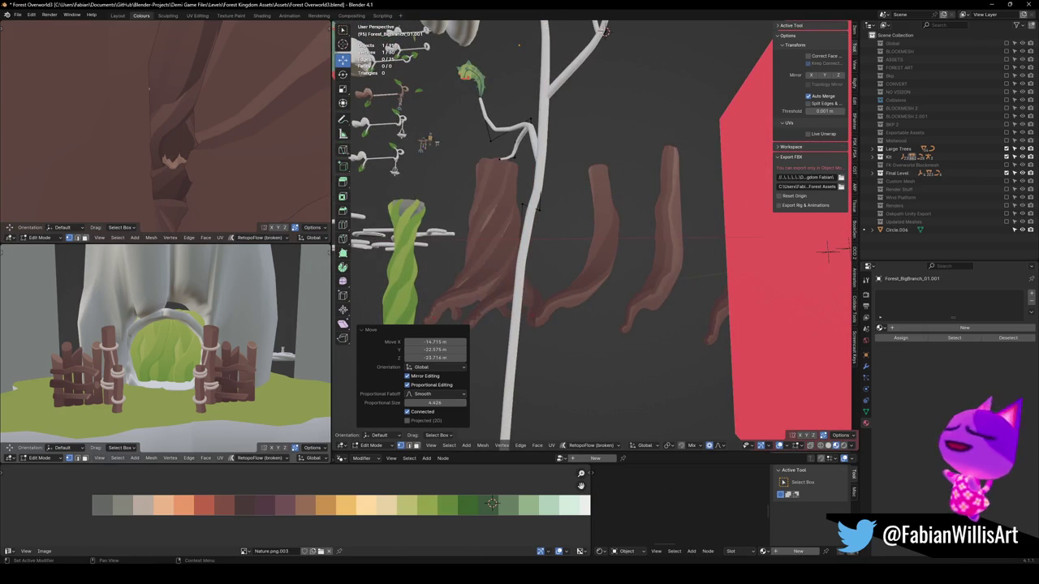
mouse_move(731, 325)
mouse_down()
mouse_move(547, 227)
mouse_move(583, 292)
mouse_up()
Step: Reshape the lower trunk by scaling sections and sliding a vertex with proportional falloff
ctrl+click(564, 336)
key(s)
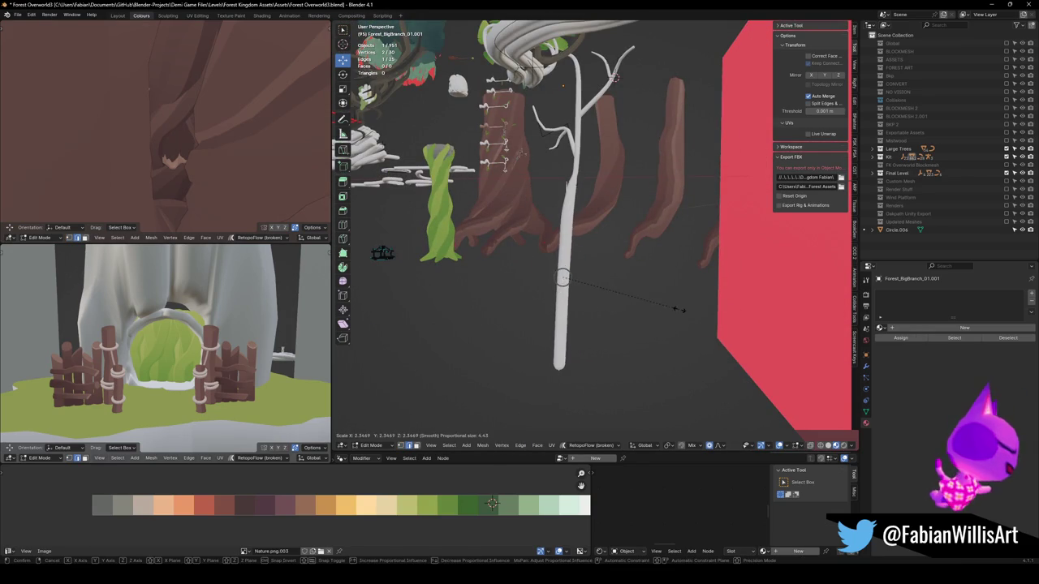
click(659, 311)
click(576, 153)
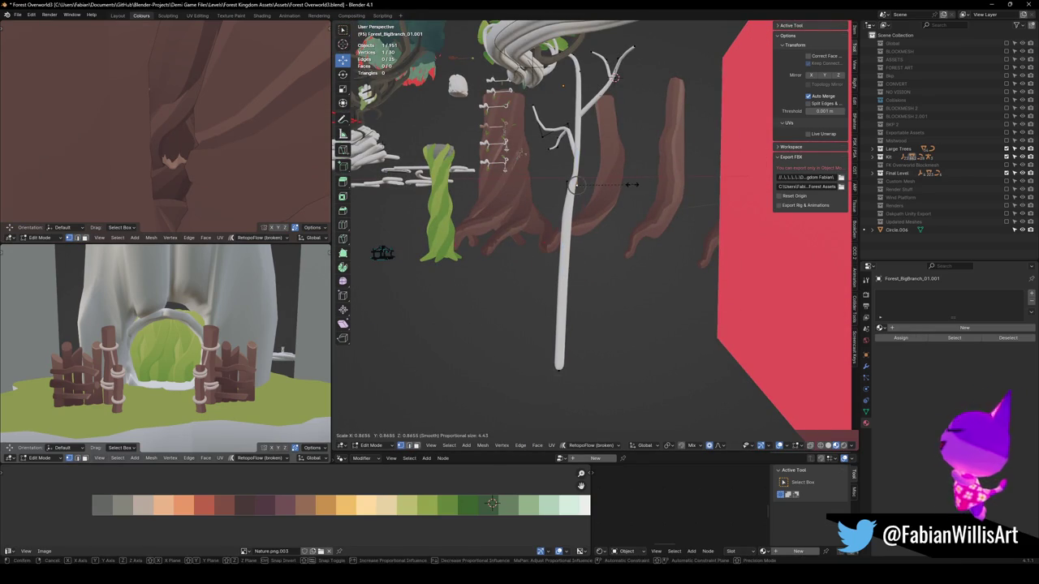
key(g)
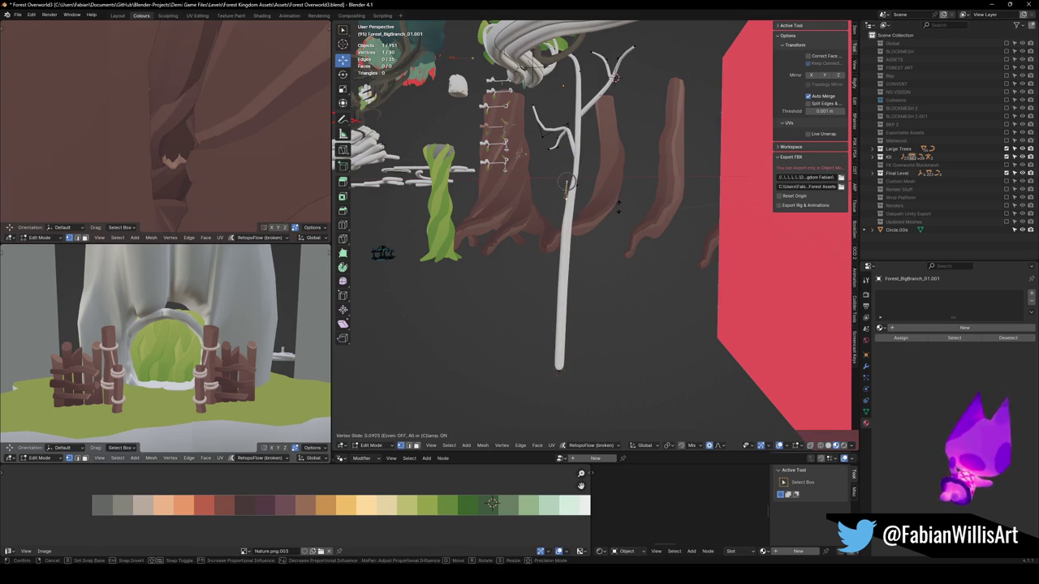
click(566, 186)
key(s)
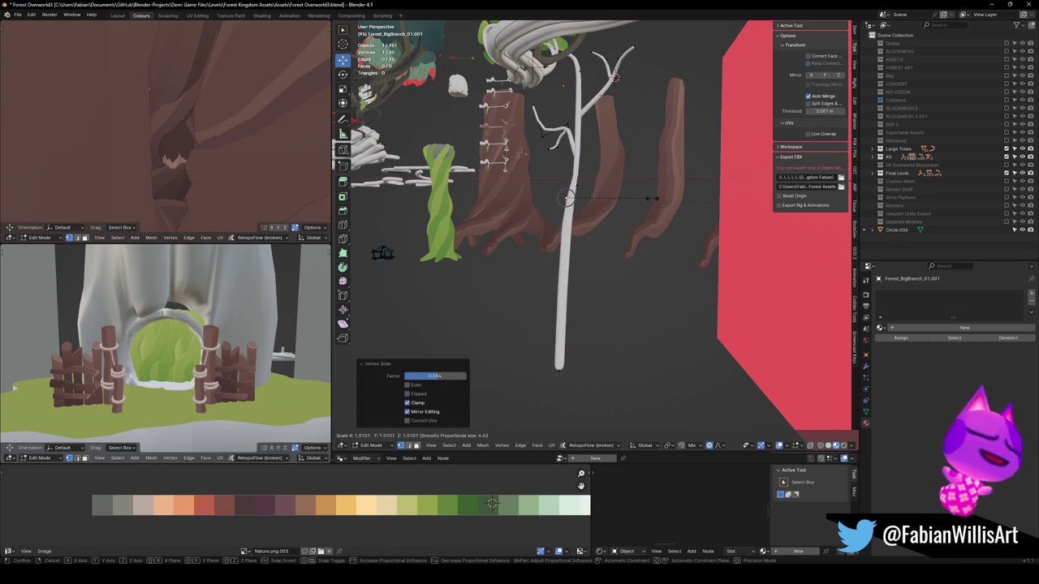
click(650, 198)
drag(568, 197, 720, 202)
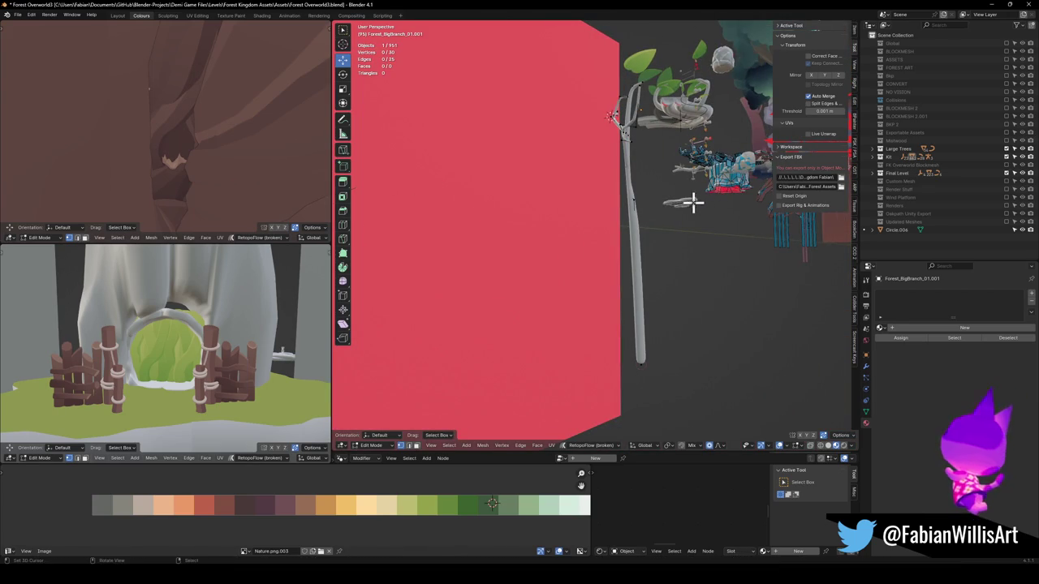
click(637, 202)
key(s)
click(645, 359)
Step: Extrude a new point downward from the branch's bottom vertex
click(652, 354)
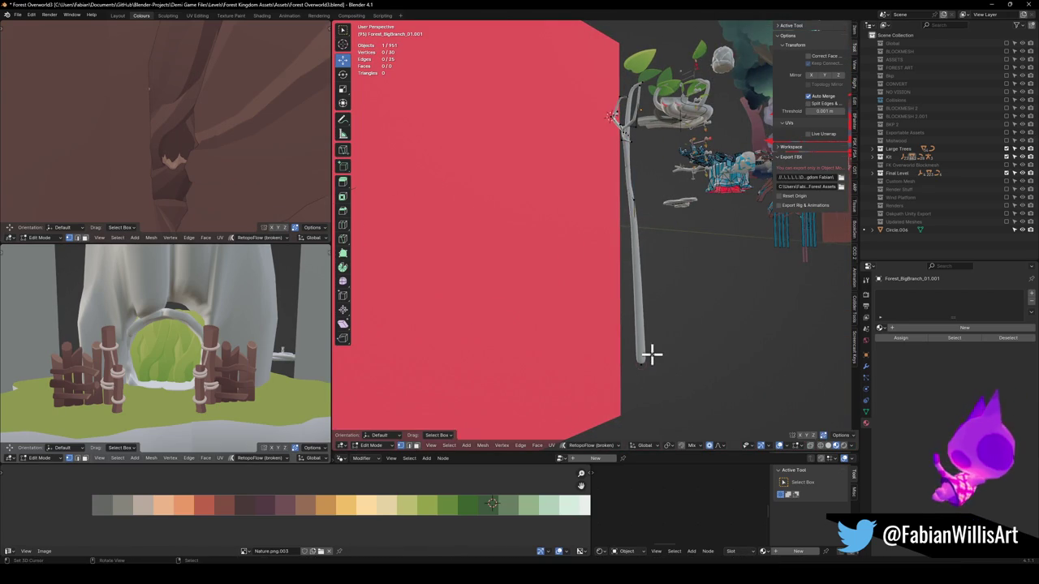
key(e)
click(675, 413)
mouse_move(644, 359)
mouse_down()
mouse_move(621, 297)
mouse_move(637, 374)
mouse_move(612, 295)
mouse_move(615, 204)
mouse_move(644, 226)
mouse_move(573, 204)
mouse_move(577, 218)
mouse_move(657, 234)
mouse_move(647, 237)
mouse_up()
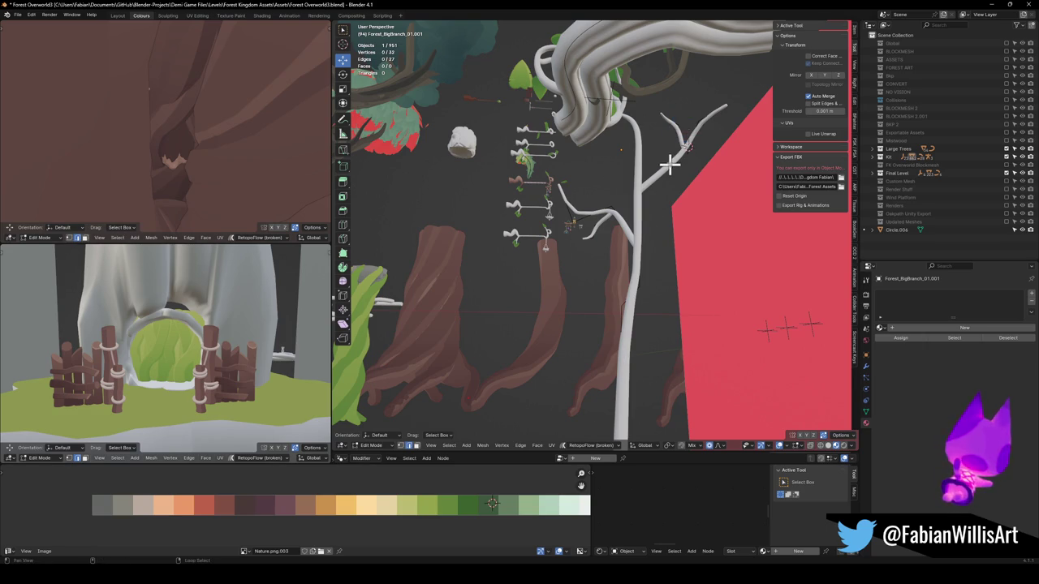
Step: Duplicate the selected twig and move the copy into place outside the vertical axis
key(shift+d)
click(680, 300)
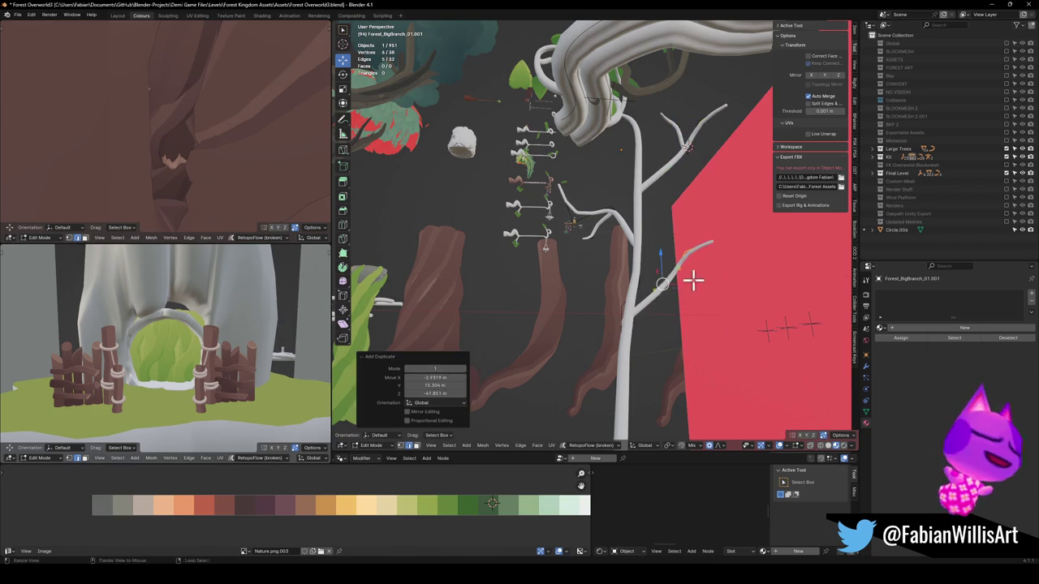
key(g)
key(shift+z)
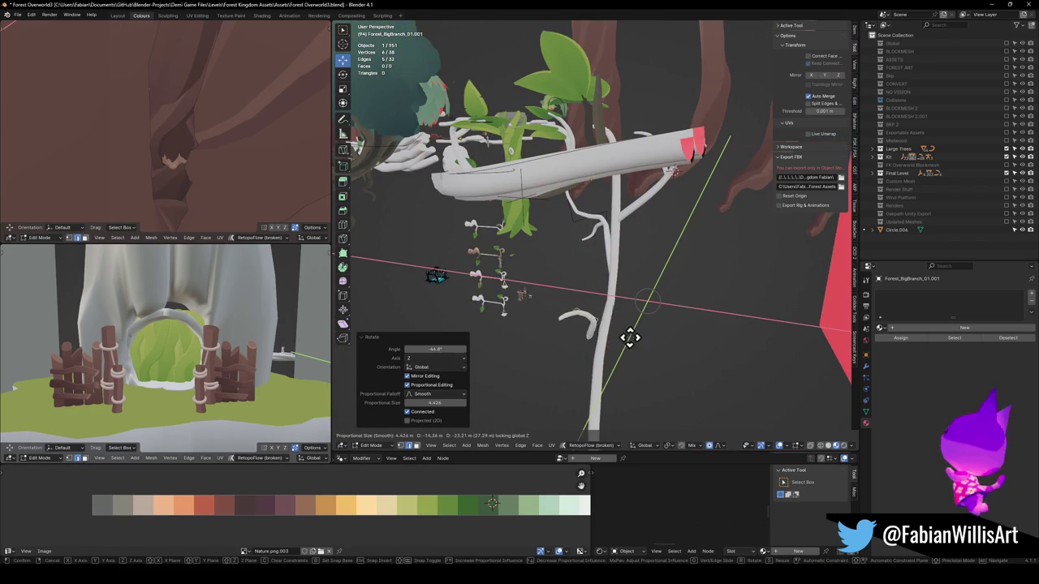
click(641, 335)
mouse_move(641, 334)
mouse_down()
mouse_move(635, 249)
mouse_move(665, 301)
mouse_up()
Step: Fine-tune the copied twig's position with further vertex moves
key(g)
click(657, 290)
scroll(681, 274, up, 5)
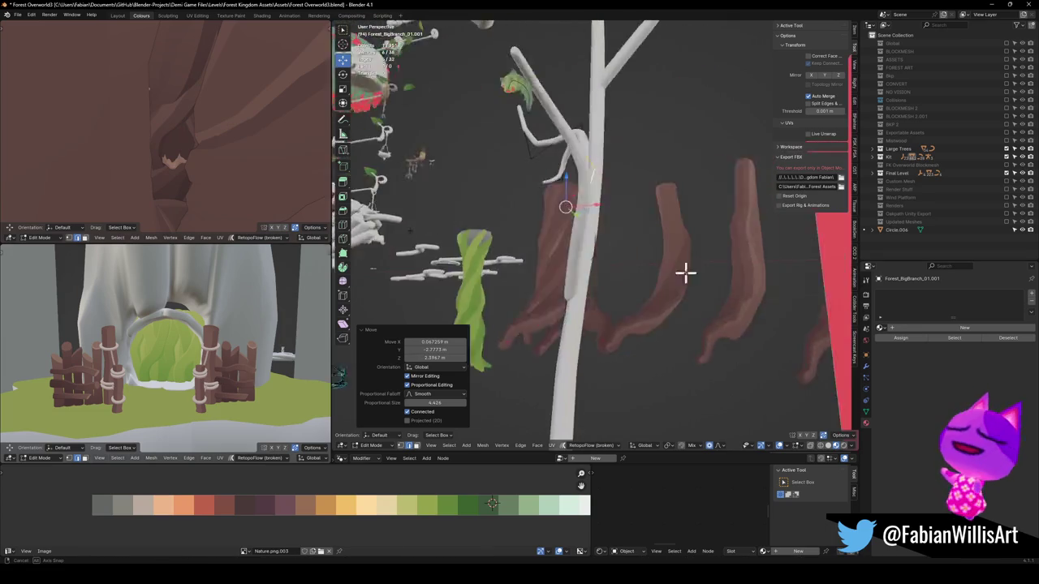
key(r)
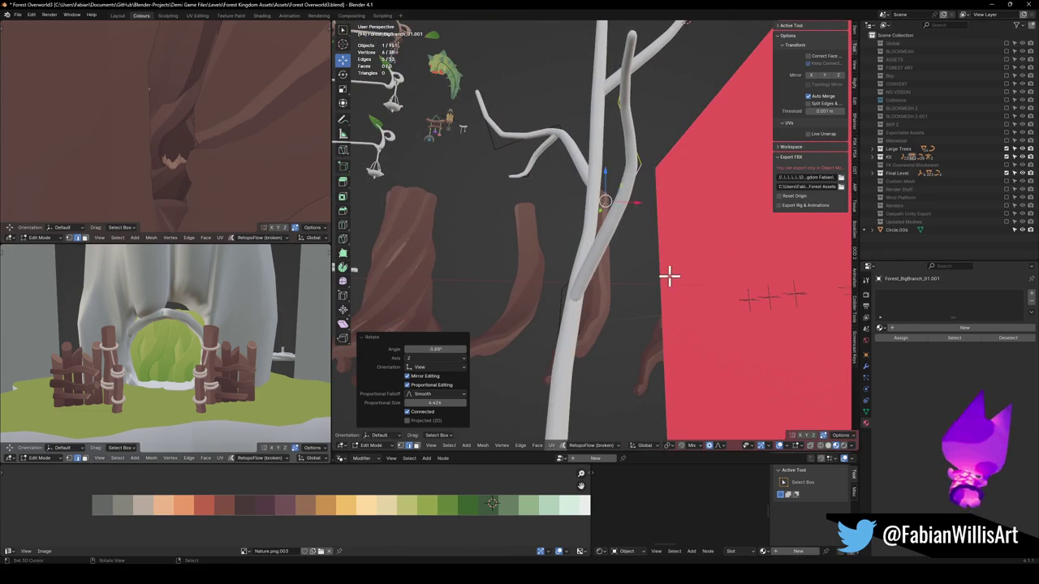
right_click(663, 283)
mouse_move(663, 283)
mouse_down()
mouse_move(711, 314)
mouse_move(700, 281)
mouse_move(708, 276)
mouse_move(656, 352)
mouse_move(633, 341)
mouse_move(581, 263)
mouse_move(624, 238)
mouse_move(568, 355)
mouse_move(568, 143)
mouse_move(568, 202)
mouse_move(612, 207)
mouse_up()
key(g)
click(691, 288)
Step: Save Forest Overworld3.blend and return to Object Mode
key(ctrl+s)
key(Tab)
click(552, 154)
Step: Move the small leaf Plane.033 beside the white branch and clear its rotation
scroll(629, 198, down, 4)
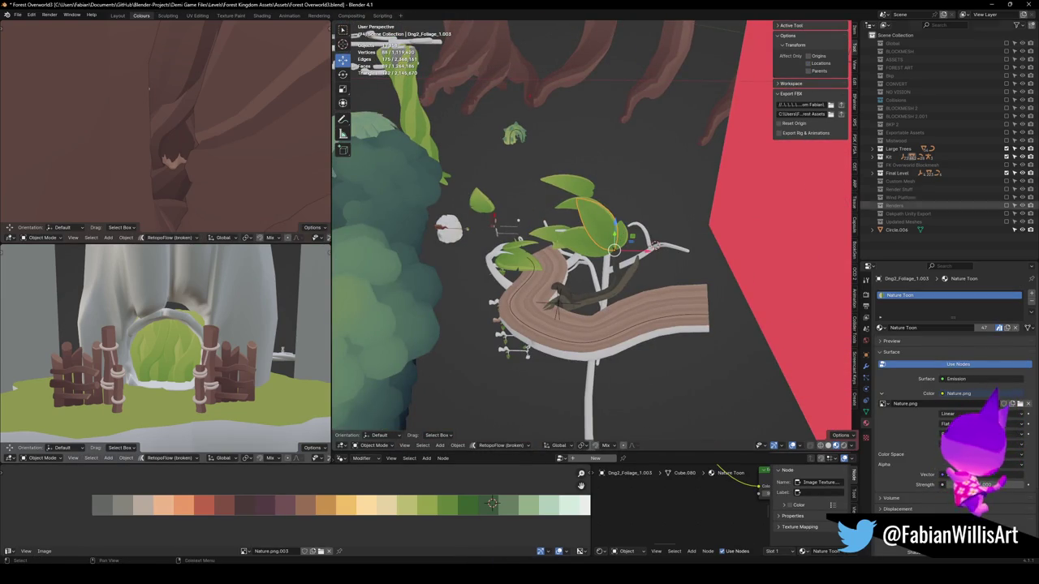
scroll(573, 250, up, 5)
mouse_move(621, 238)
mouse_down()
mouse_move(707, 202)
mouse_move(571, 295)
mouse_move(489, 273)
mouse_move(508, 294)
mouse_move(552, 272)
mouse_move(625, 204)
mouse_move(632, 243)
mouse_up()
click(562, 266)
click(644, 238)
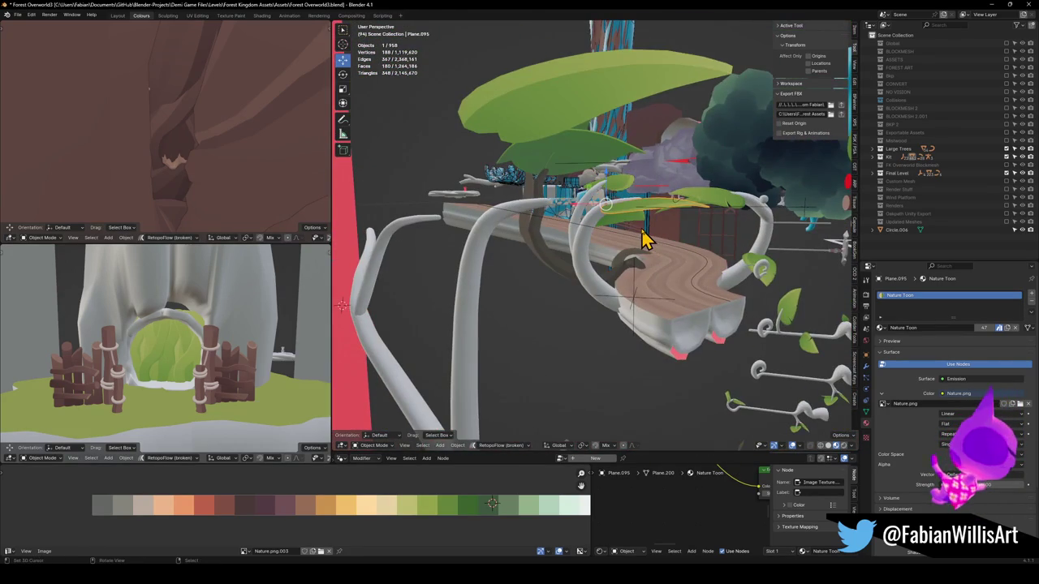
mouse_move(653, 224)
mouse_down()
mouse_move(610, 254)
mouse_move(598, 289)
mouse_move(623, 210)
mouse_move(625, 232)
mouse_move(679, 208)
mouse_up()
click(552, 212)
key(g)
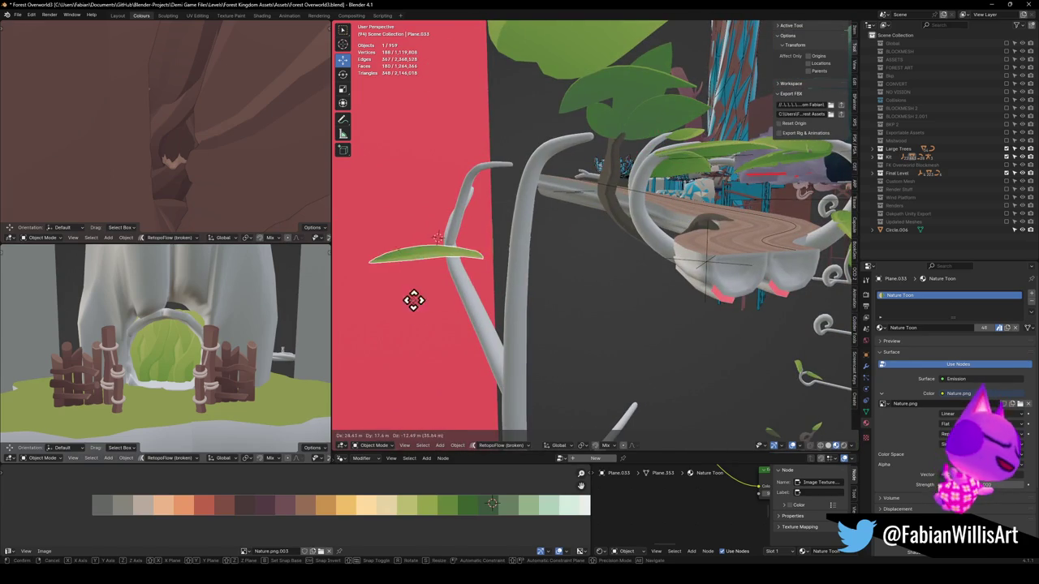
click(476, 292)
key(alt+r)
mouse_move(476, 292)
mouse_down()
mouse_move(522, 284)
mouse_move(476, 249)
mouse_move(544, 235)
mouse_move(544, 332)
mouse_up()
Step: Add a Mirror modifier to the leaf and set its axis to Y
key(q)
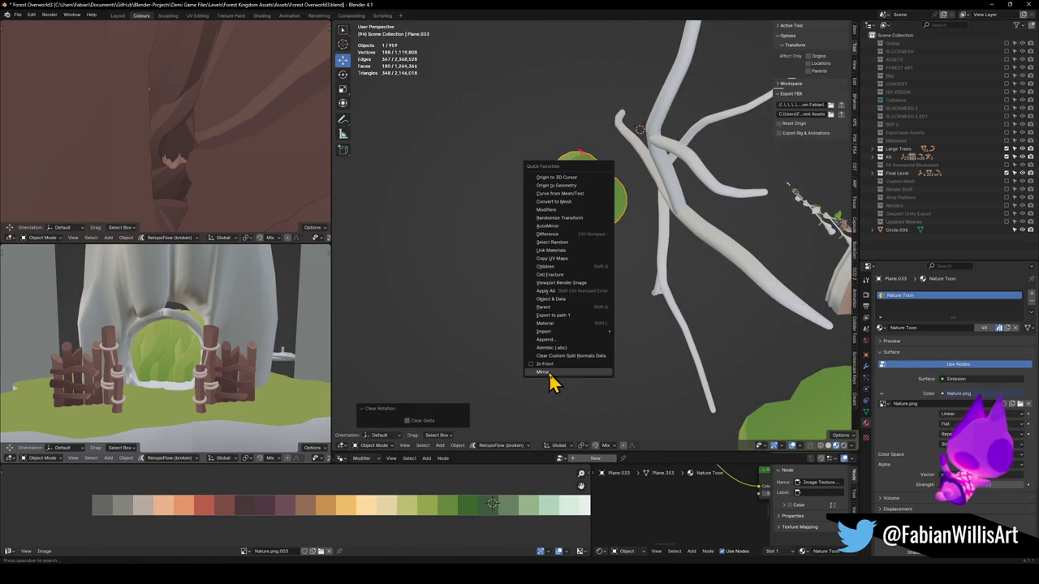
click(543, 372)
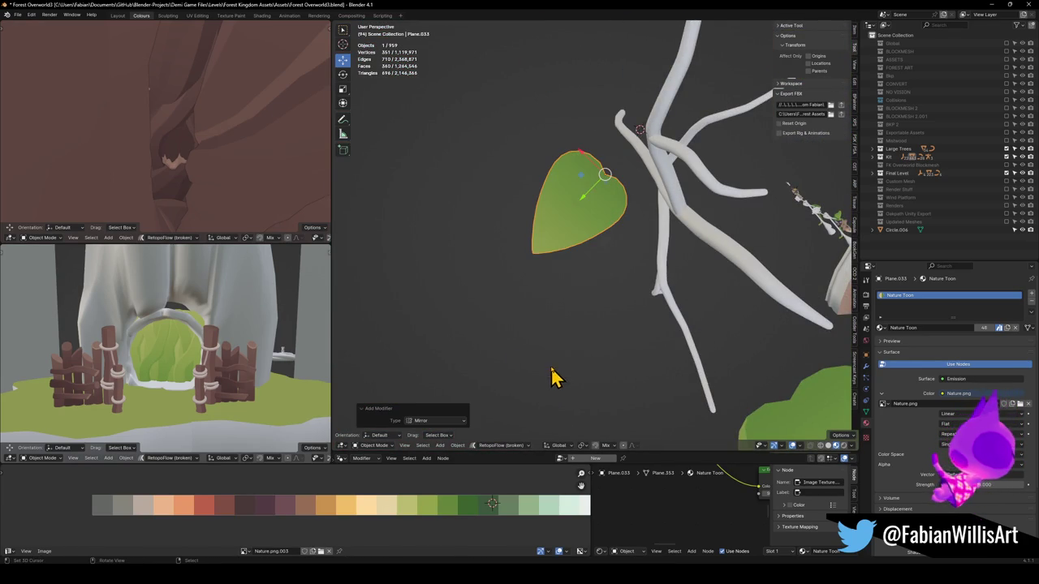
click(865, 367)
click(982, 320)
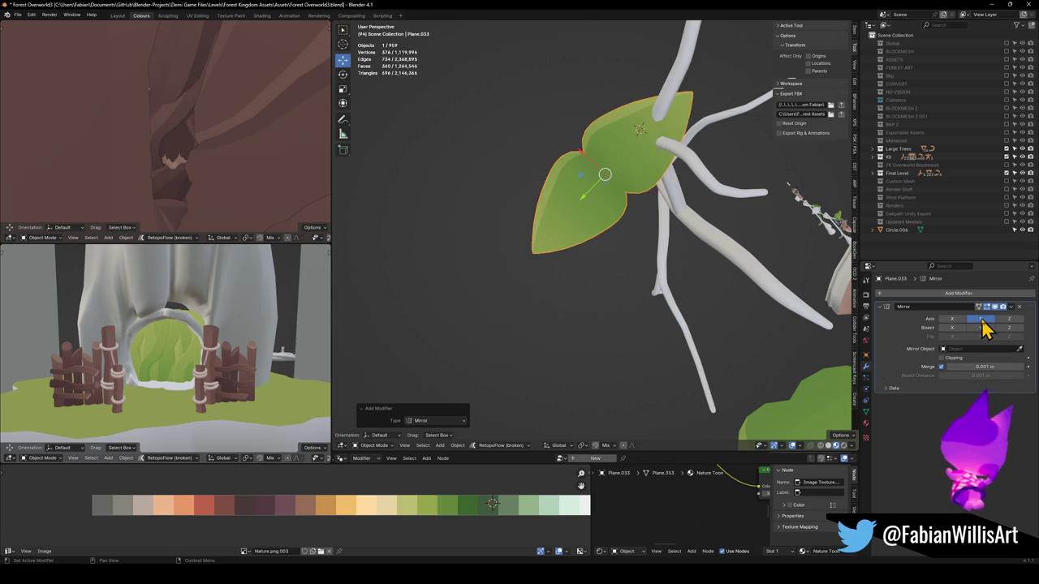
mouse_move(705, 288)
mouse_down()
mouse_move(587, 204)
mouse_move(598, 132)
mouse_move(655, 246)
mouse_move(637, 230)
mouse_up()
Step: Shift the whole leaf mesh along Y so the mirrored halves meet
key(Tab)
key(a)
key(g)
key(y)
click(661, 294)
key(alt+a)
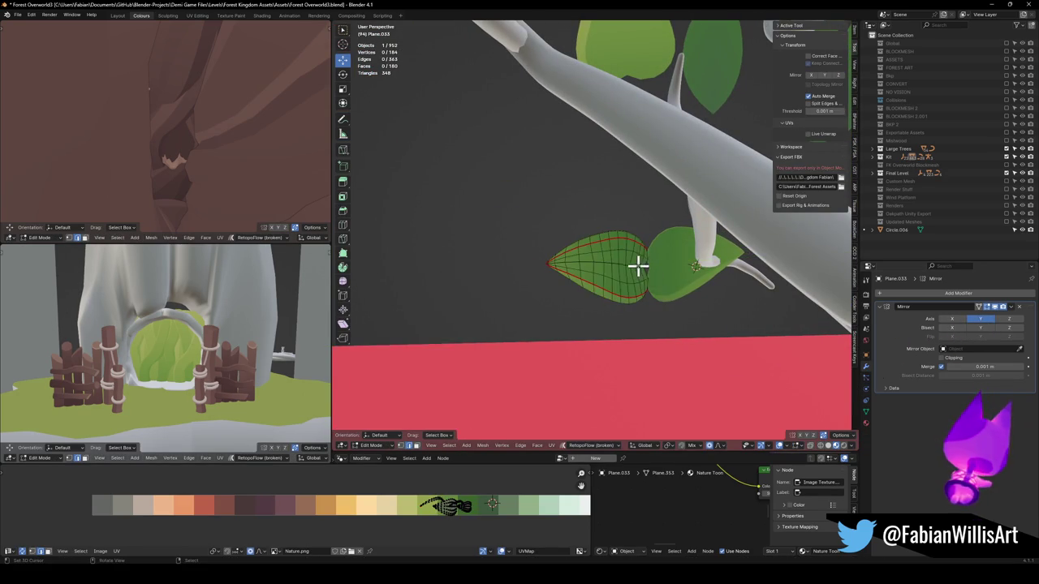
key(g)
key(y)
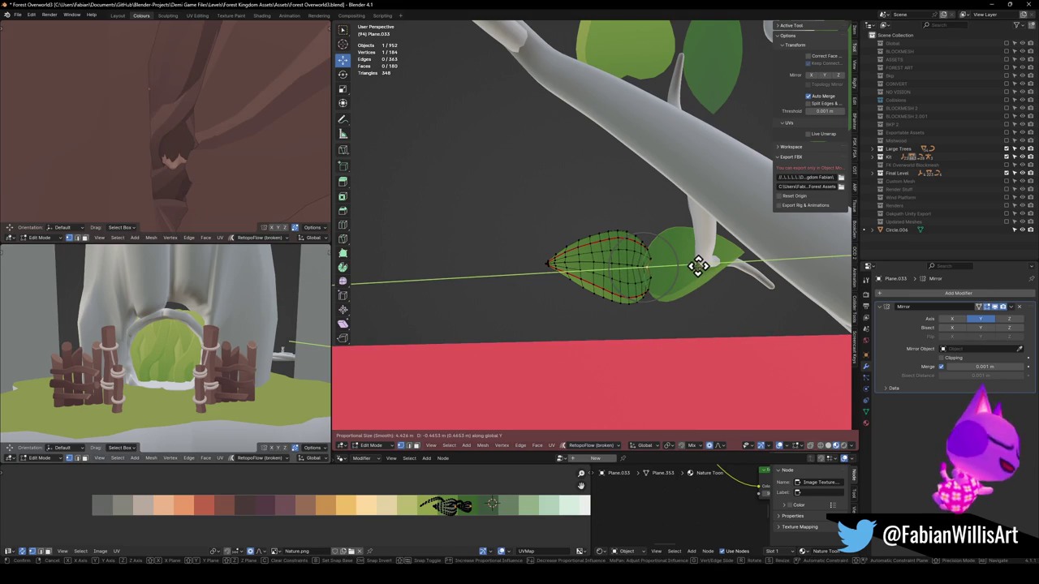
click(698, 266)
key(Tab)
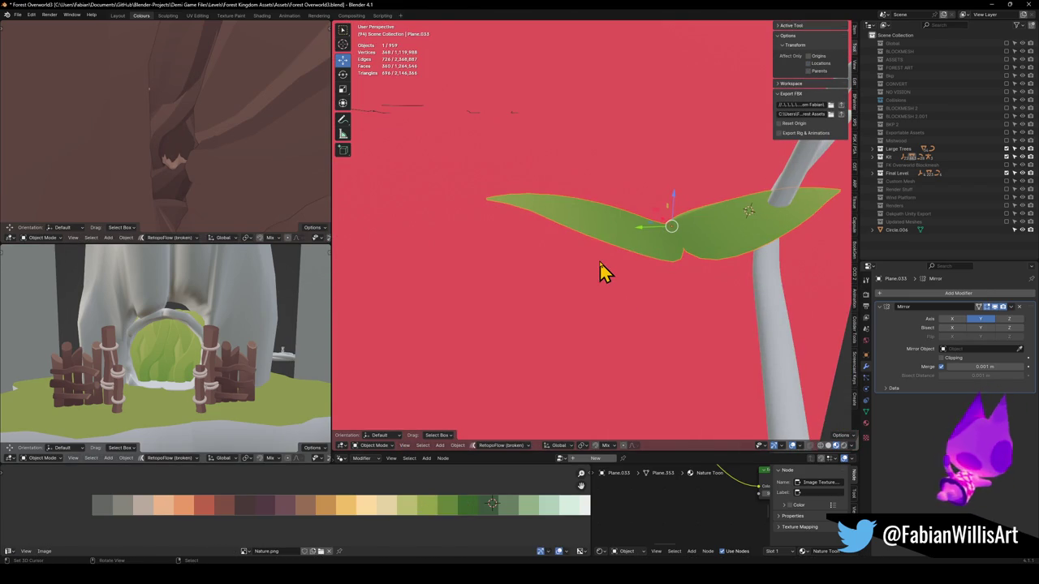
Step: Raise the leaf-tip vertex vertically in Edit Mode
drag(635, 231, 646, 229)
drag(579, 254, 551, 260)
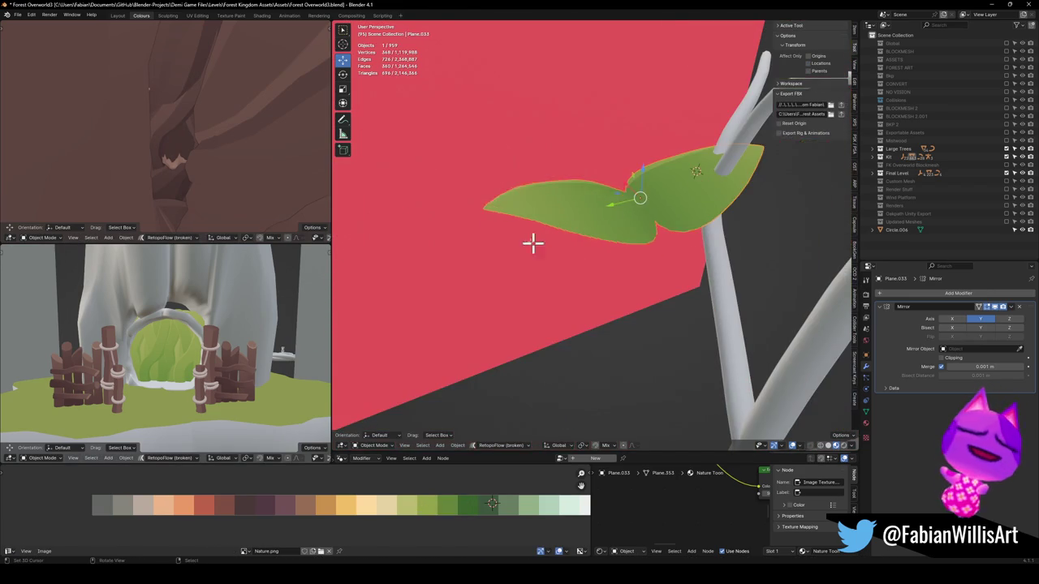
key(Tab)
key(g)
key(z)
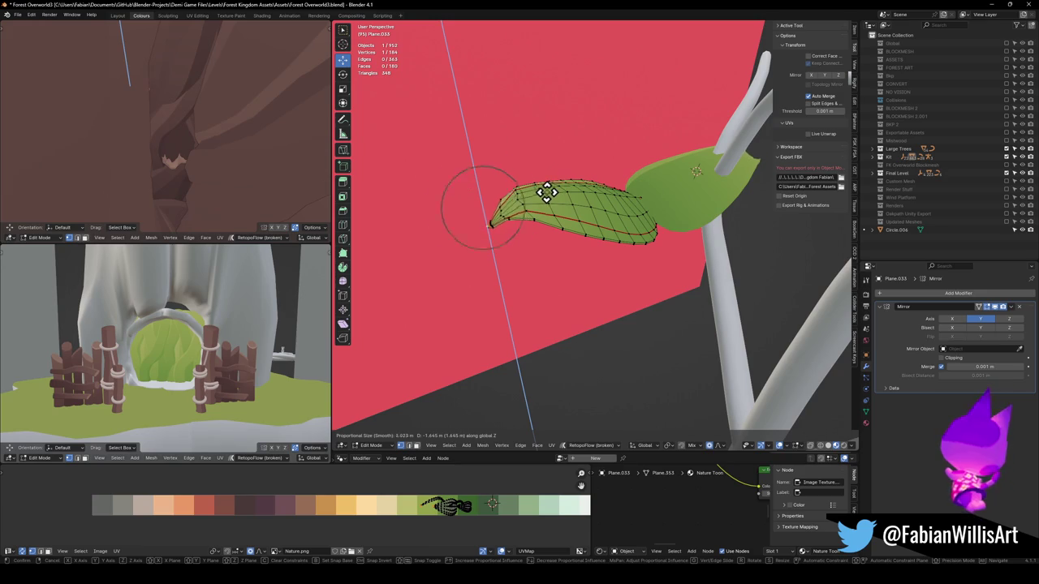
click(546, 191)
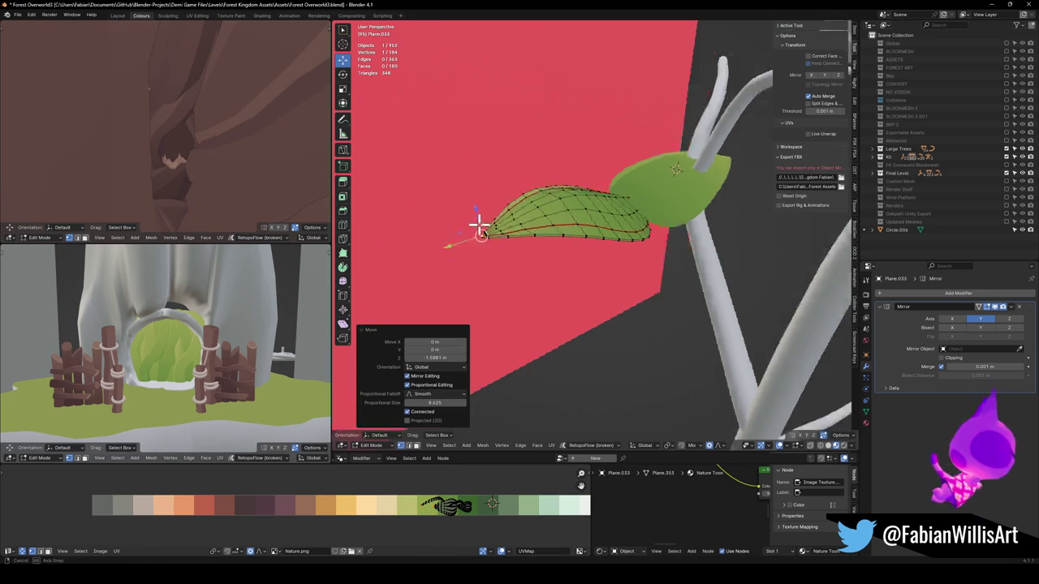
Step: Tilt the leaf tip -18.9° about X, then move the pair horizontally toward the branch fork
drag(701, 256, 712, 265)
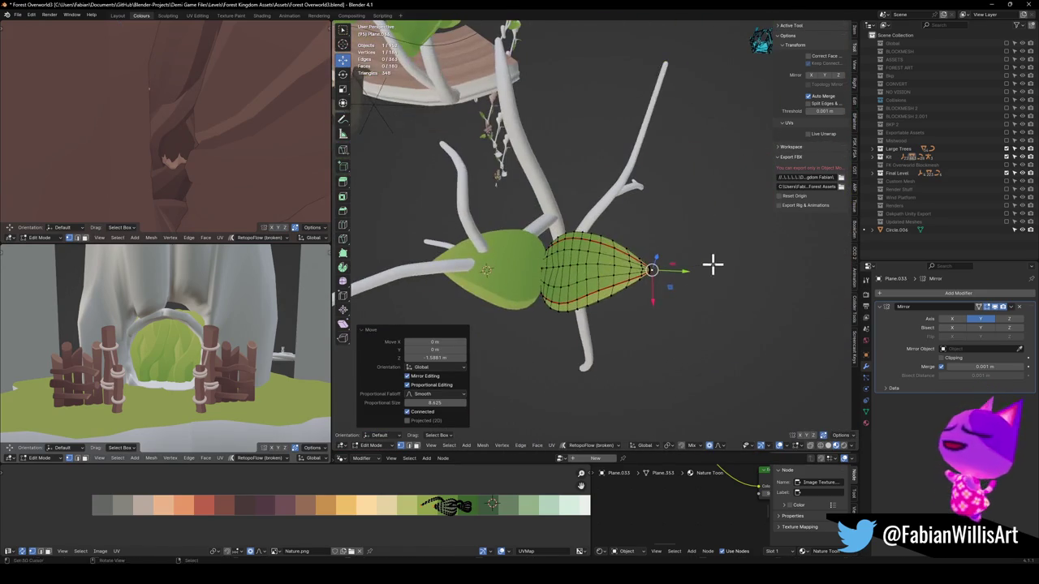
key(r)
key(x)
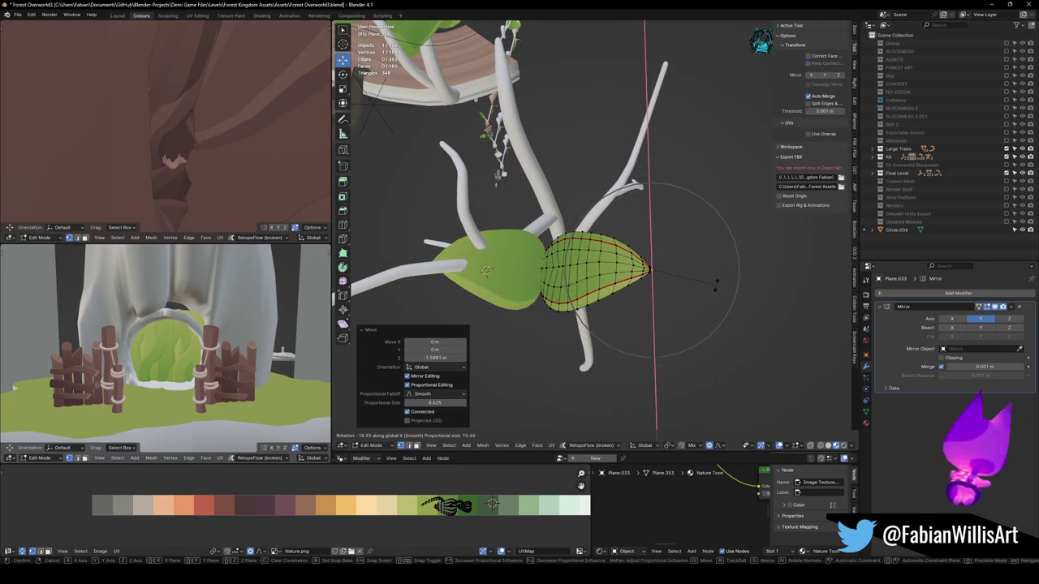
click(715, 284)
mouse_move(696, 313)
mouse_down()
mouse_move(687, 224)
mouse_move(672, 227)
mouse_move(703, 232)
mouse_move(682, 280)
mouse_move(631, 317)
mouse_up()
scroll(686, 237, up, 3)
key(Tab)
key(g)
key(shift+z)
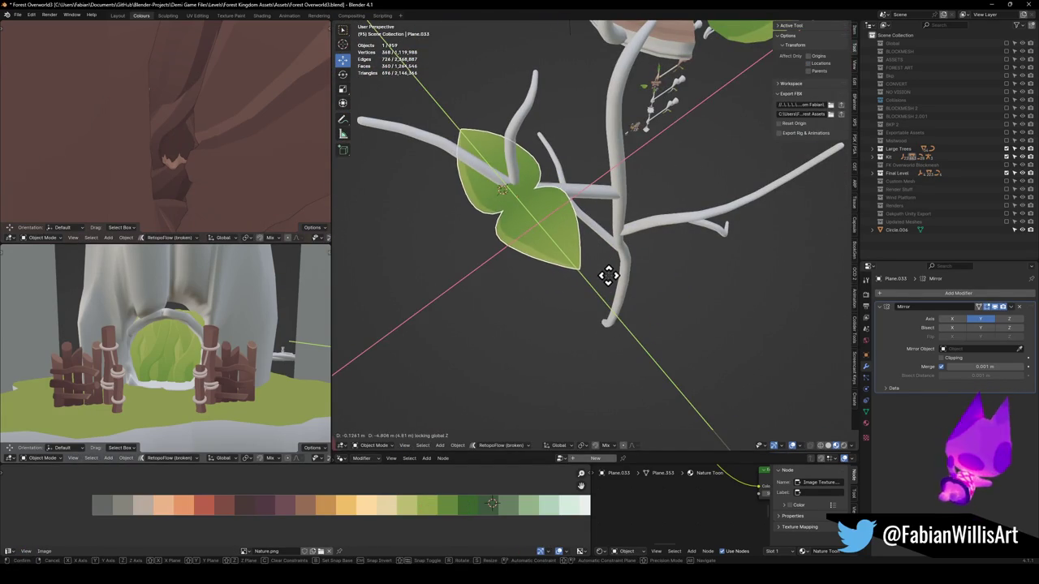
Step: Set the mirrored leaf pair on the branch fork and enlarge it to 1.535
click(706, 228)
scroll(598, 211, up, 6)
key(g)
click(584, 262)
key(g)
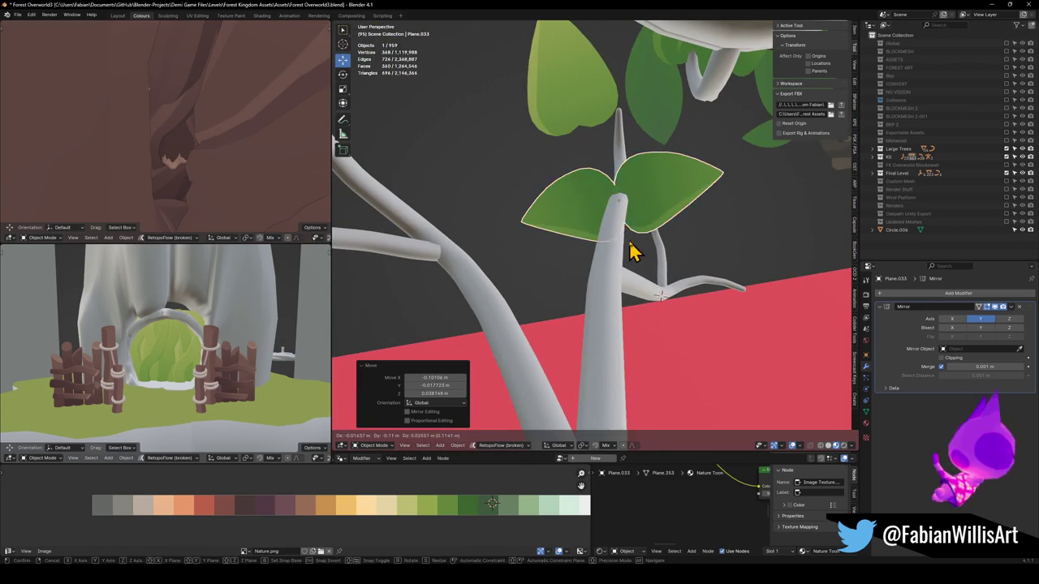
key(s)
click(674, 276)
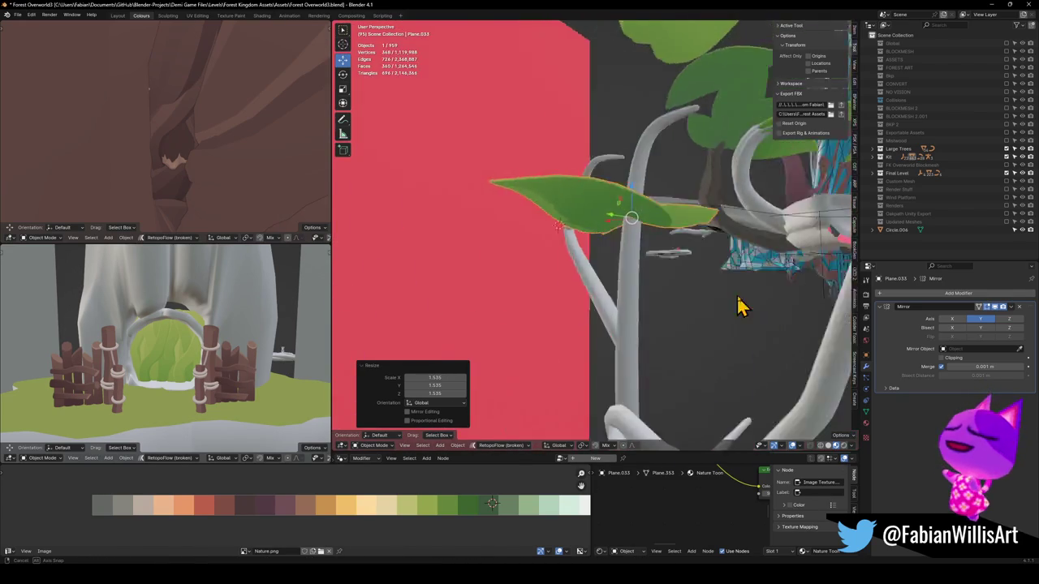
scroll(730, 303, down, 6)
scroll(656, 281, up, 3)
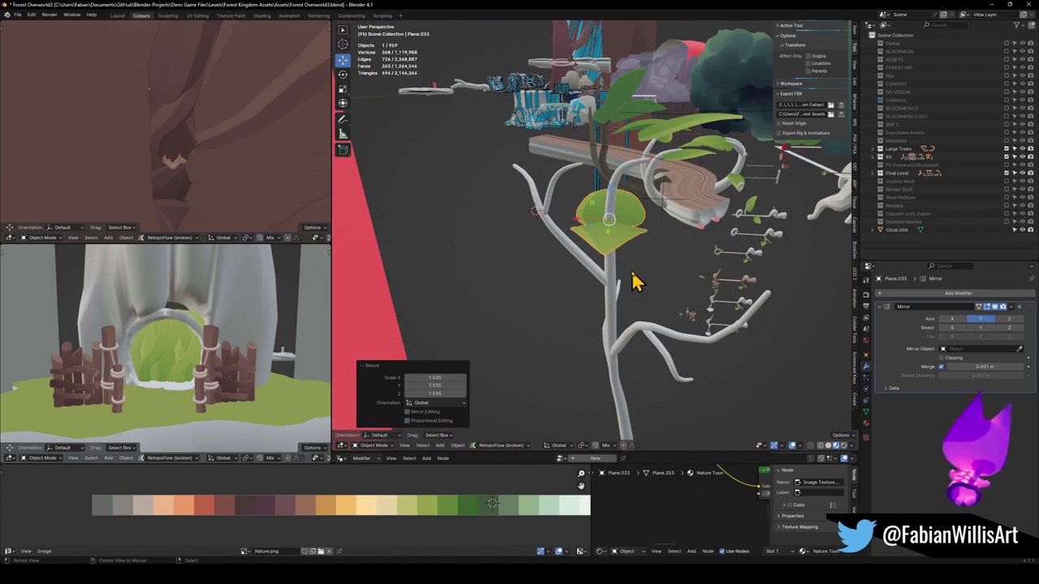
drag(608, 284, 596, 232)
Step: Duplicate the leaf pair lower down the stem and scale it to 0.768
key(shift+d)
key(z)
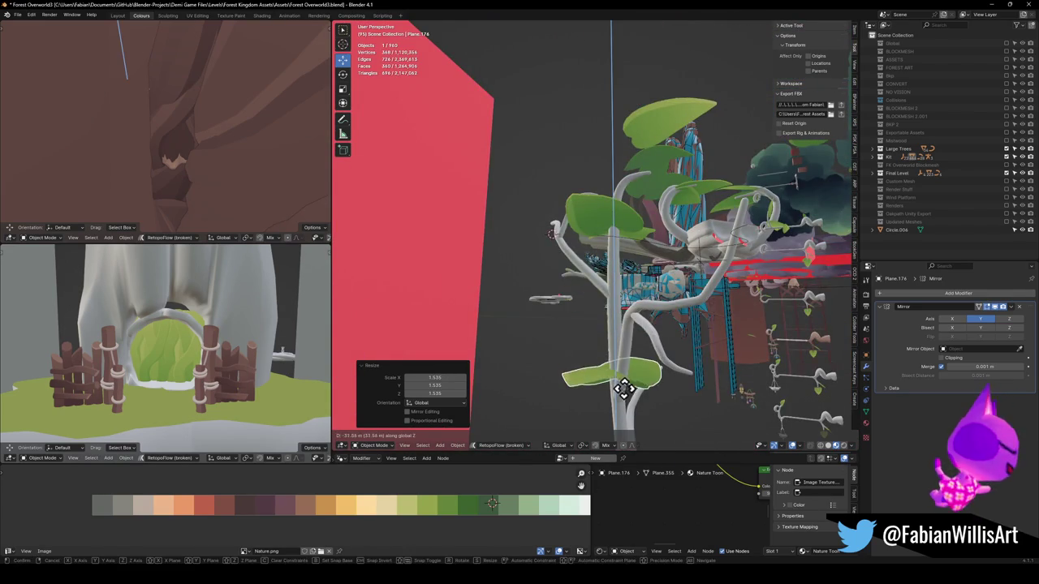
click(633, 385)
scroll(609, 271, up, 5)
key(g)
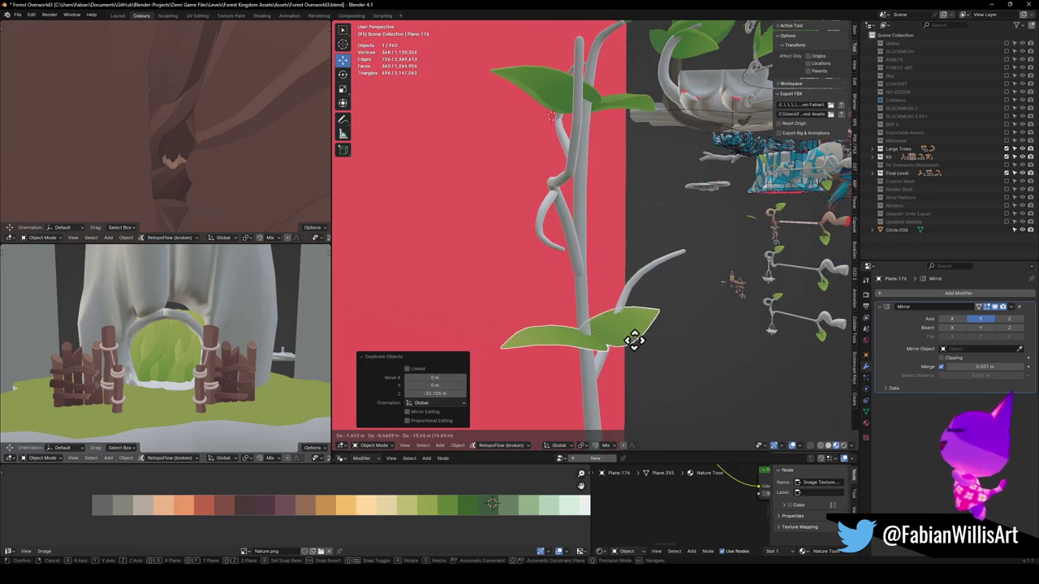
click(659, 336)
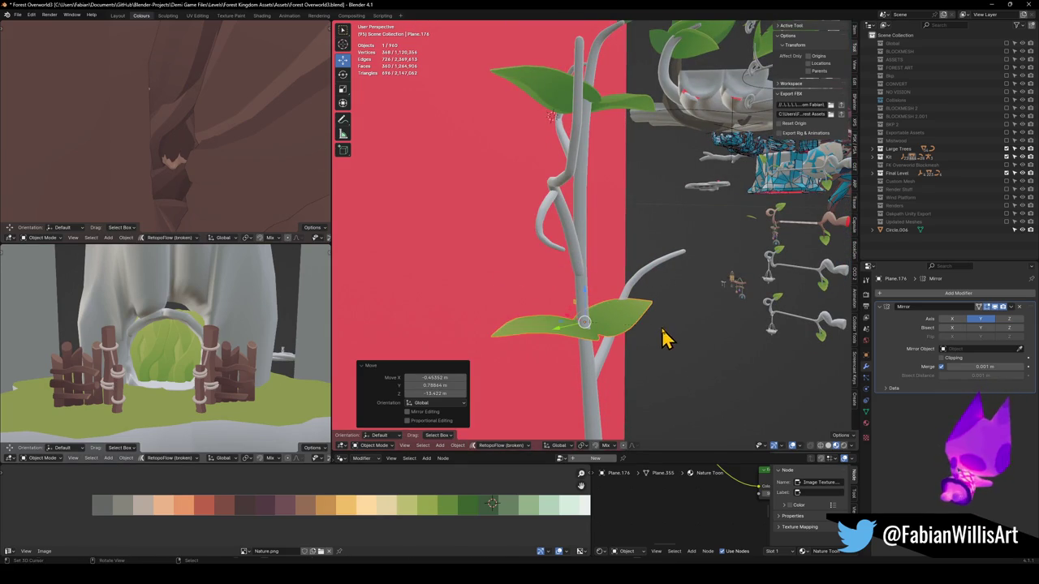
key(s)
click(649, 339)
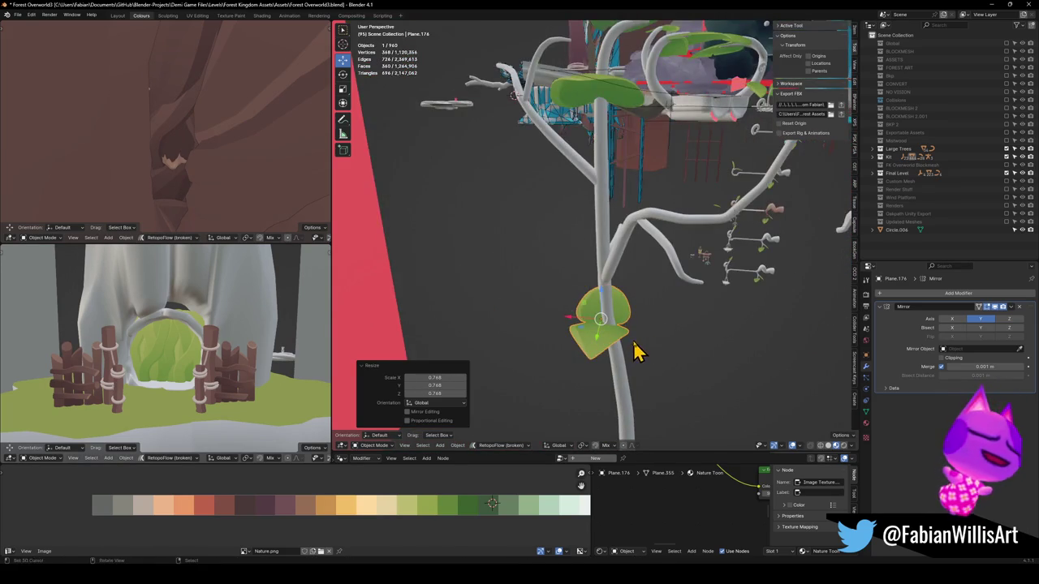
Step: Reposition the leaf pair on the stem and turn it around the global Z axis
drag(635, 351, 647, 364)
key(g)
click(641, 361)
scroll(646, 313, down, 5)
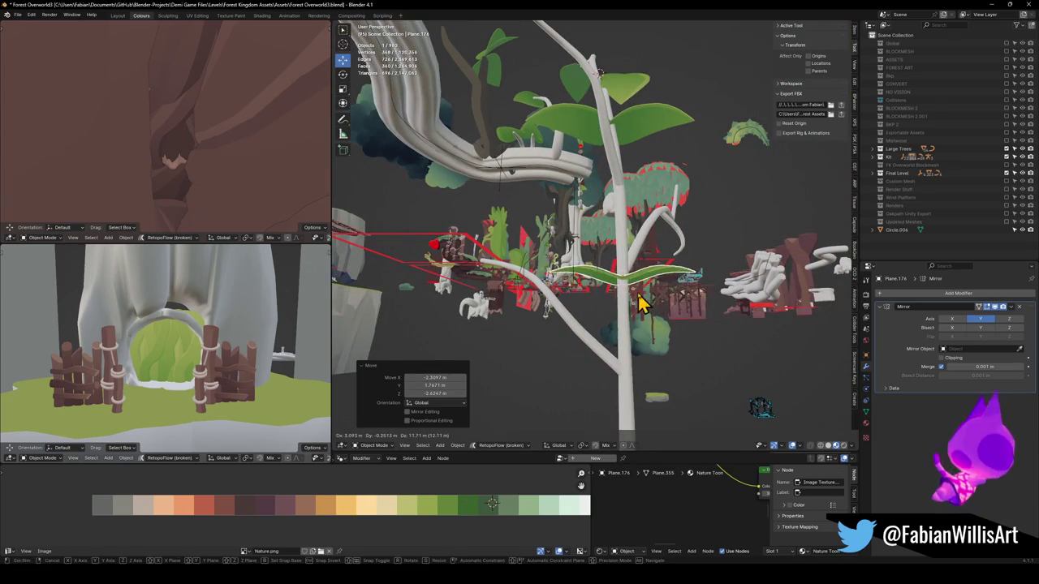
click(641, 302)
key(r)
click(691, 315)
scroll(690, 304, up, 6)
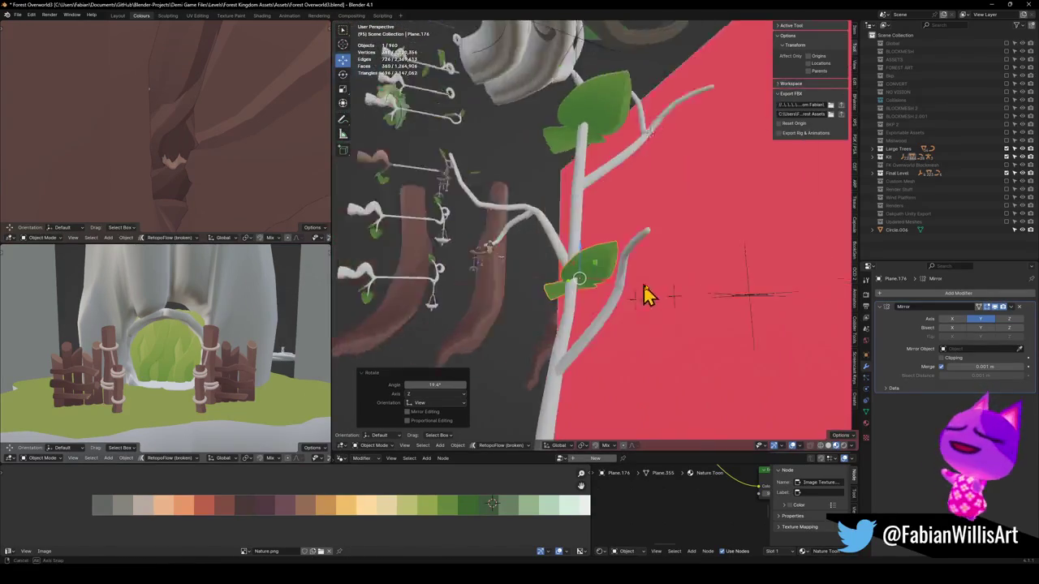
key(z)
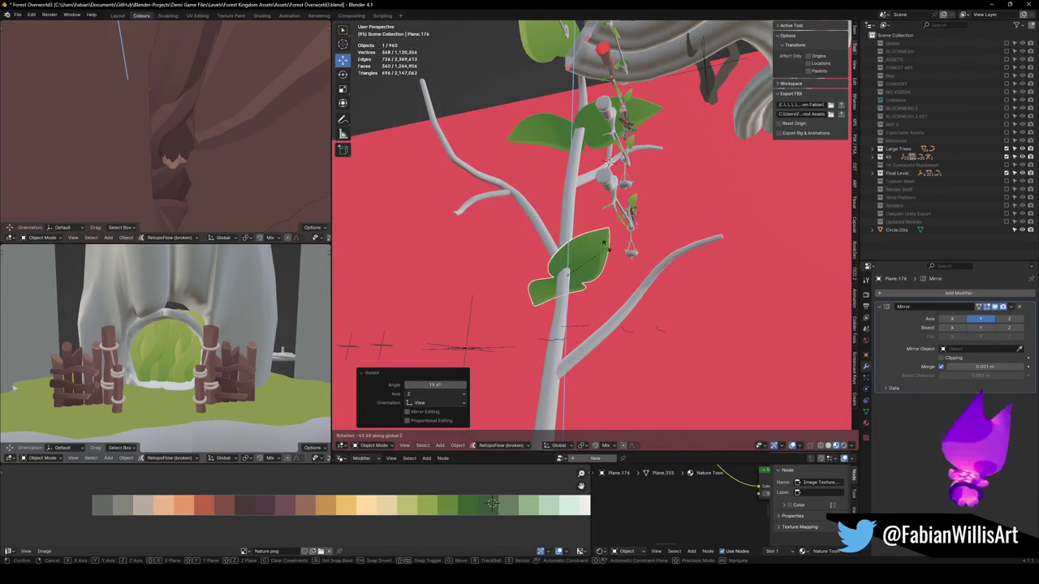
click(590, 245)
Step: Settle the leaf pair on the branch at 1.071 scale, then duplicate it in place
key(g)
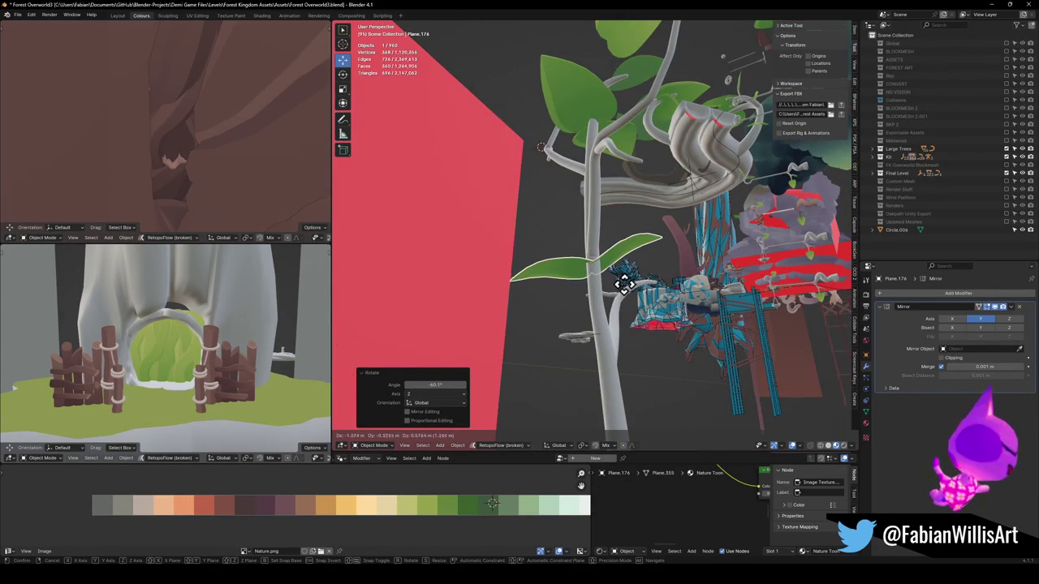
click(629, 297)
key(g)
click(530, 131)
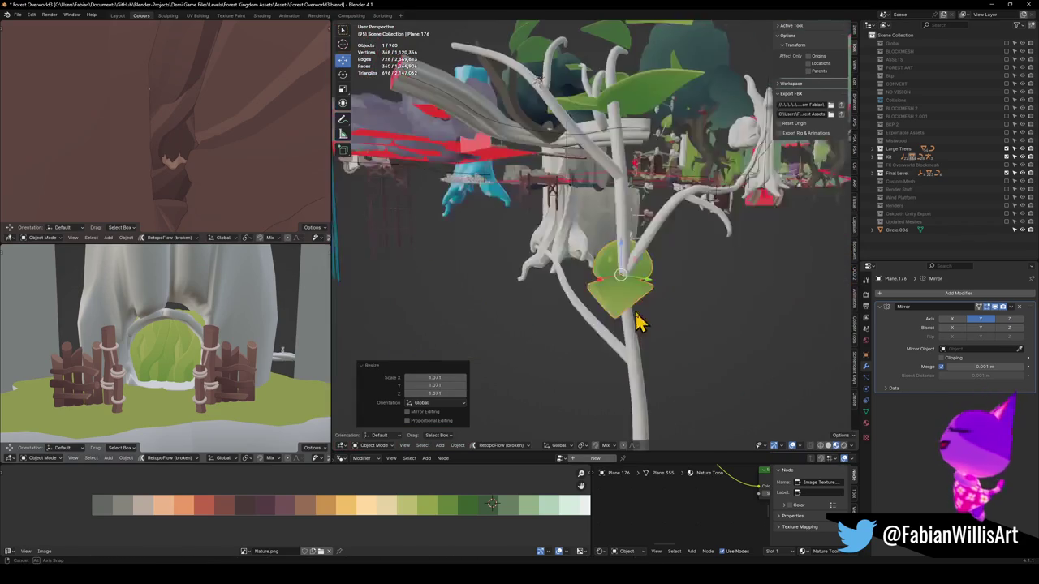
key(r)
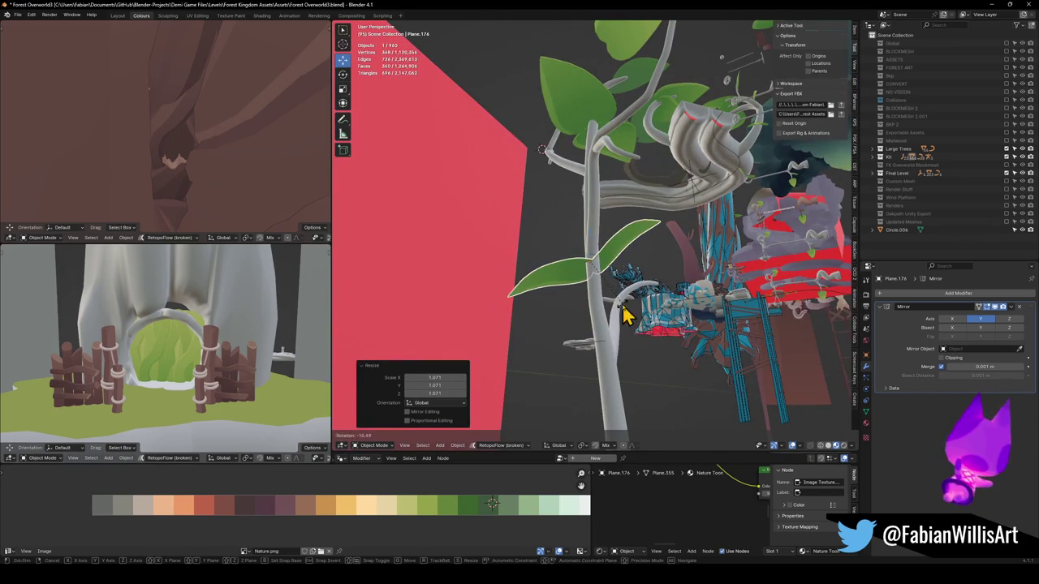
click(625, 315)
key(g)
click(622, 304)
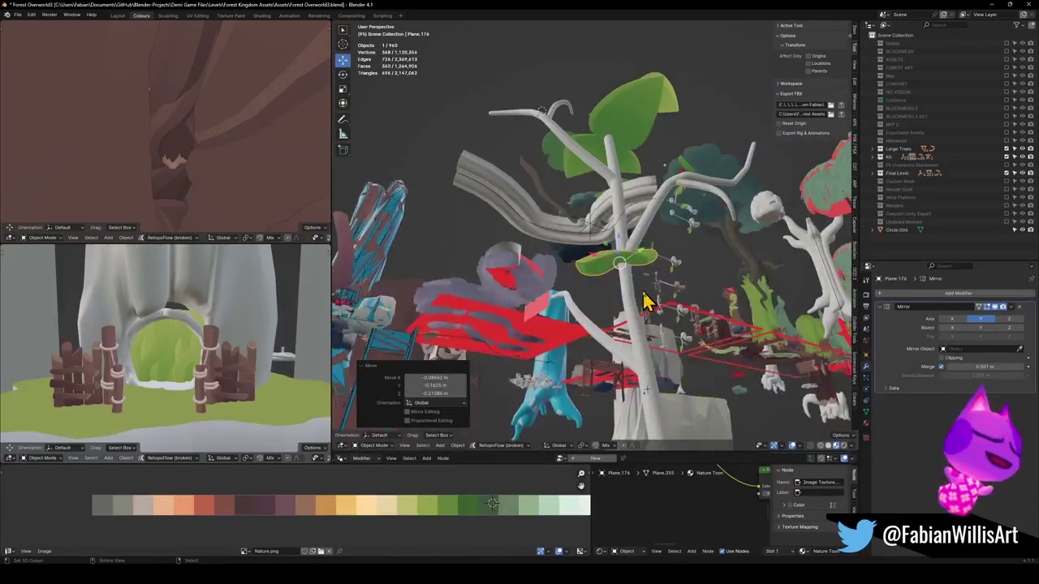
key(shift+d)
key(Escape)
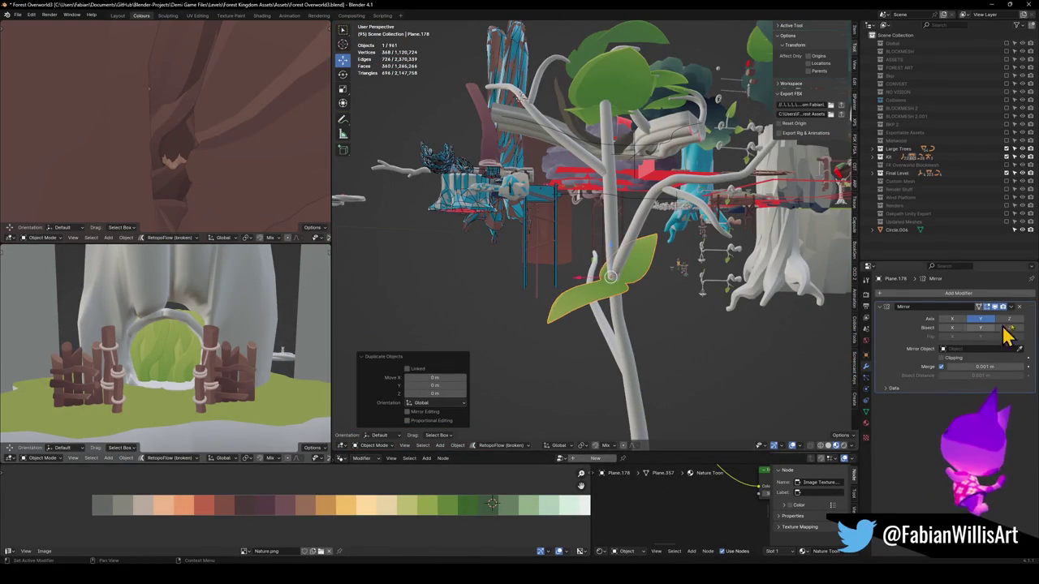
Step: Remove the copy's Mirror modifier and set the single leaf, tumbled, at the branch tip
click(1018, 308)
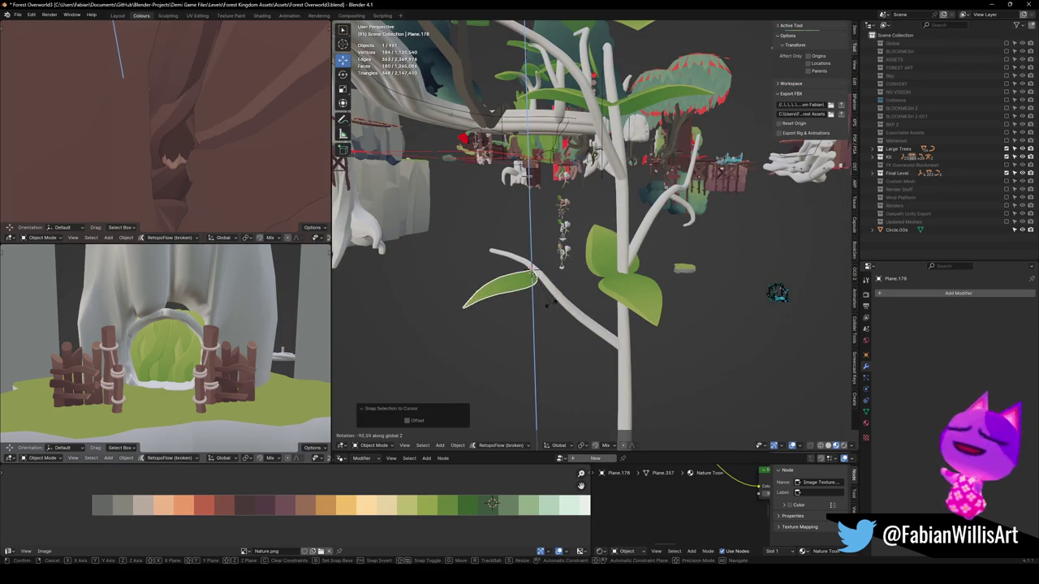
click(544, 311)
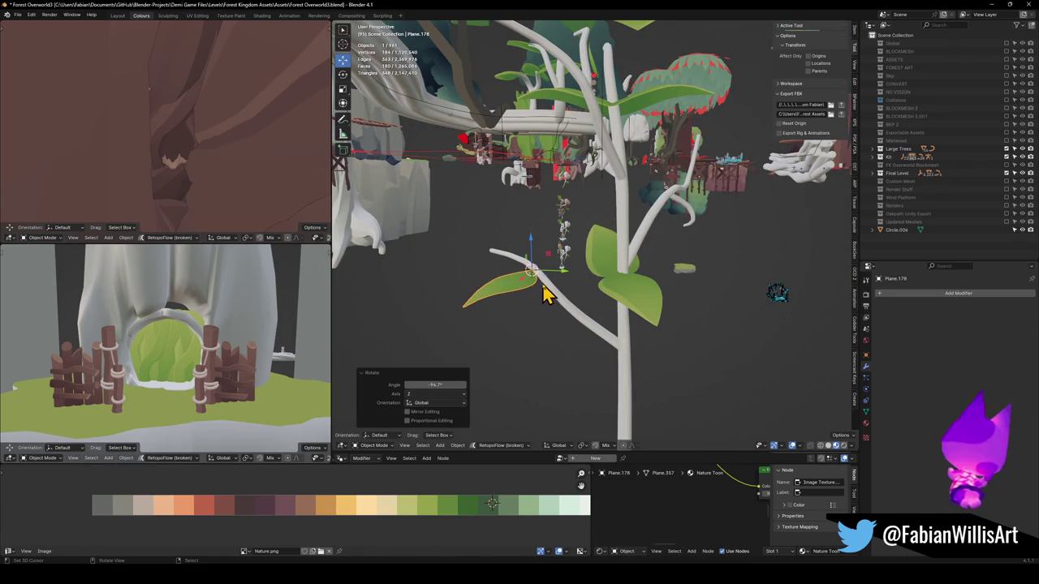
scroll(479, 294, up, 6)
mouse_move(525, 308)
mouse_down()
mouse_move(531, 317)
mouse_move(629, 293)
mouse_move(587, 301)
mouse_move(660, 301)
mouse_move(592, 227)
mouse_move(558, 254)
mouse_move(587, 232)
mouse_move(570, 344)
mouse_up()
key(g)
click(579, 251)
key(r)
key(r)
click(564, 331)
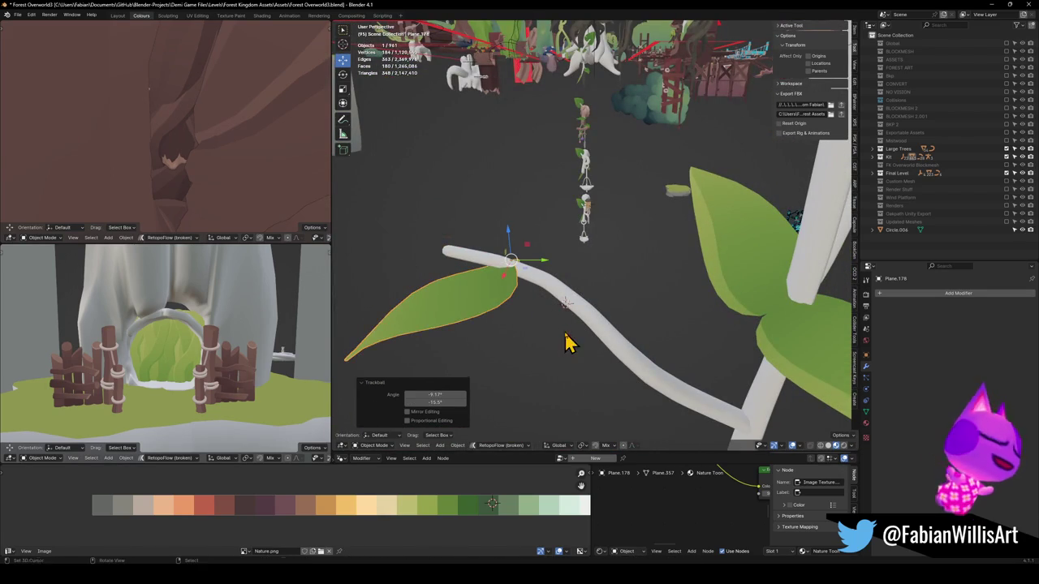
Step: Duplicate the stem's leaf pair, snap it to the branch tip, tilt it and shrink to 0.674
mouse_move(656, 299)
mouse_down()
mouse_move(573, 287)
mouse_move(673, 310)
mouse_up()
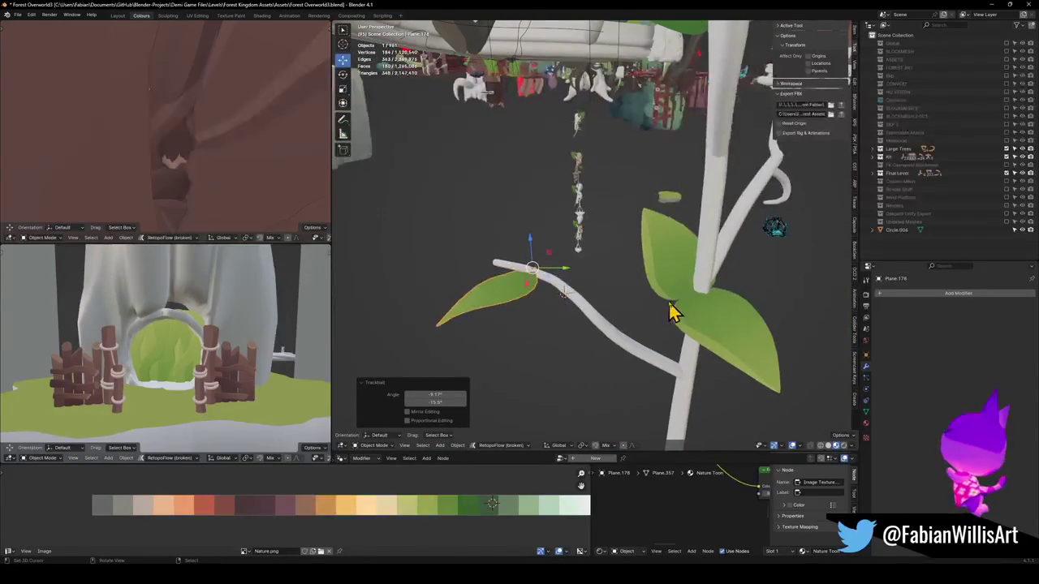
click(676, 311)
key(shift+d)
right_click(672, 299)
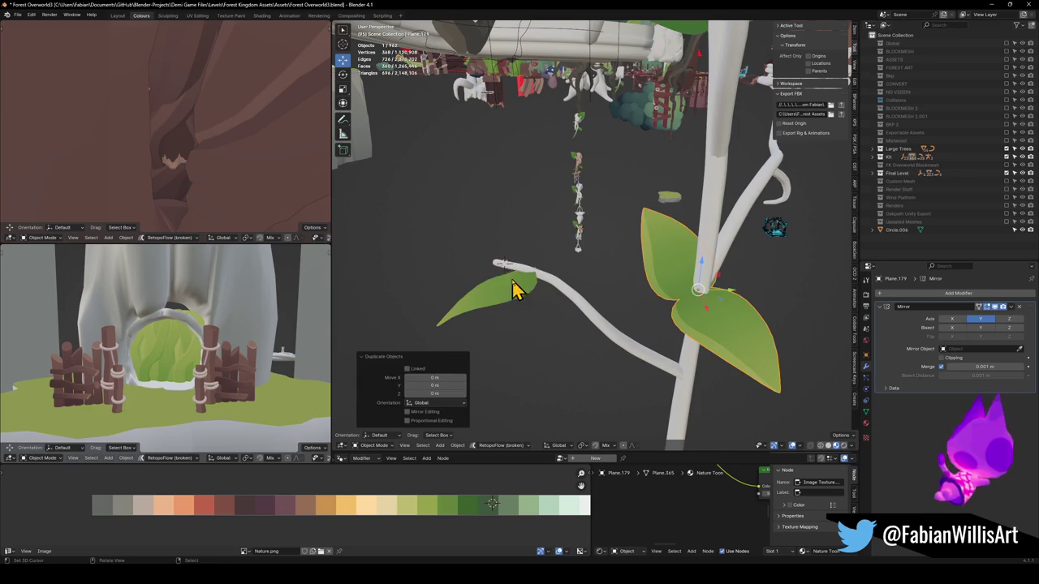
key(shift+s)
drag(506, 274, 580, 285)
key(r)
key(r)
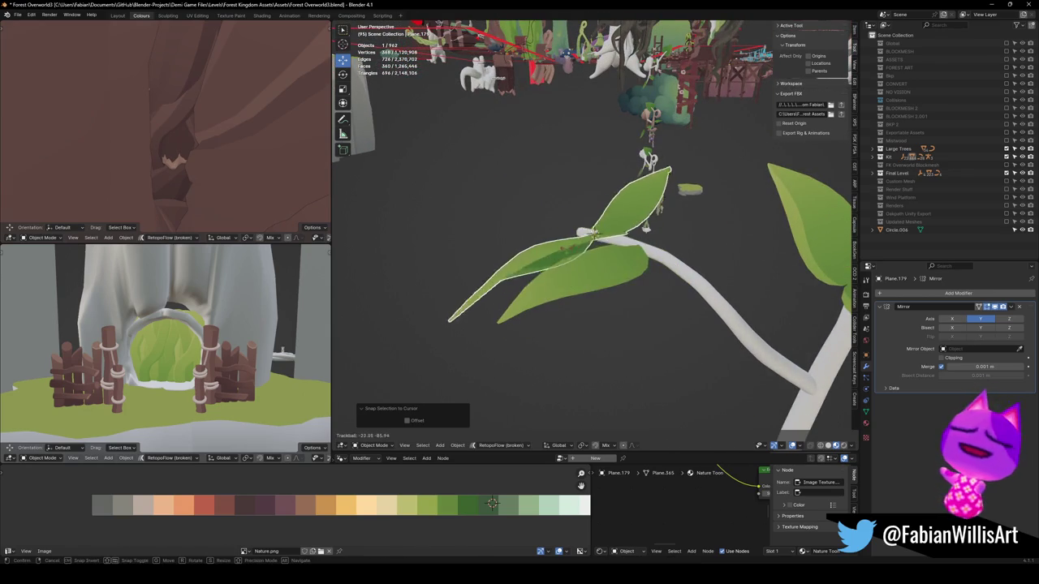
click(566, 253)
key(s)
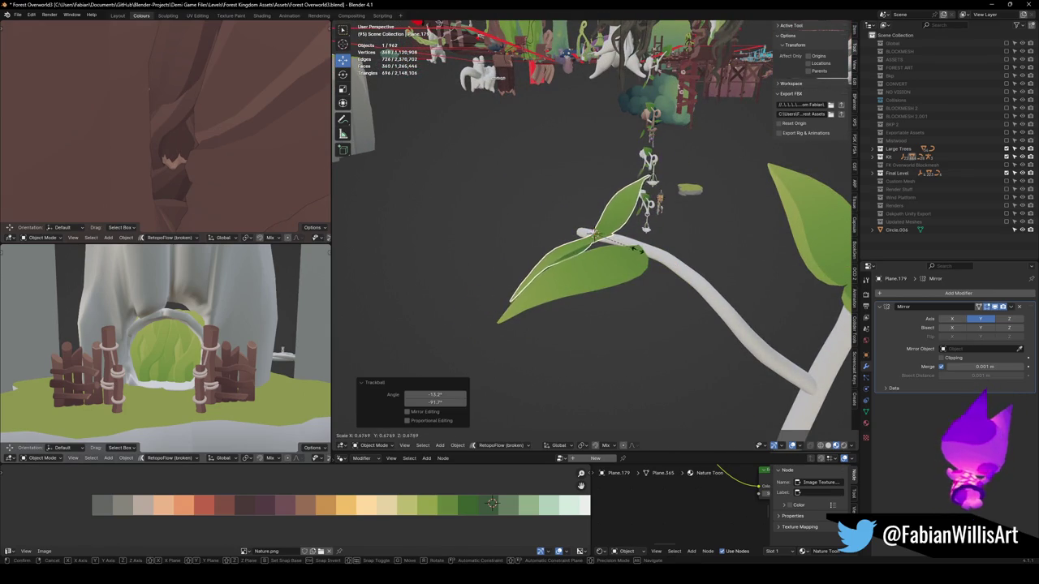
click(633, 254)
Step: Rotate the lower single leaf and nudge the upper leaf pair into place
click(619, 273)
key(r)
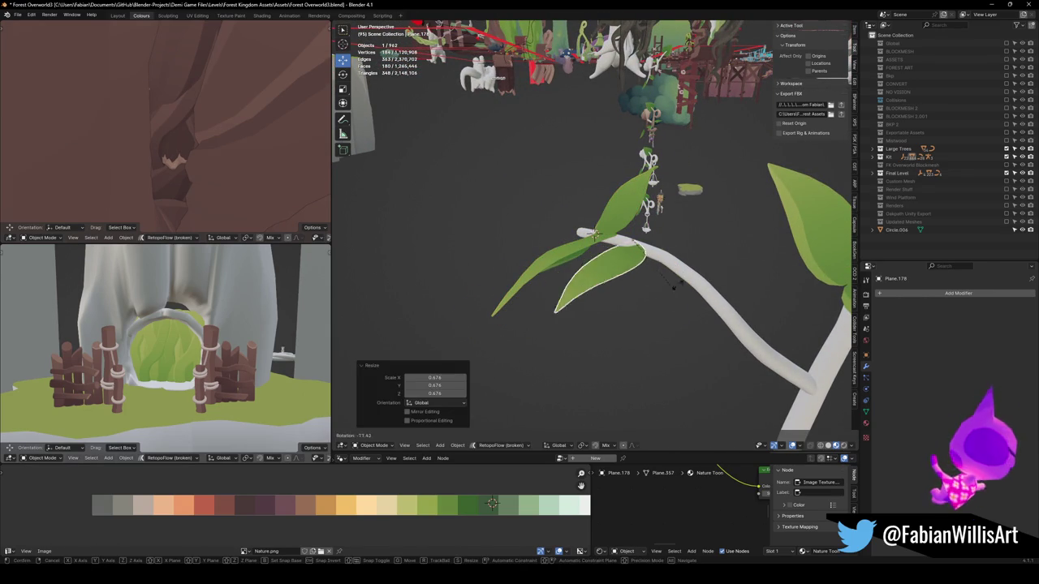
click(605, 297)
scroll(638, 281, up, 4)
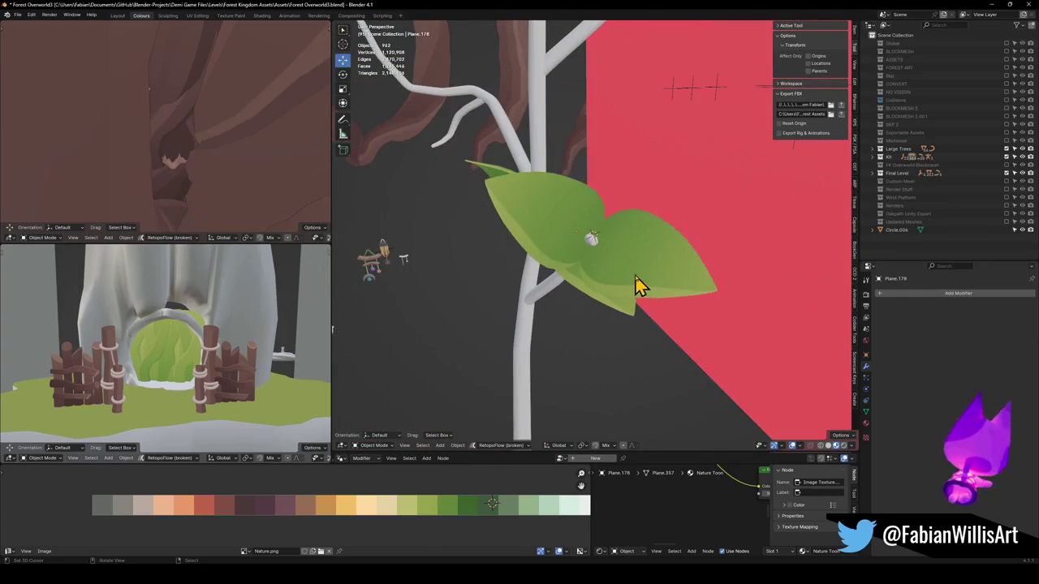
click(637, 289)
key(g)
click(636, 280)
drag(663, 294, 646, 294)
scroll(647, 300, down, 10)
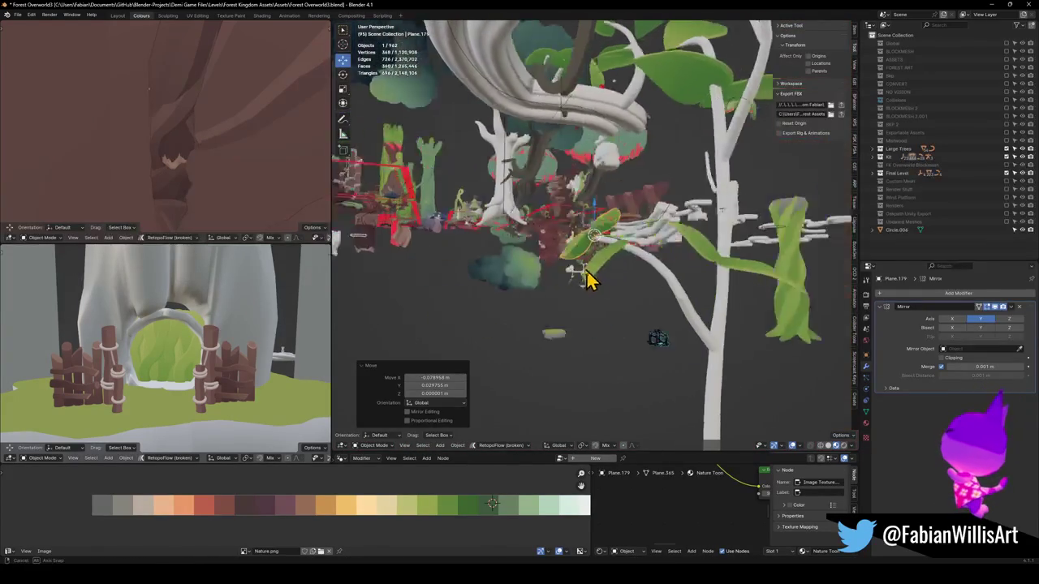
Step: Copy the single leaf onto the trunk base and rotate it 38.9°
click(614, 274)
key(shift+d)
key(Escape)
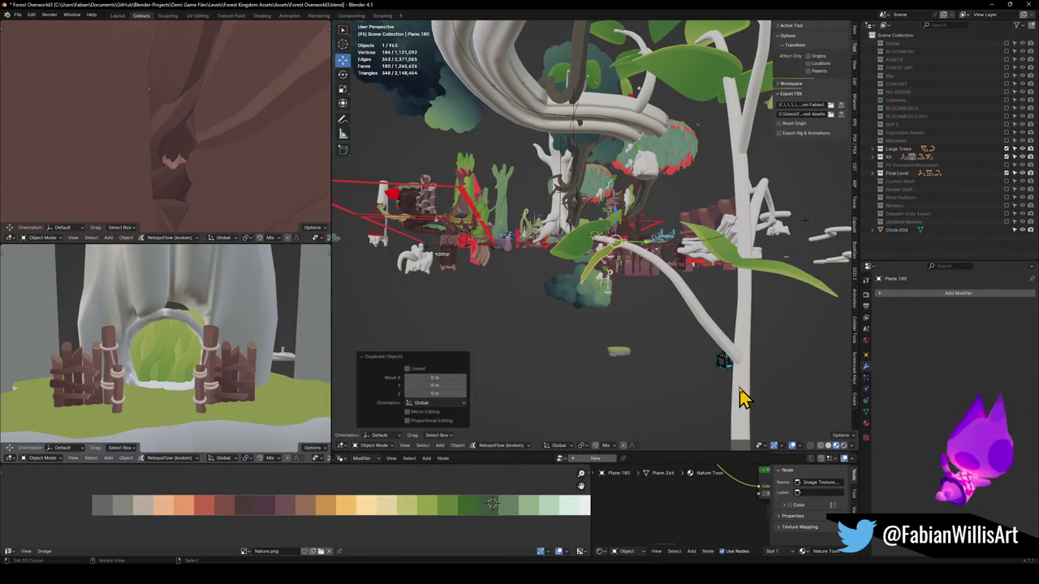
shift+right_click(738, 387)
key(shift+s)
click(738, 344)
click(738, 387)
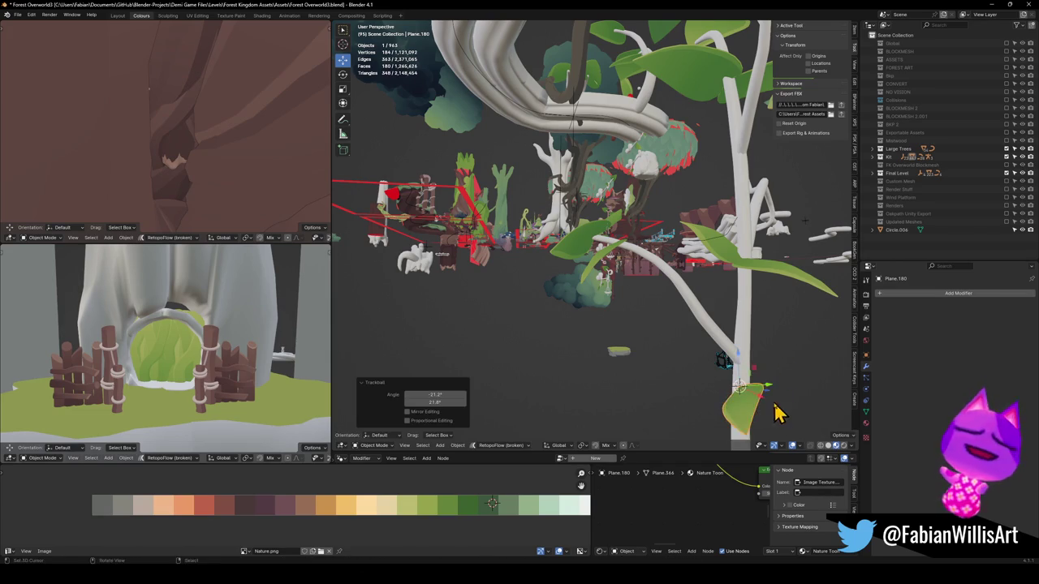
key(r)
click(725, 354)
scroll(707, 343, up, 8)
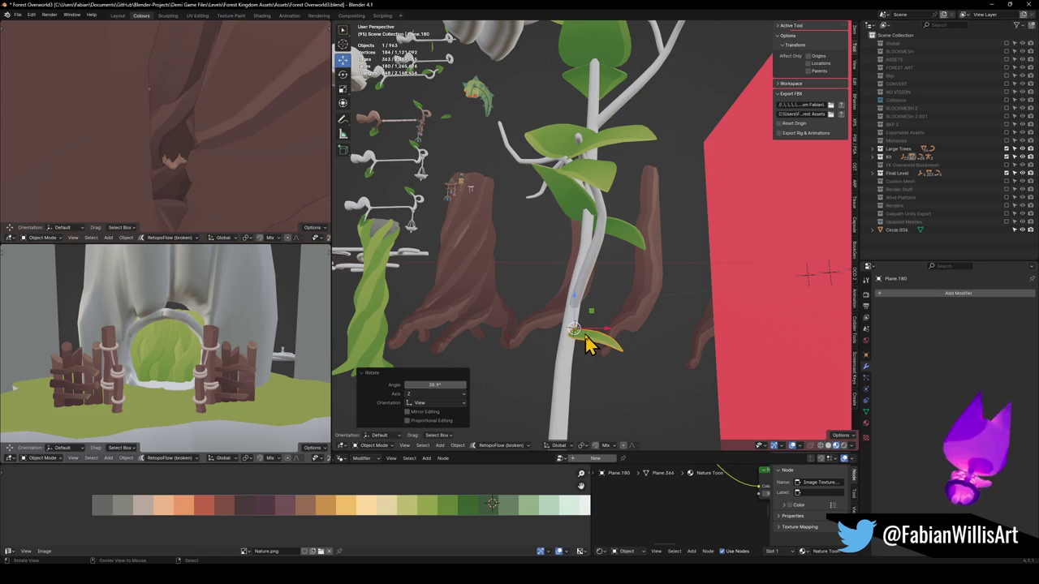
mouse_move(588, 329)
mouse_down()
mouse_move(596, 336)
mouse_move(580, 260)
mouse_move(565, 318)
mouse_move(630, 309)
mouse_move(682, 338)
mouse_move(670, 343)
mouse_move(670, 283)
mouse_move(701, 302)
mouse_move(644, 301)
mouse_move(616, 271)
mouse_move(685, 269)
mouse_up()
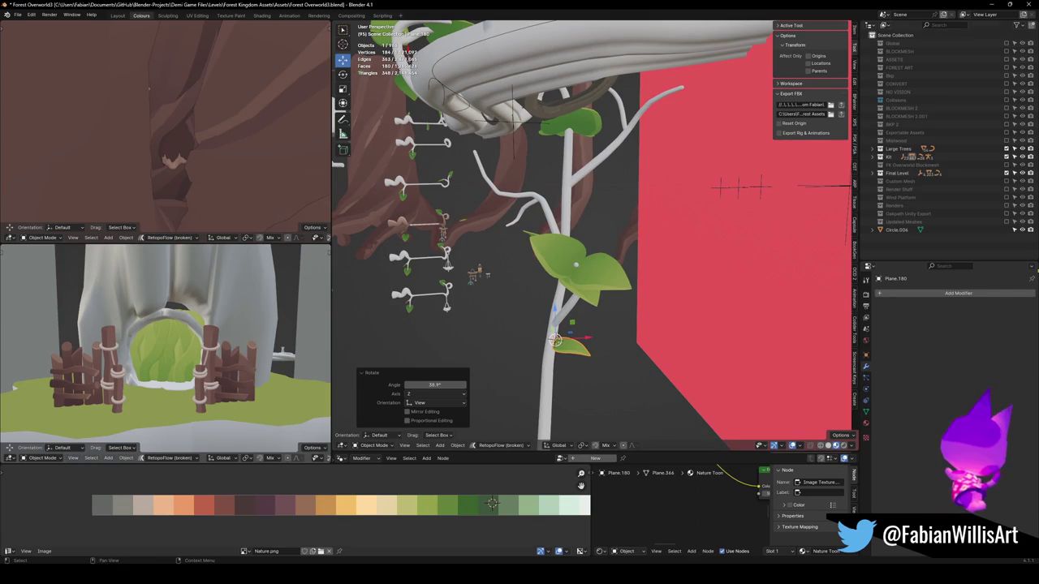
mouse_move(509, 279)
mouse_down()
mouse_move(549, 232)
mouse_move(584, 262)
mouse_move(632, 268)
mouse_move(587, 263)
mouse_move(568, 226)
mouse_up()
Step: Duplicate the stem's leaf pair and snap the copy to the marked spot
click(578, 232)
key(shift+d)
right_click(487, 162)
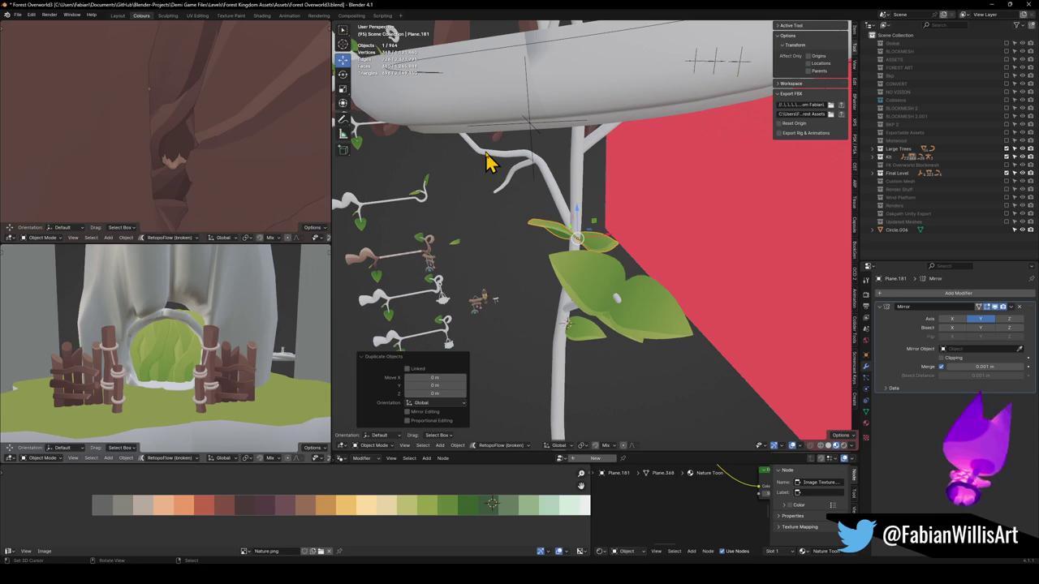
click(487, 159)
drag(498, 167, 580, 203)
scroll(579, 200, up, 2)
Step: Tilt the copied leaves, turn them -78.3° around Z, and shrink them
key(r)
key(r)
click(667, 271)
key(r)
key(r)
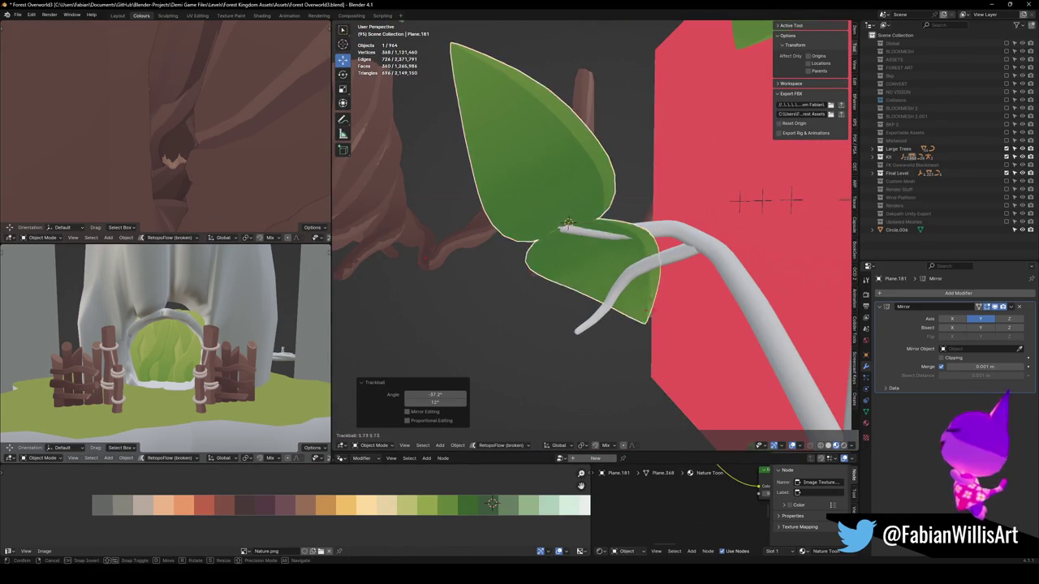
key(r)
click(625, 220)
scroll(626, 220, up, 3)
mouse_move(626, 220)
mouse_down()
mouse_move(647, 248)
mouse_move(655, 238)
mouse_move(596, 273)
mouse_up()
scroll(655, 238, down, 3)
key(s)
click(650, 272)
Step: Add another leaf copy at the top of the stem, tilted into place
key(shift+d)
click(538, 167)
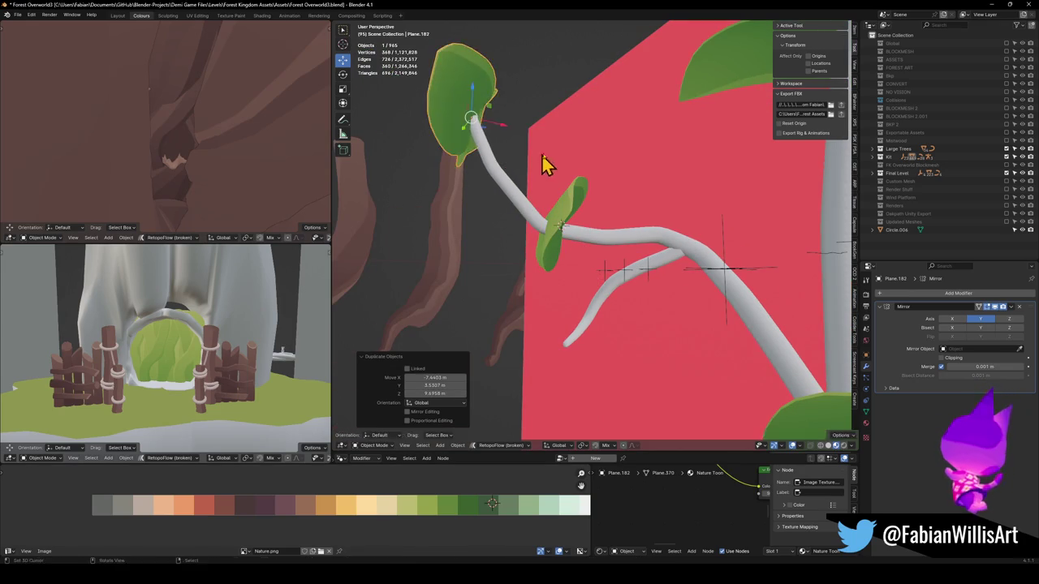
key(r)
key(r)
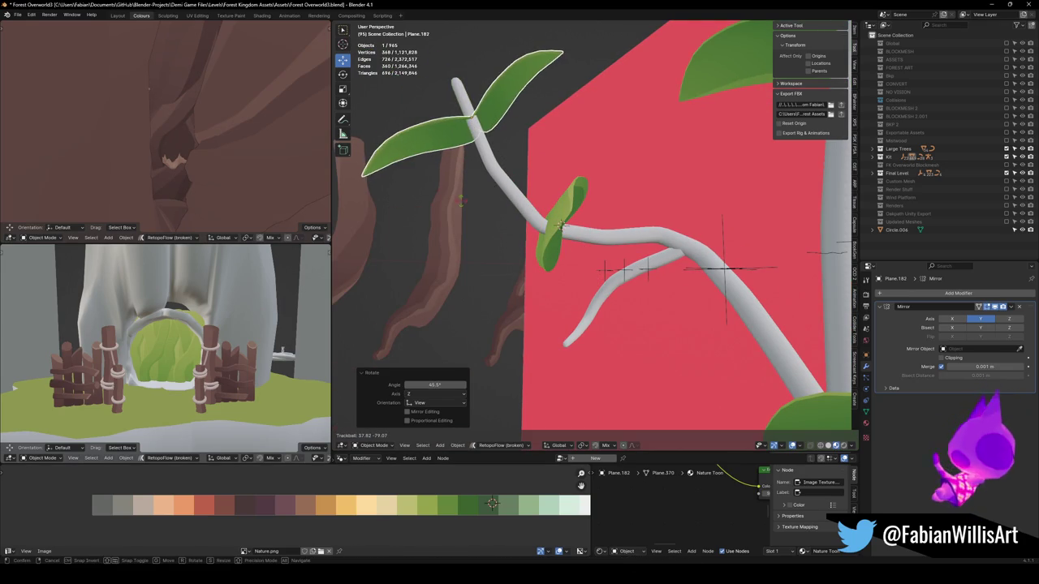
click(507, 202)
key(g)
click(502, 195)
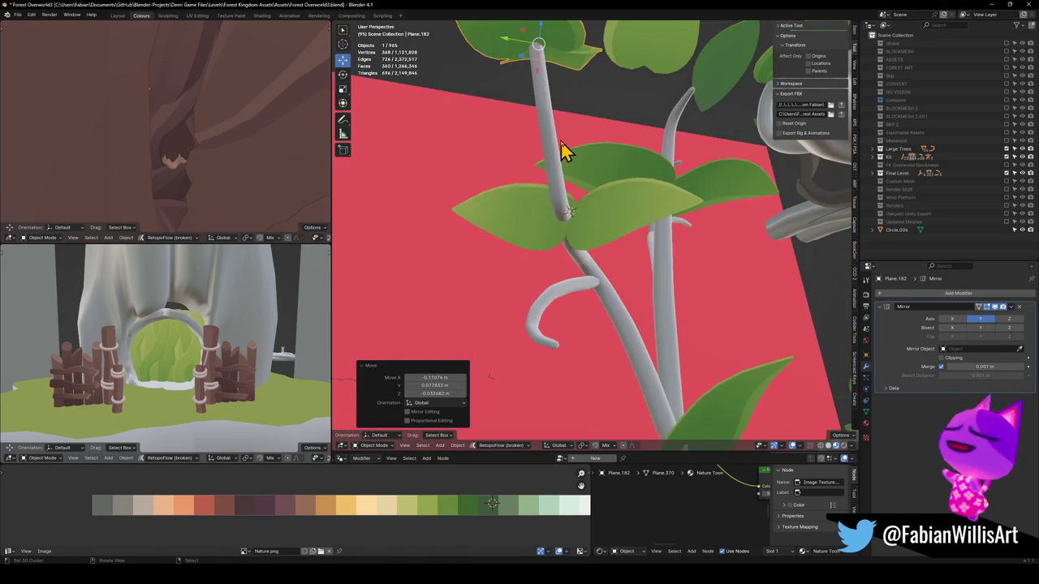
Step: Shift the leaf pair lower on the stem to a new position
click(595, 230)
key(g)
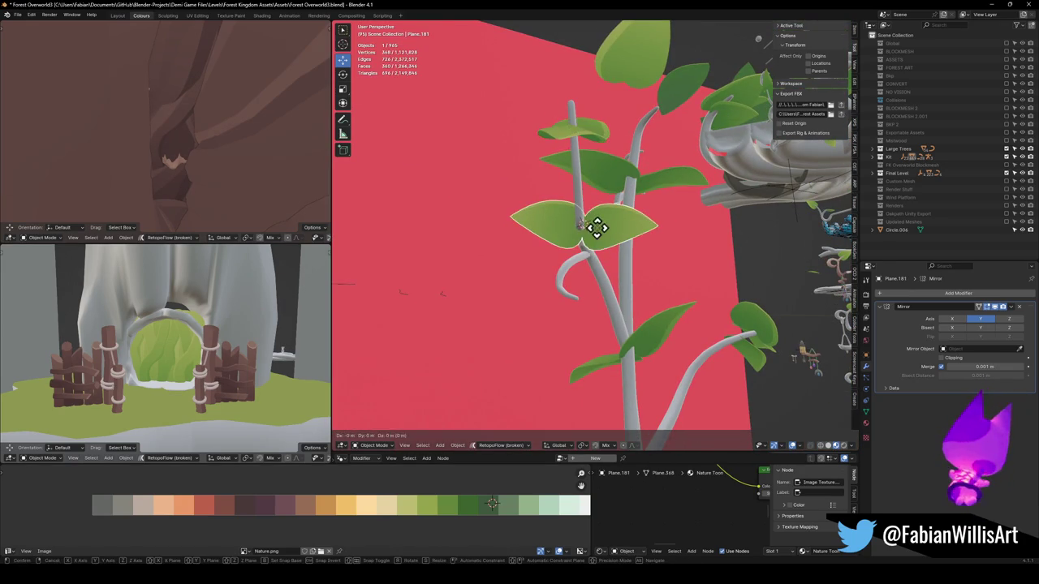
click(584, 235)
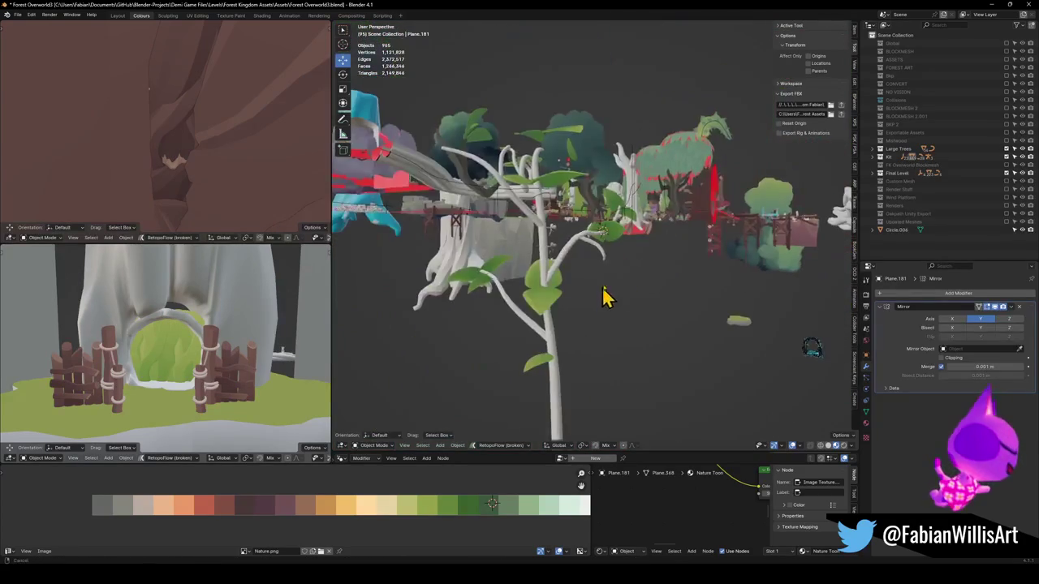
scroll(612, 255, up, 5)
scroll(758, 262, down, 5)
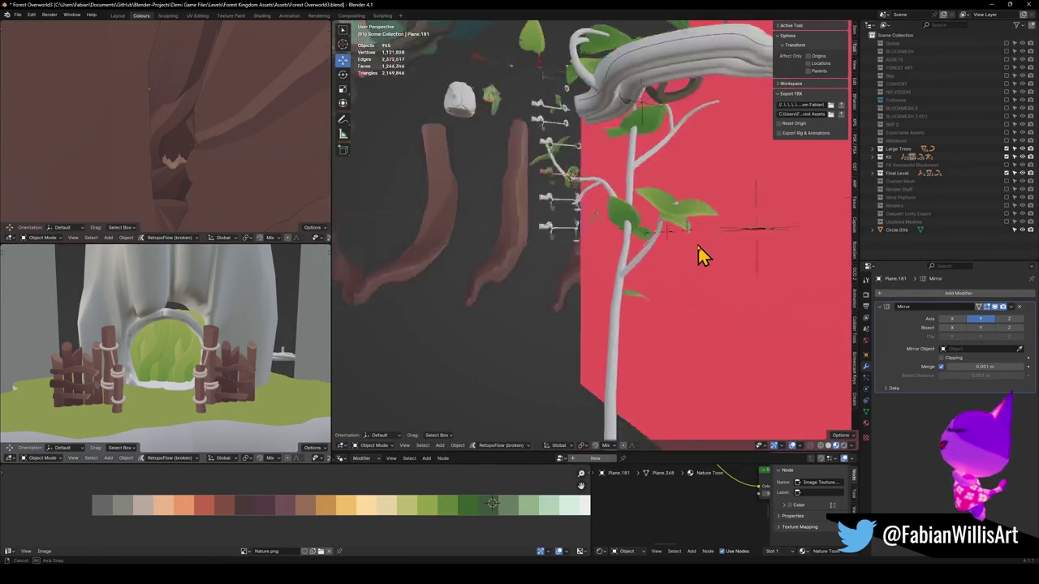
mouse_move(631, 258)
mouse_down()
mouse_move(528, 274)
mouse_move(543, 308)
mouse_move(566, 278)
mouse_up()
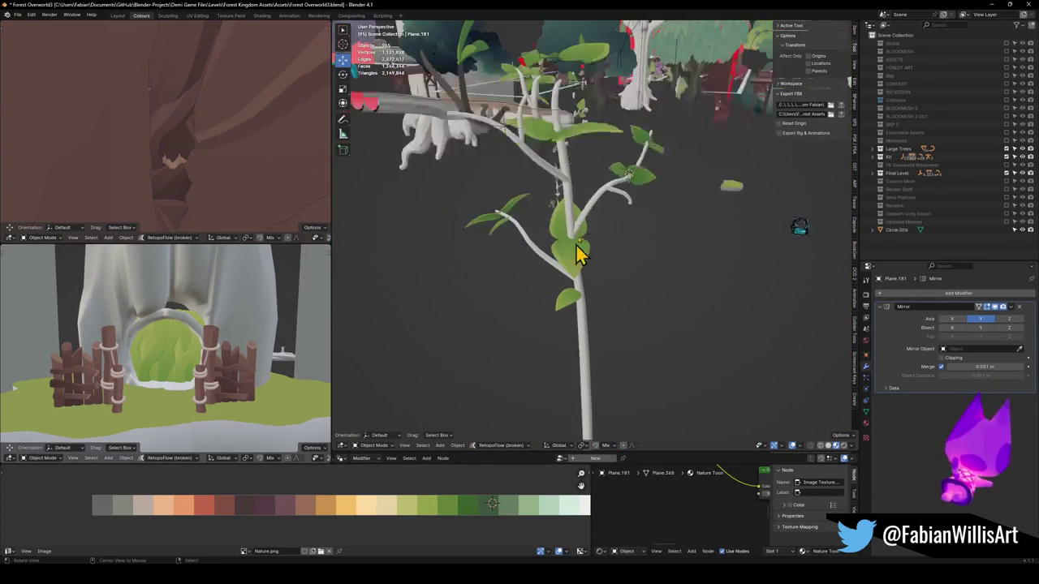
mouse_move(566, 145)
mouse_down()
mouse_move(630, 227)
mouse_move(641, 262)
mouse_up()
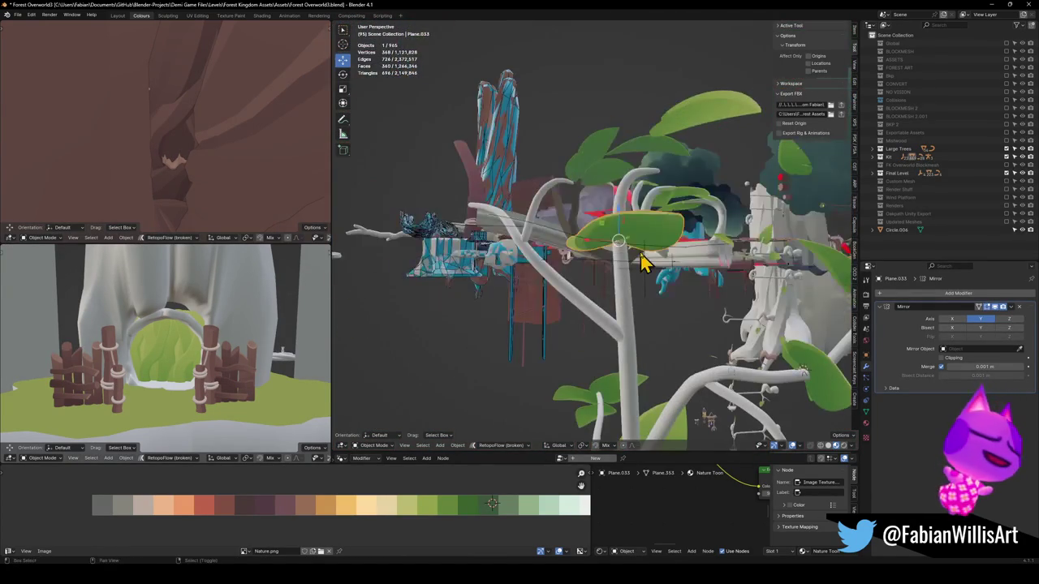
Step: Place another duplicated leaf, shrunk to 0.714 and tilted, onto the stem
click(649, 186)
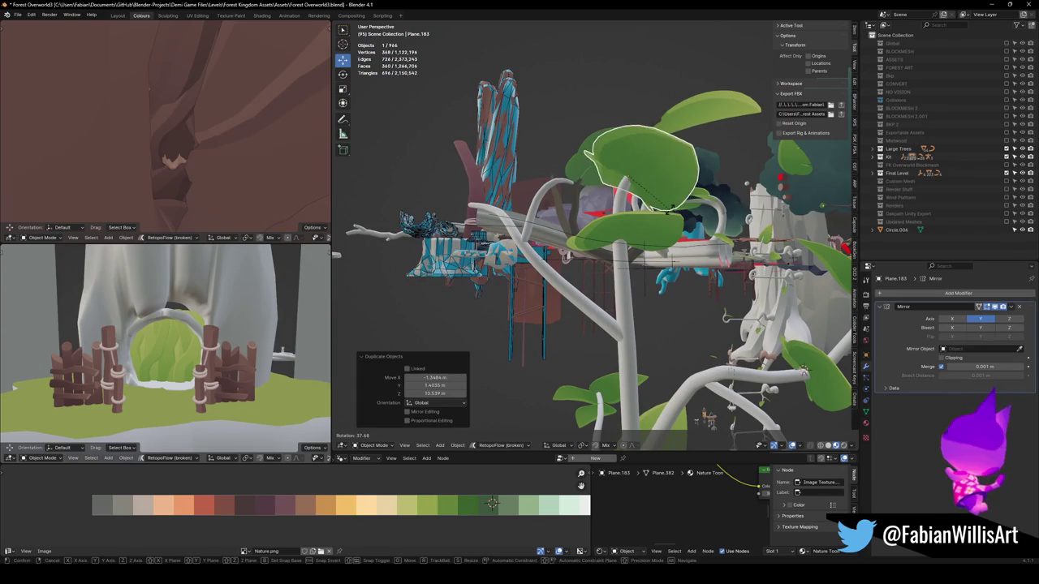
click(679, 207)
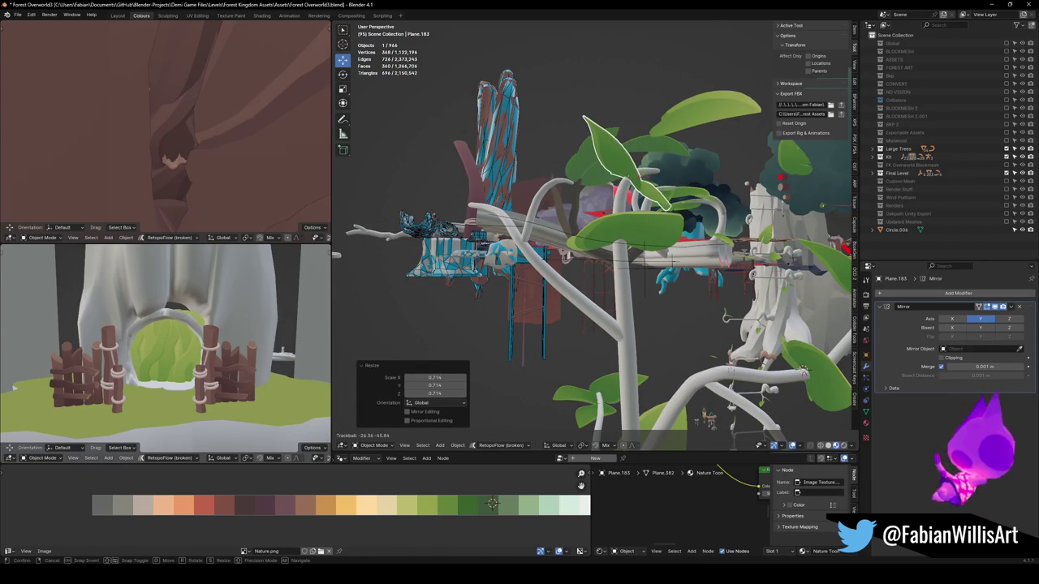
click(645, 208)
scroll(644, 208, up, 5)
key(g)
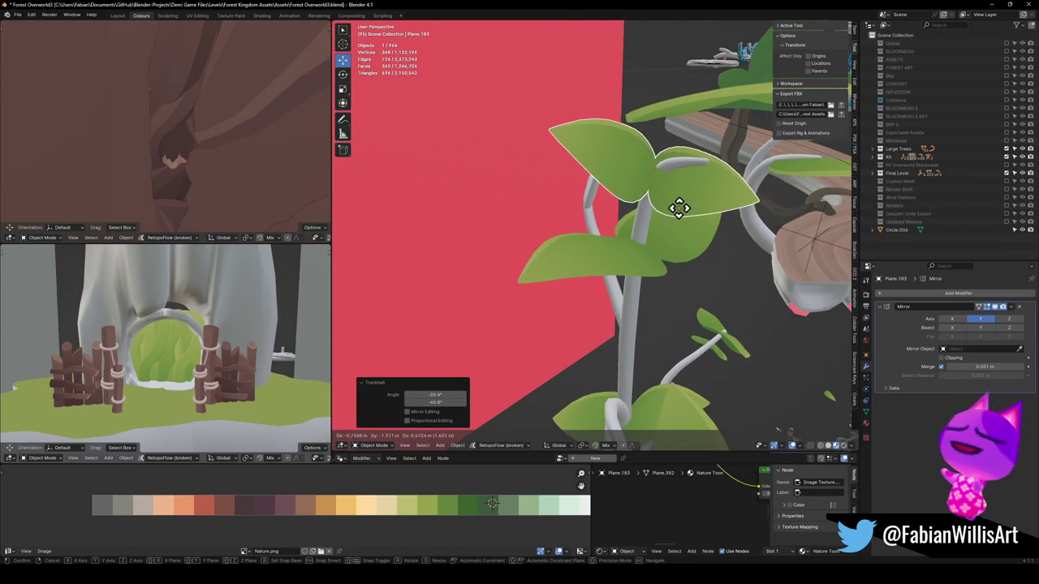
click(686, 215)
scroll(689, 206, down, 5)
Step: Reposition the leaf and nudge the leafy branch piece slightly into place
key(g)
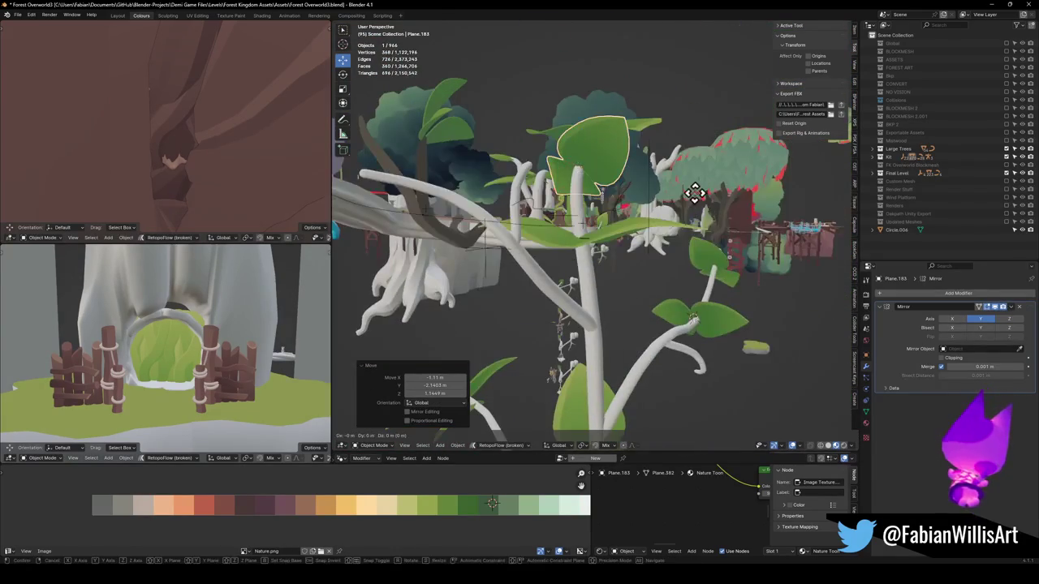
scroll(649, 199, up, 5)
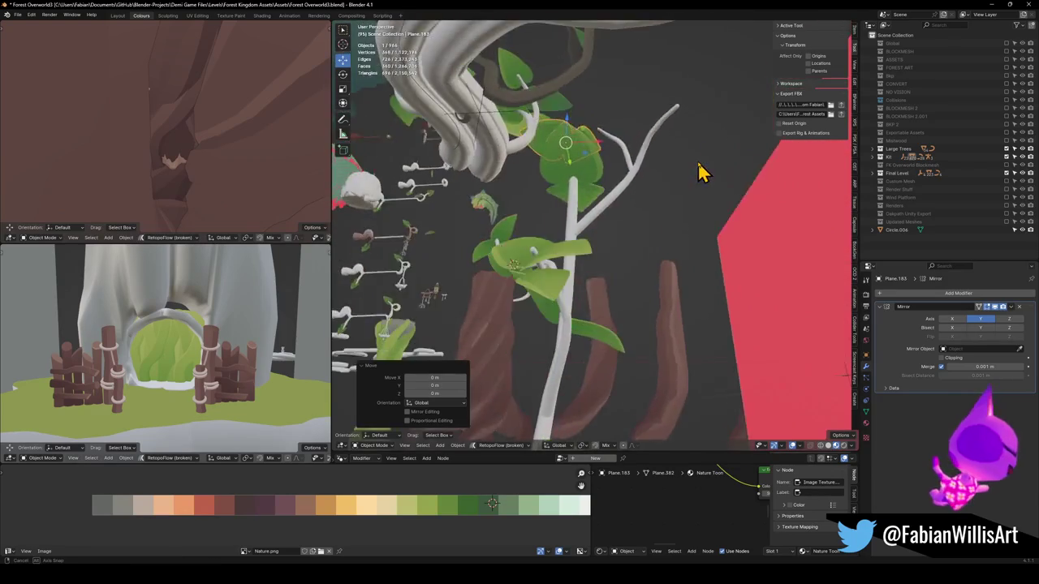
scroll(686, 215, up, 6)
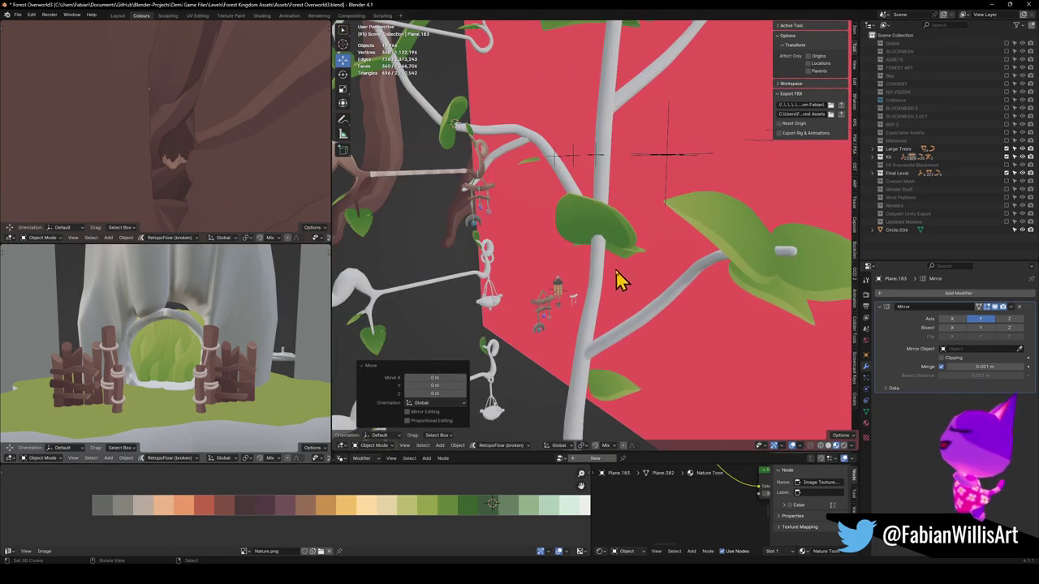
scroll(614, 256, down, 3)
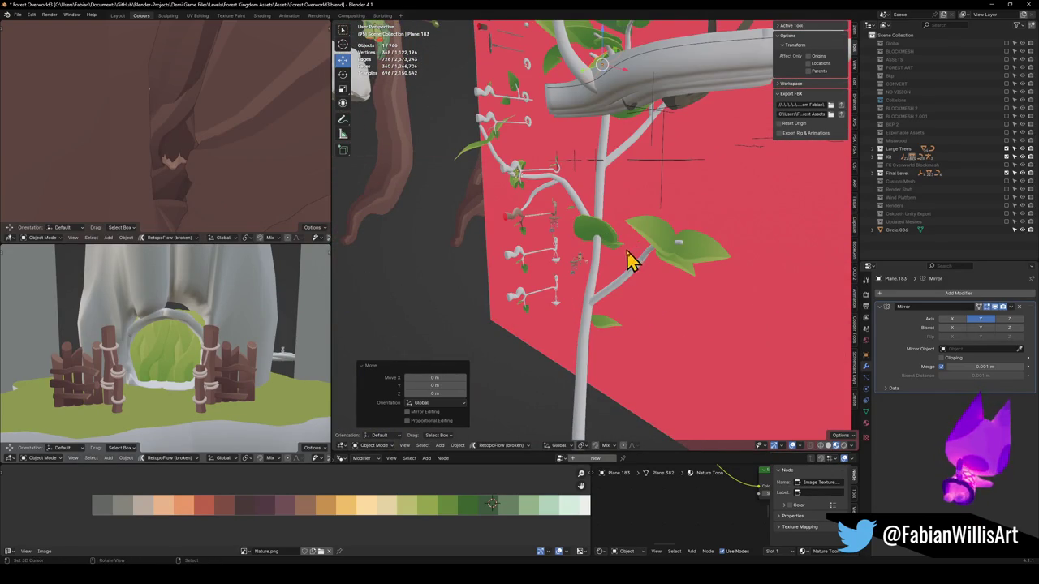
scroll(556, 284, up, 3)
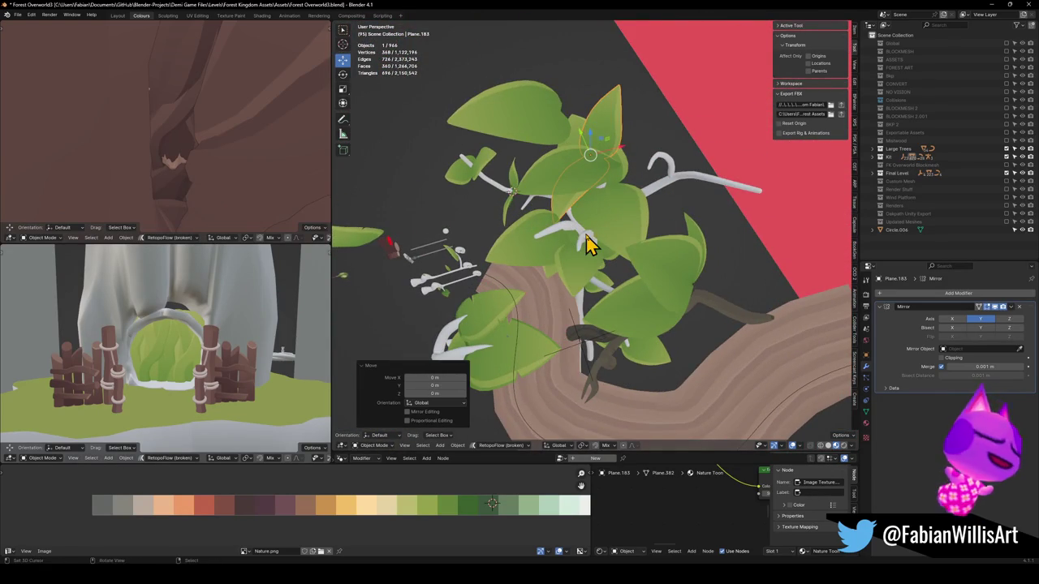
click(587, 238)
key(g)
click(615, 258)
mouse_move(594, 241)
mouse_down()
mouse_move(614, 225)
mouse_move(591, 271)
mouse_move(610, 254)
mouse_move(667, 286)
mouse_move(635, 299)
mouse_move(727, 281)
mouse_move(701, 235)
mouse_move(691, 274)
mouse_move(487, 273)
mouse_move(617, 249)
mouse_move(608, 225)
mouse_move(682, 232)
mouse_move(663, 225)
mouse_move(635, 318)
mouse_move(593, 297)
mouse_up()
key(g)
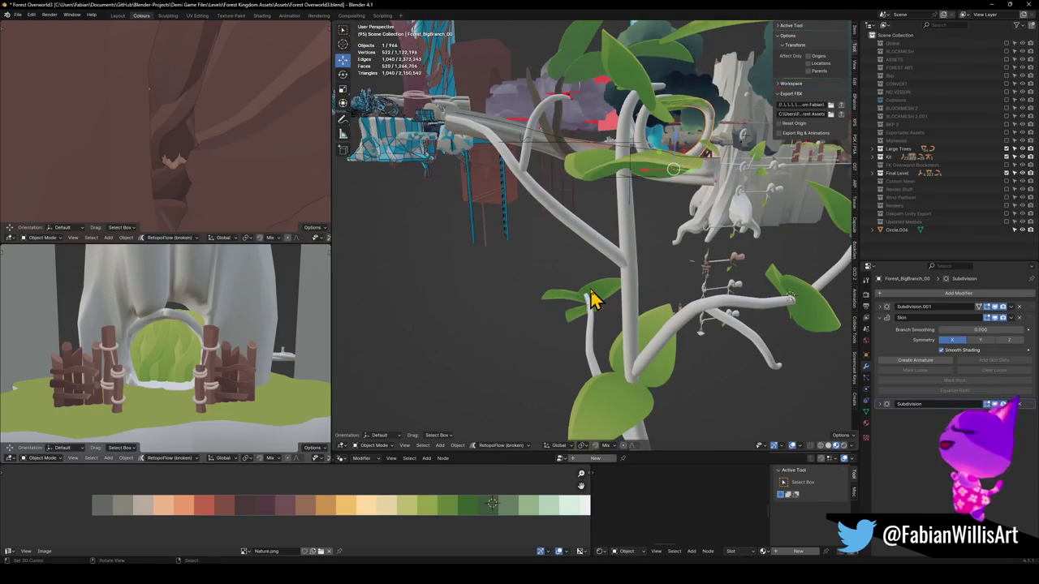
Step: Select several leaves, including Plane.180, and move them into place on the vine
click(591, 308)
shift+click(583, 328)
drag(609, 348, 667, 340)
shift+click(755, 203)
drag(755, 203, 712, 312)
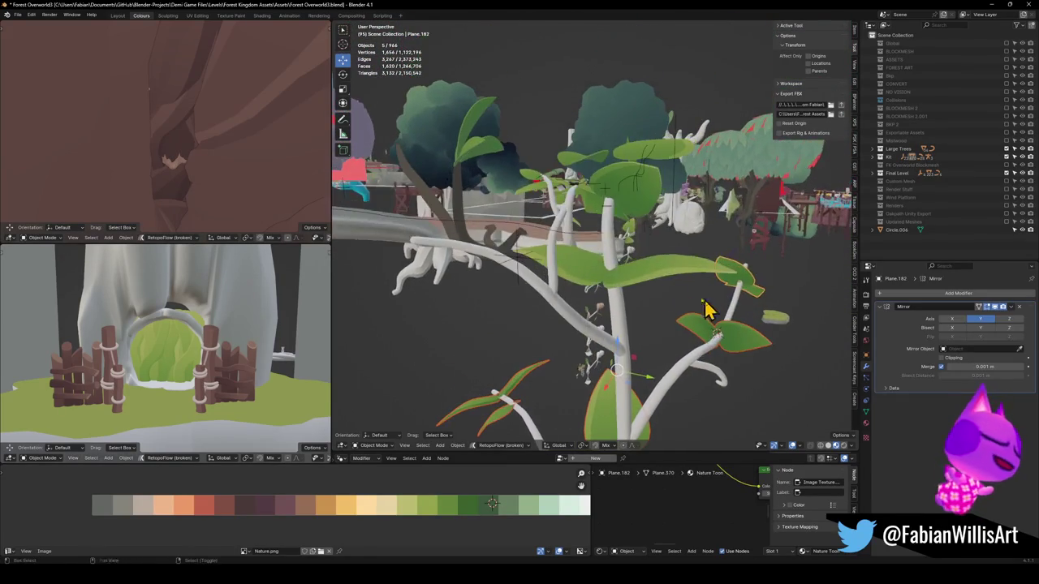
shift+click(654, 274)
drag(654, 274, 635, 259)
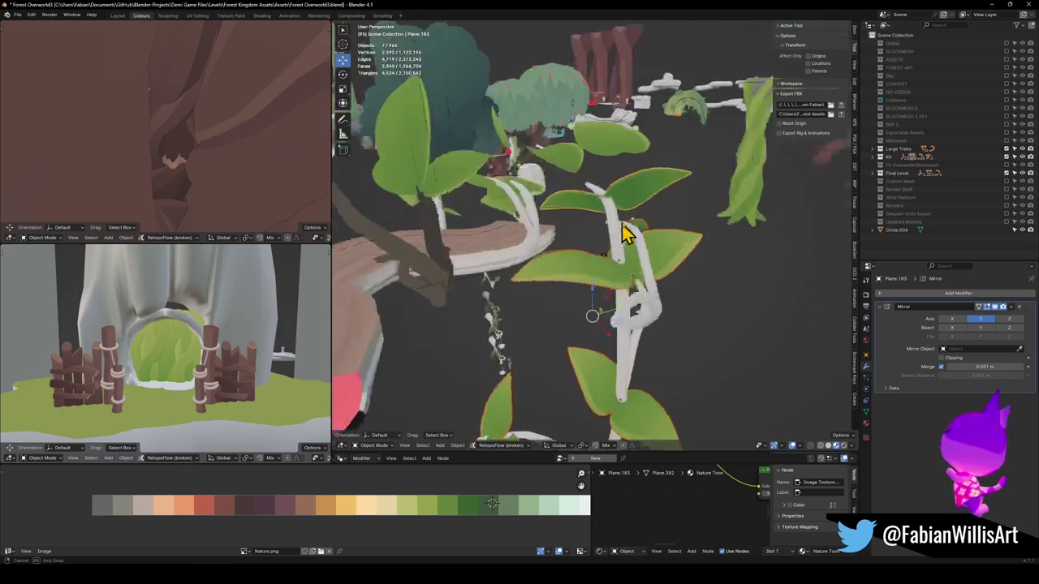
key(g)
click(568, 318)
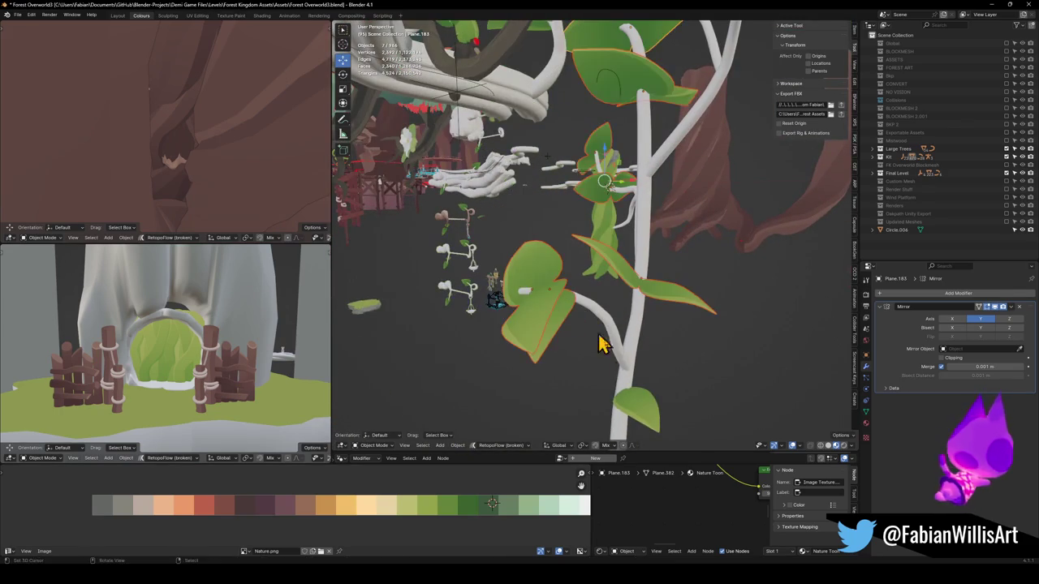
shift+click(641, 405)
drag(641, 406, 669, 351)
click(616, 274)
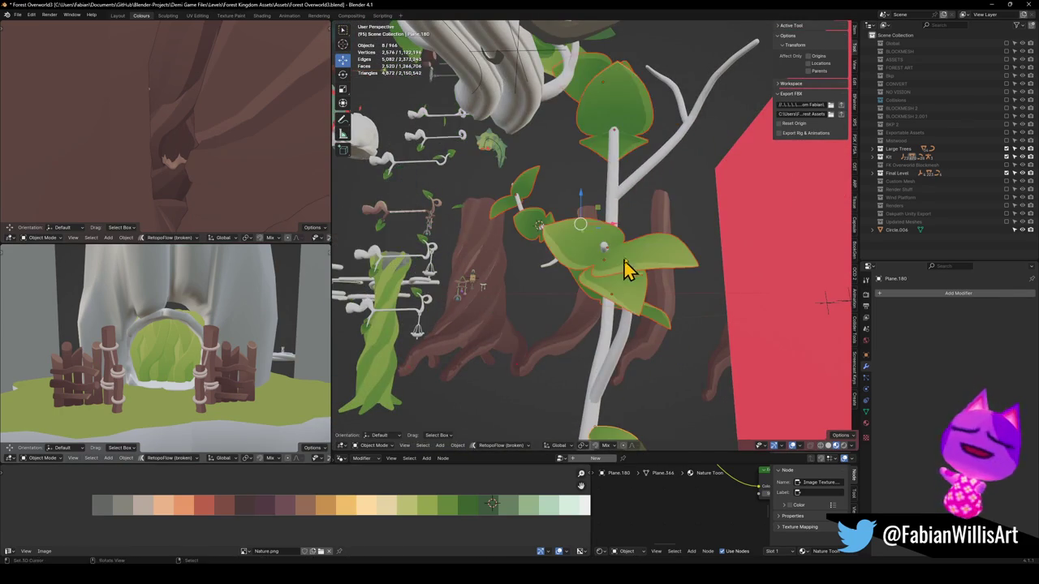
Step: Convert the selected leaves into a single plain mesh object
key(q)
click(596, 83)
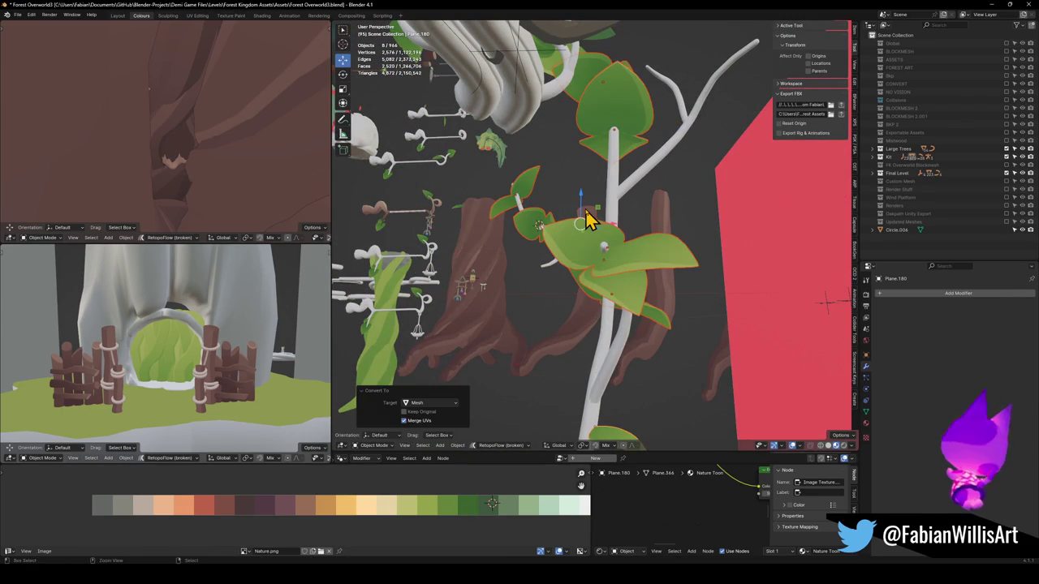
click(589, 245)
scroll(566, 253, up, 5)
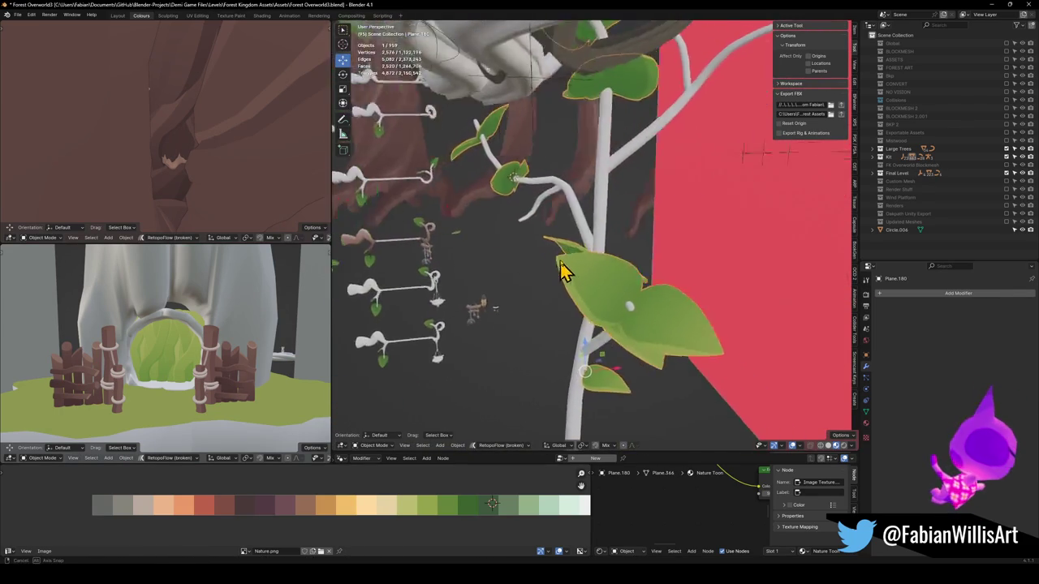
Step: Parent leaves Plane.180 to Forest_BigBranch_01.001 using Object (Keep Transform)
click(512, 213)
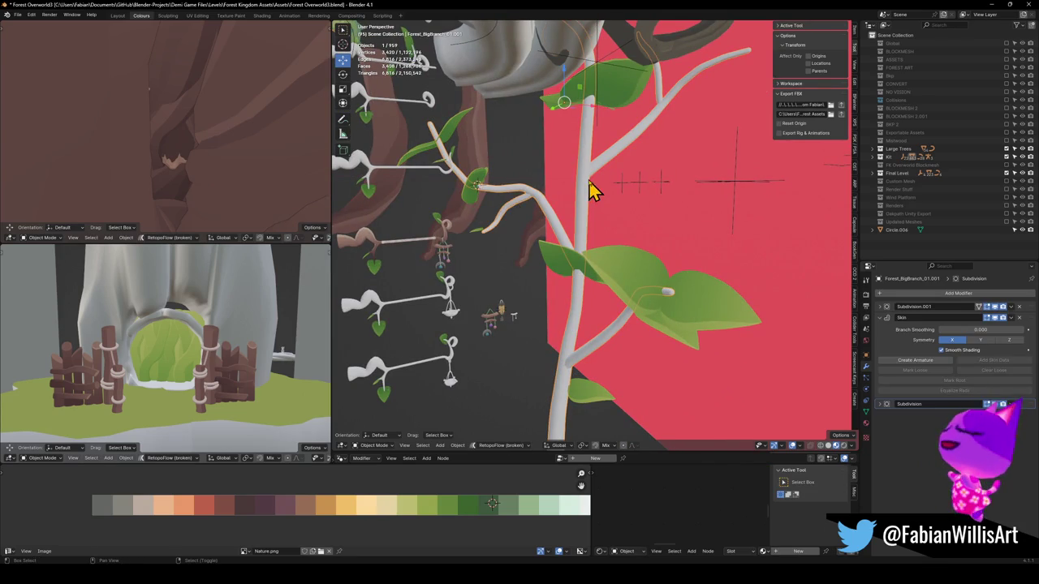
key(a)
click(584, 232)
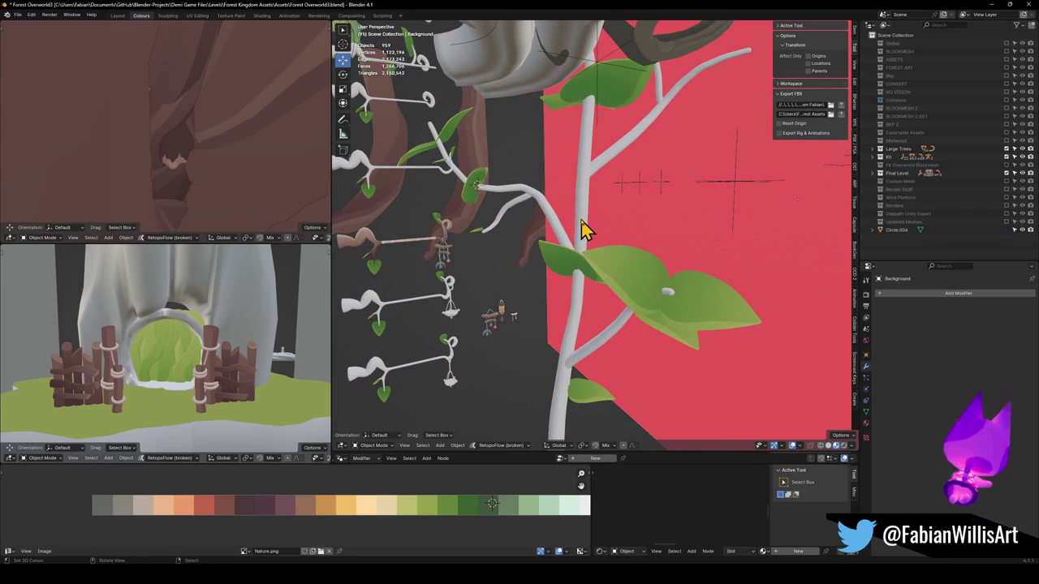
click(594, 276)
shift+click(582, 235)
key(ctrl+p)
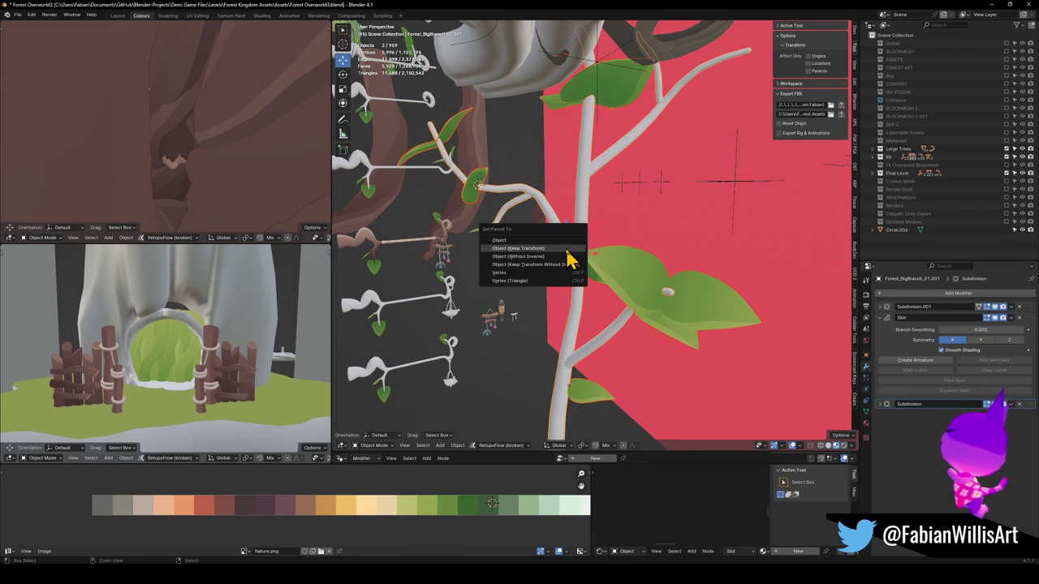
click(571, 258)
Step: Nudge the branch, then isolate the branch and Plane.180 in Local View
click(587, 234)
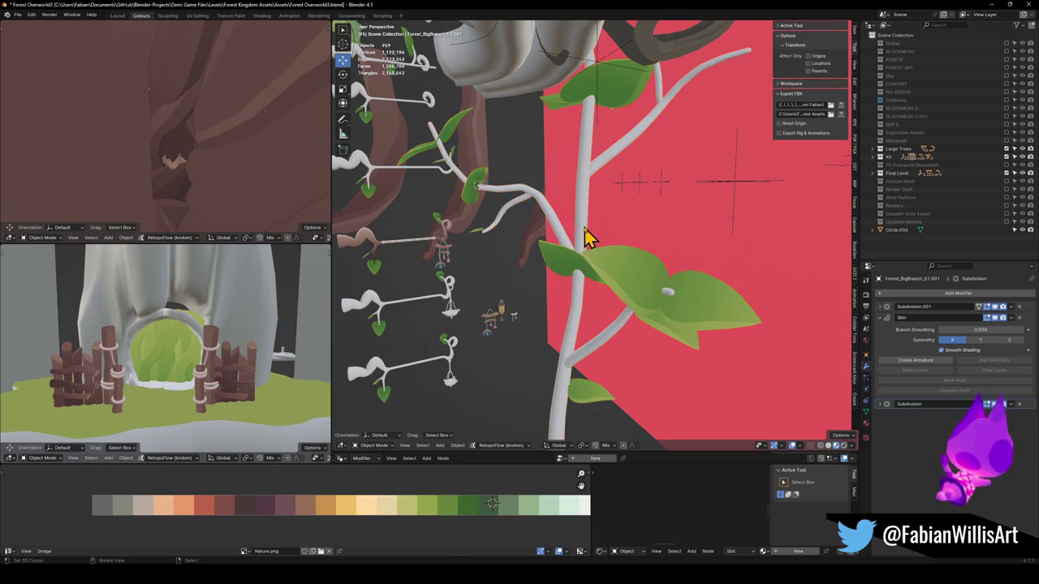
key(g)
click(612, 241)
mouse_move(612, 241)
mouse_down()
mouse_move(617, 268)
mouse_move(593, 246)
mouse_move(611, 256)
mouse_up()
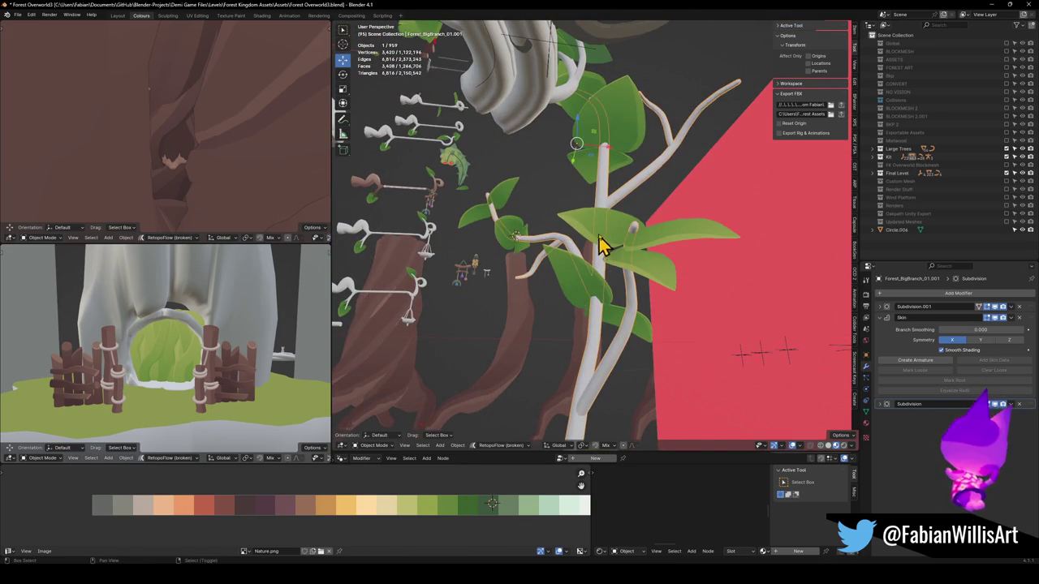
shift+click(613, 246)
key(KP_Divide)
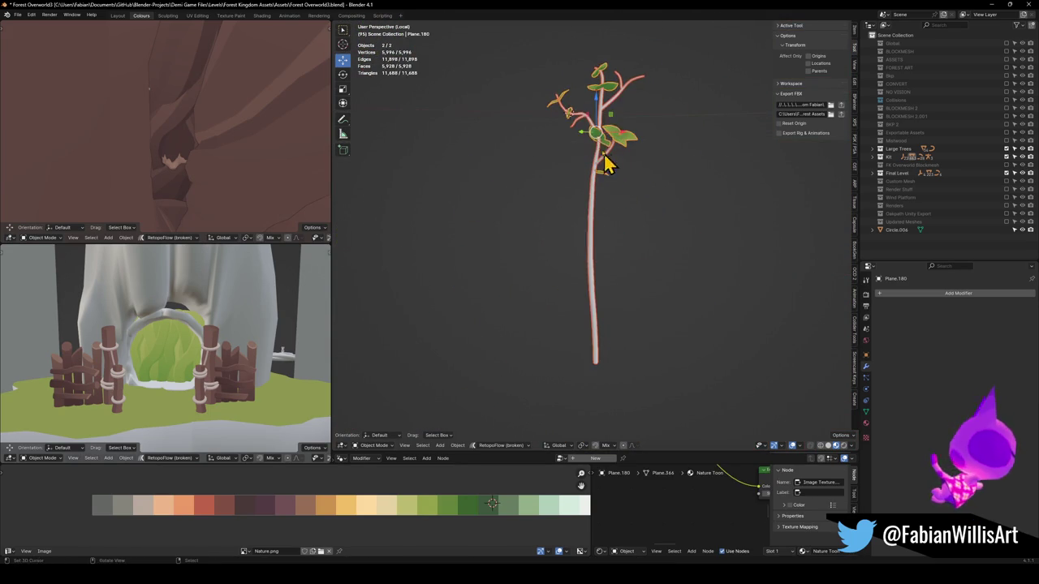
Step: In Edit Mode, scale one whole leaf to 0.578 with proportional editing
scroll(600, 134, up, 3)
mouse_move(600, 134)
mouse_down()
mouse_move(594, 234)
mouse_move(738, 240)
mouse_move(667, 241)
mouse_move(722, 262)
mouse_move(654, 258)
mouse_move(644, 283)
mouse_move(673, 311)
mouse_move(665, 235)
mouse_move(721, 216)
mouse_move(707, 213)
mouse_up()
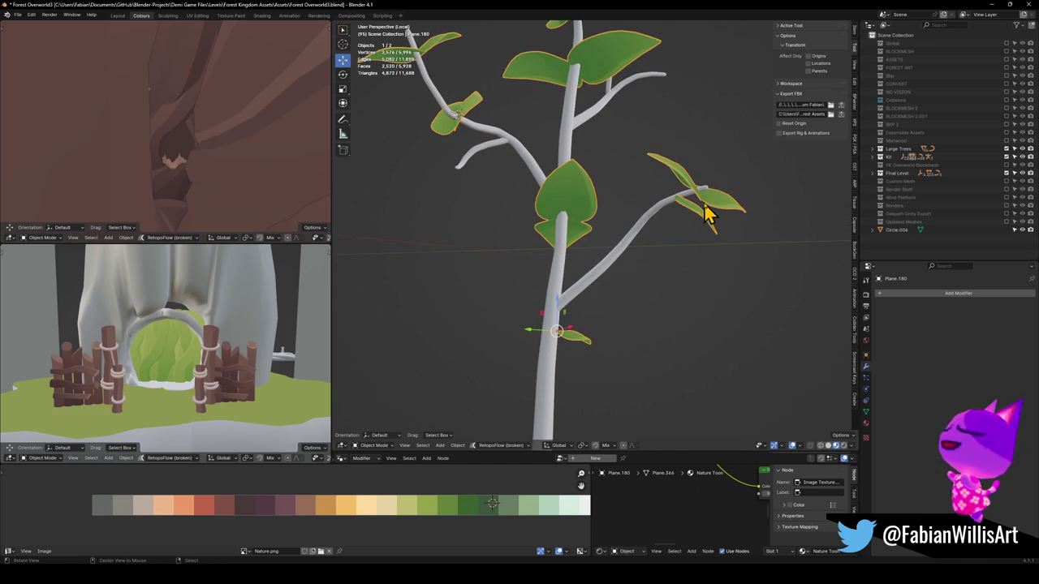
key(Tab)
scroll(642, 211, up, 4)
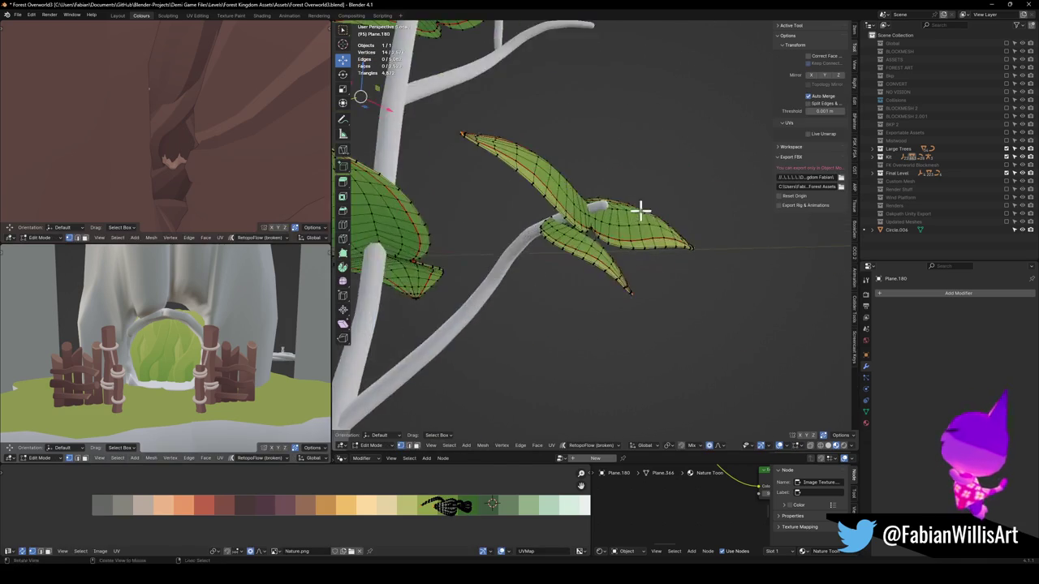
drag(642, 211, 578, 219)
key(l)
key(s)
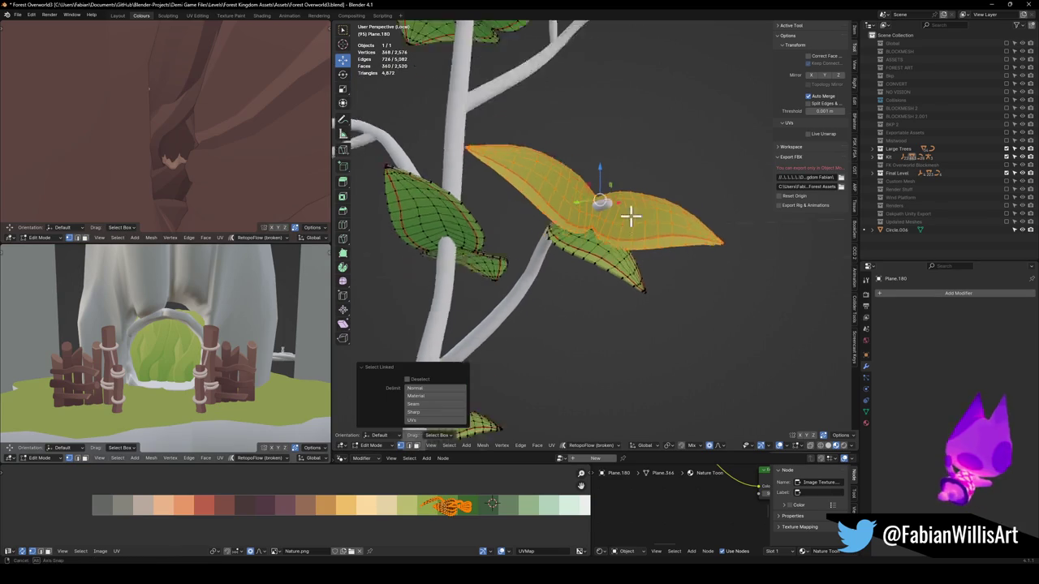
click(652, 250)
Step: Return to Object Mode and select the branch Forest_BigBranch_01.001
scroll(621, 248, down, 3)
mouse_move(622, 249)
mouse_down()
mouse_move(603, 239)
mouse_move(543, 281)
mouse_move(365, 278)
mouse_move(609, 276)
mouse_up()
scroll(644, 243, down, 2)
key(Tab)
click(629, 270)
scroll(627, 268, down, 2)
click(545, 294)
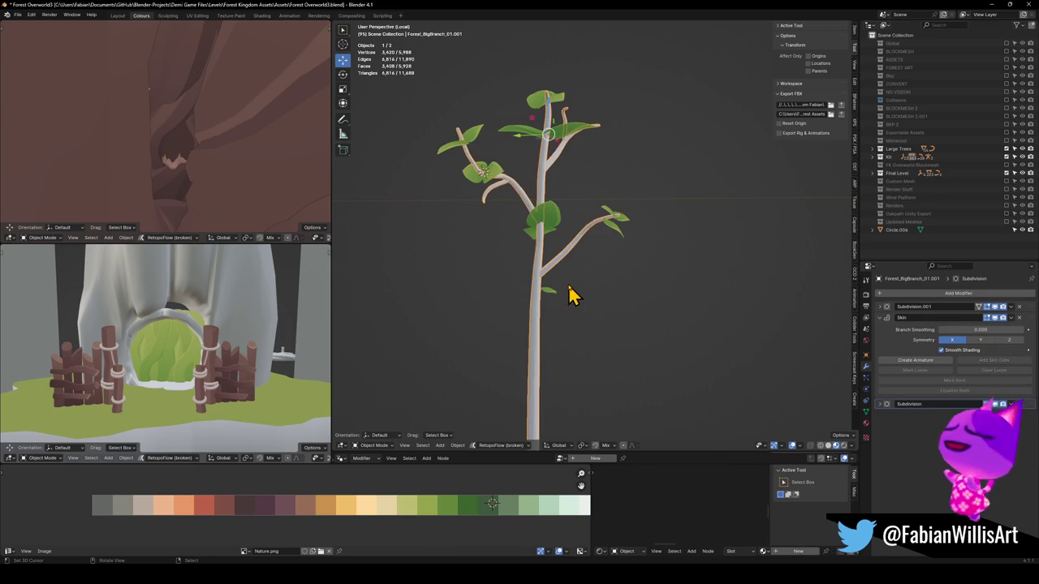
Step: Rename the leaves object to Leaves.002
click(557, 233)
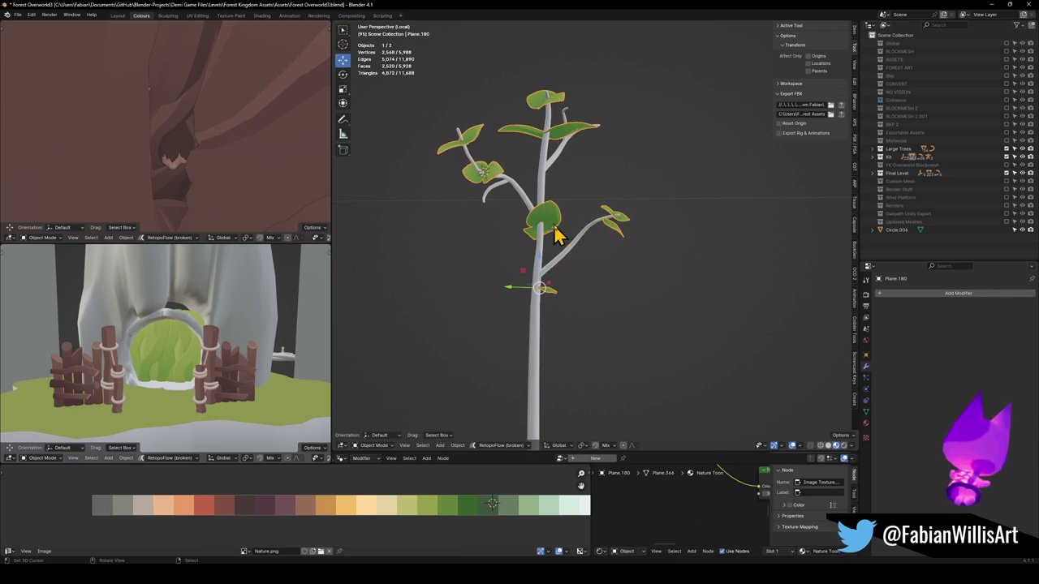
key(F2)
text(Leaves)
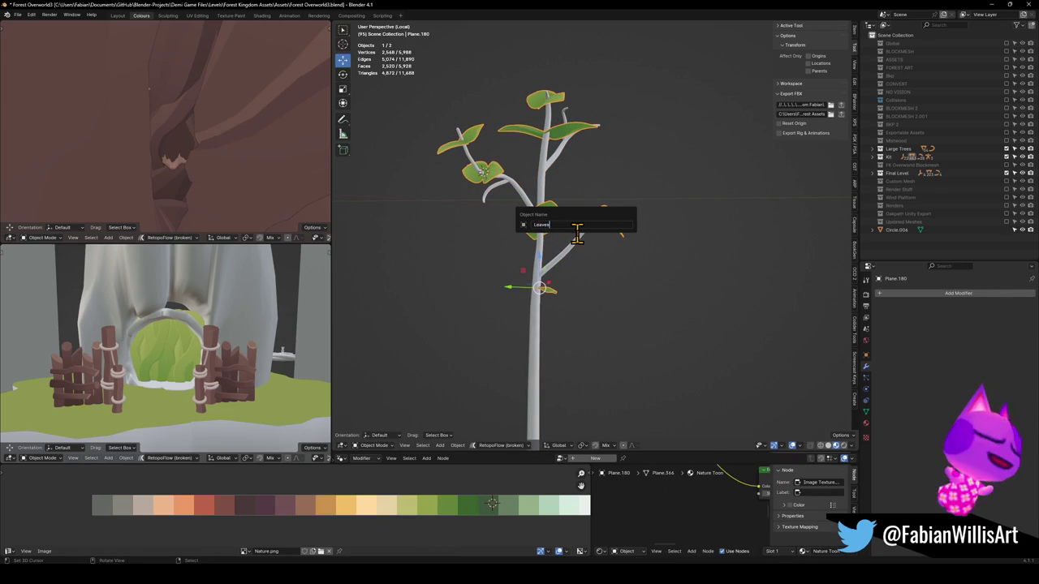
key(Return)
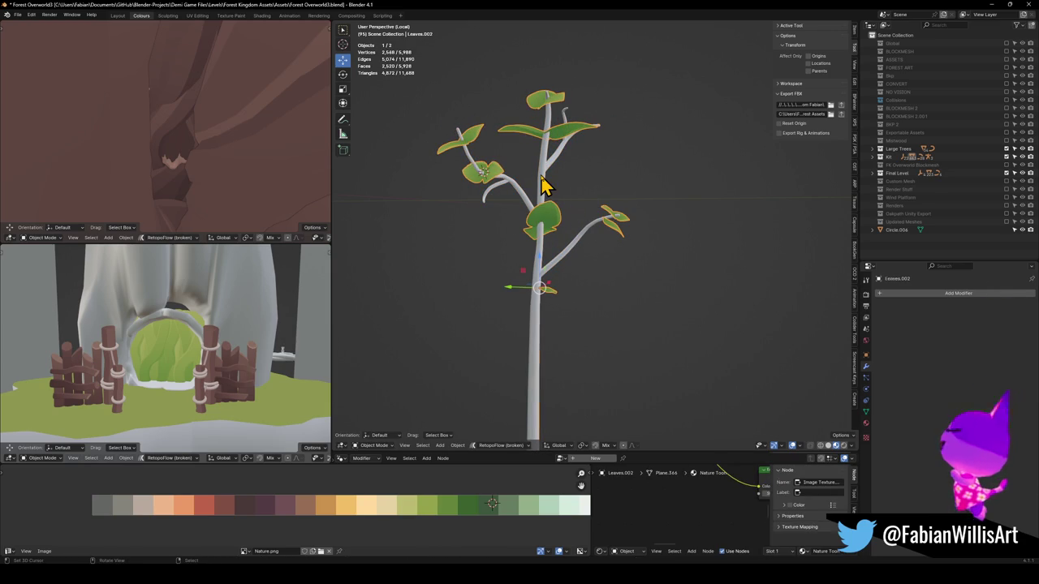
Step: Rename the branch object to Forest_BigBranch_02
click(548, 172)
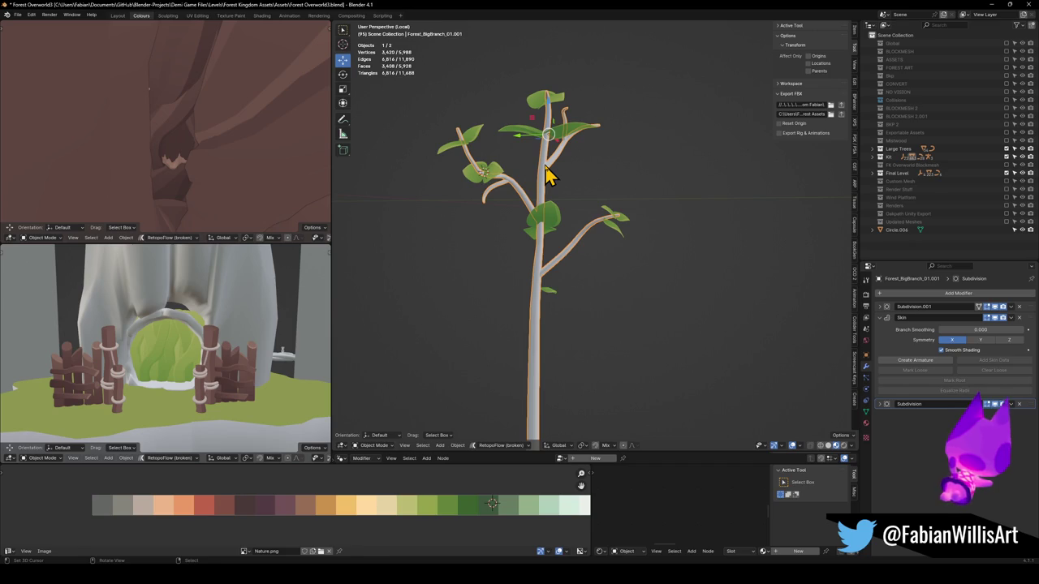
key(F2)
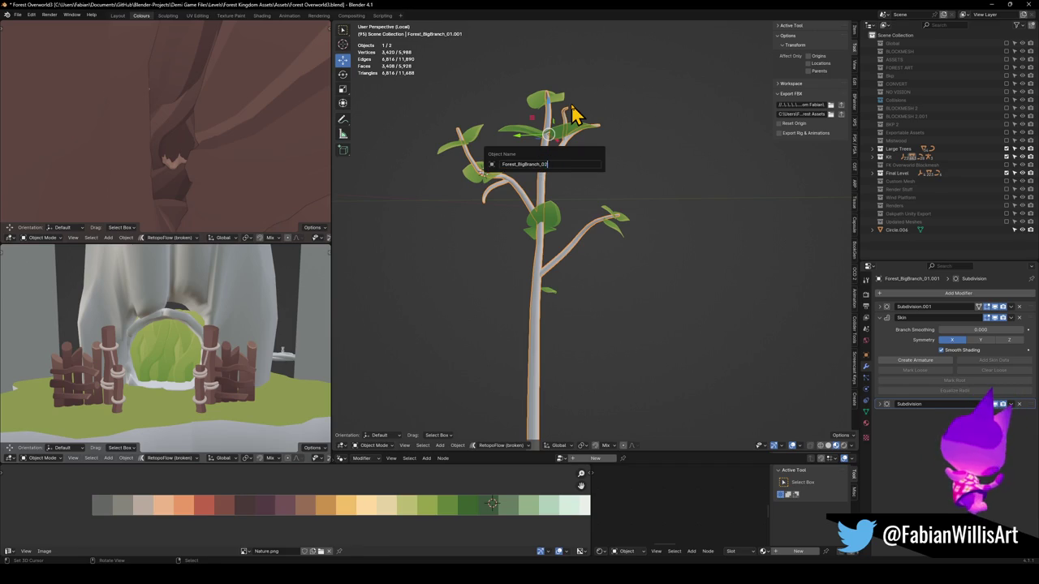
key(Return)
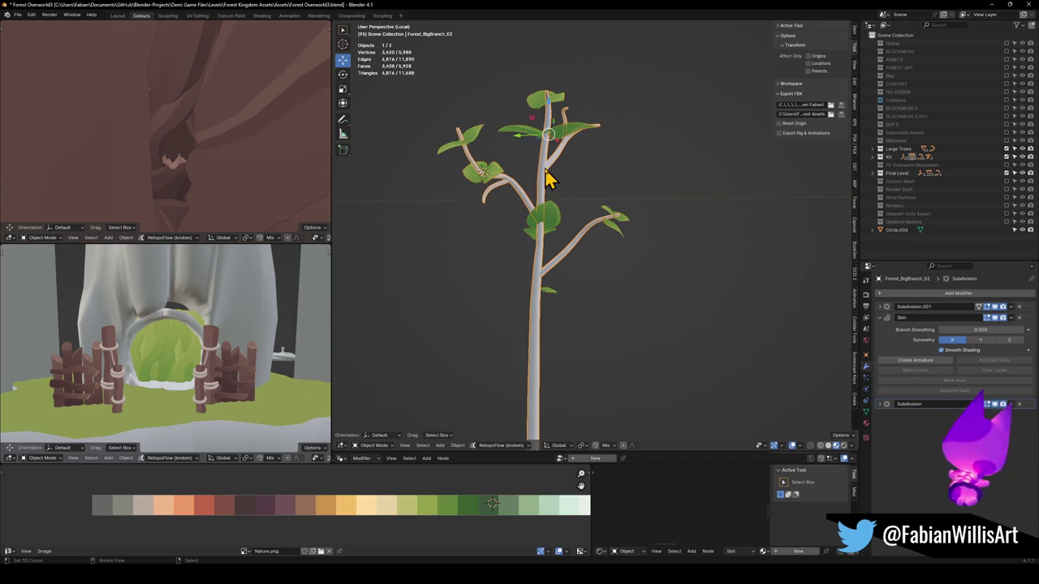
key(F2)
key(Escape)
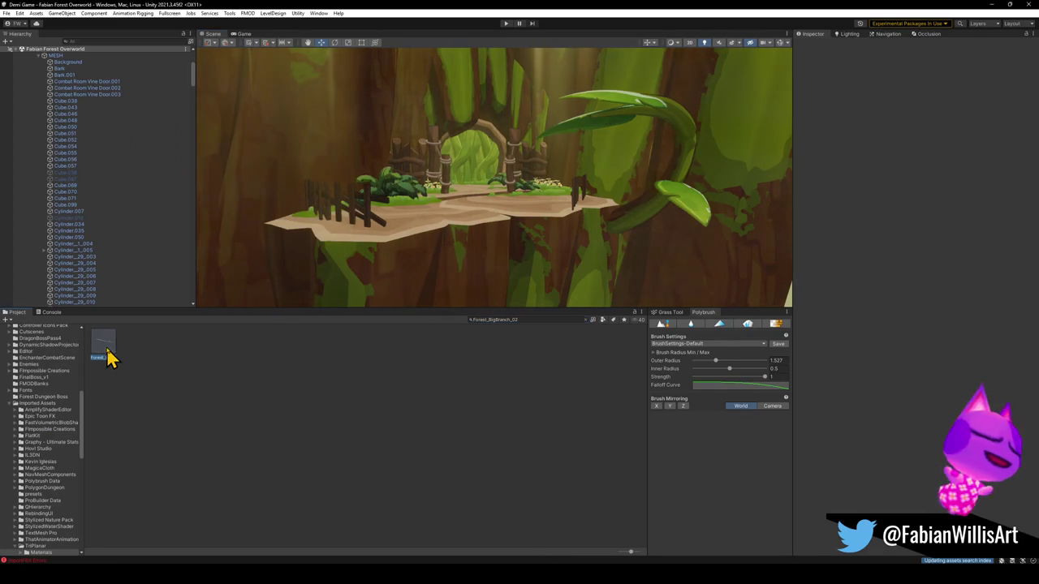
Step: Drag the Forest_BigBranch_02 asset into the forest scene and frame it
click(108, 354)
mouse_move(401, 280)
mouse_down()
mouse_move(435, 225)
mouse_move(424, 225)
mouse_move(526, 250)
mouse_move(489, 222)
mouse_move(601, 186)
mouse_up()
key(f)
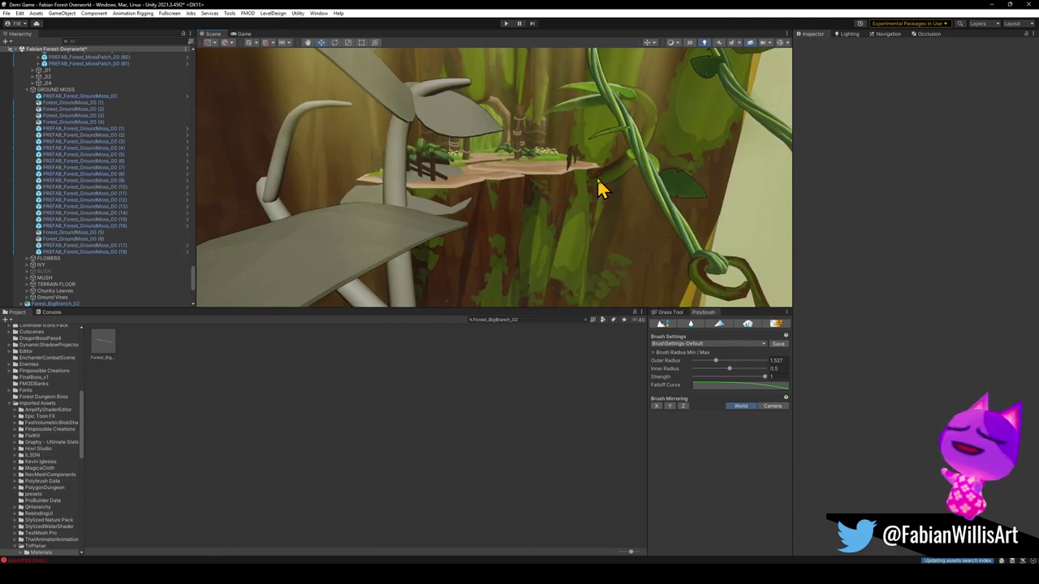
Step: Select a leaf and drag its material's Wind Speed down to the minimum
click(601, 187)
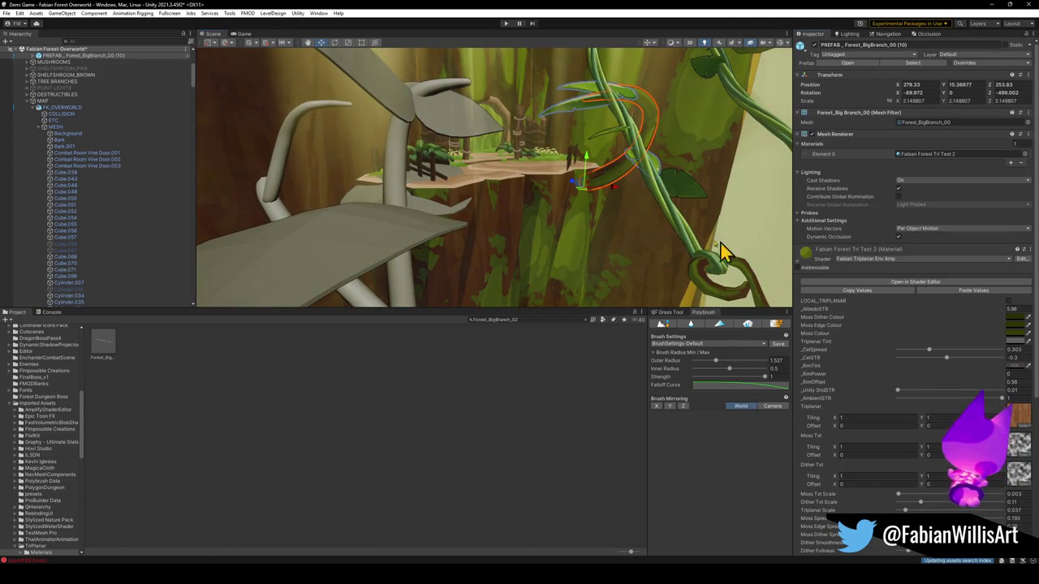
click(568, 116)
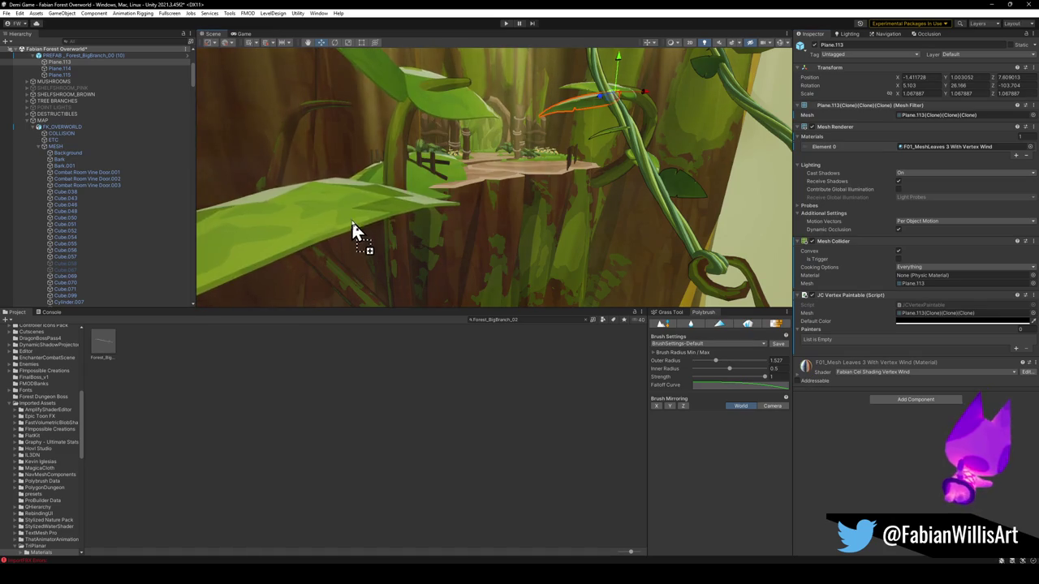
mouse_move(461, 210)
mouse_down()
mouse_move(409, 219)
mouse_move(464, 209)
mouse_move(494, 187)
mouse_move(529, 214)
mouse_up()
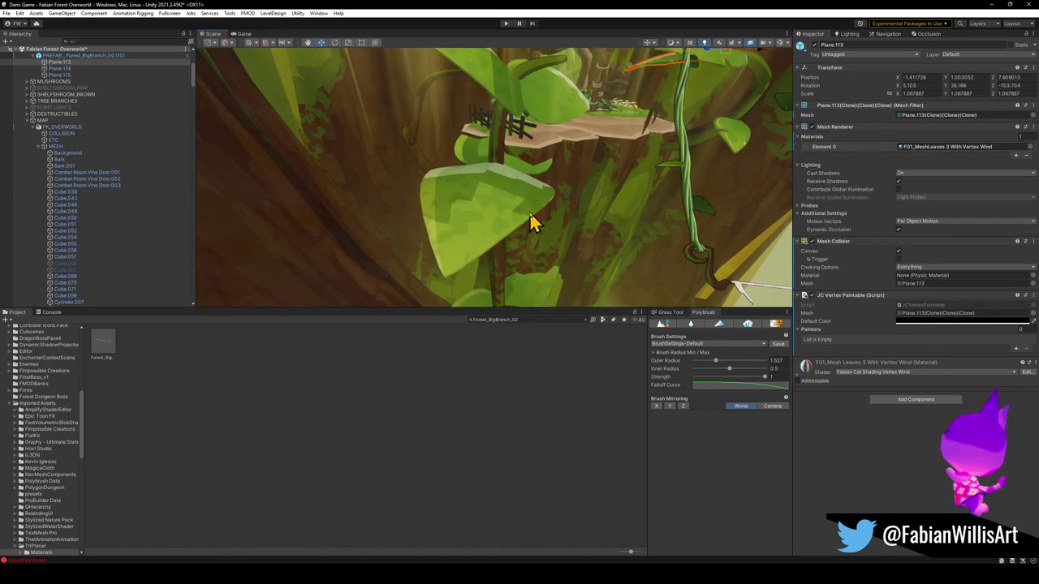
mouse_move(630, 248)
mouse_down()
mouse_move(642, 176)
mouse_move(672, 200)
mouse_move(498, 222)
mouse_move(530, 218)
mouse_move(607, 255)
mouse_up()
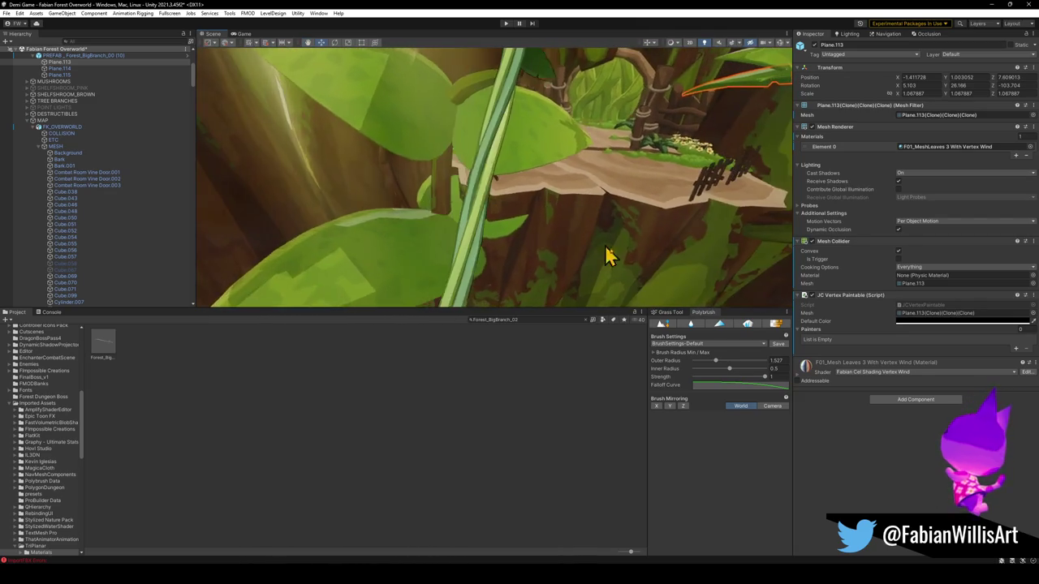
click(807, 369)
scroll(836, 430, down, 5)
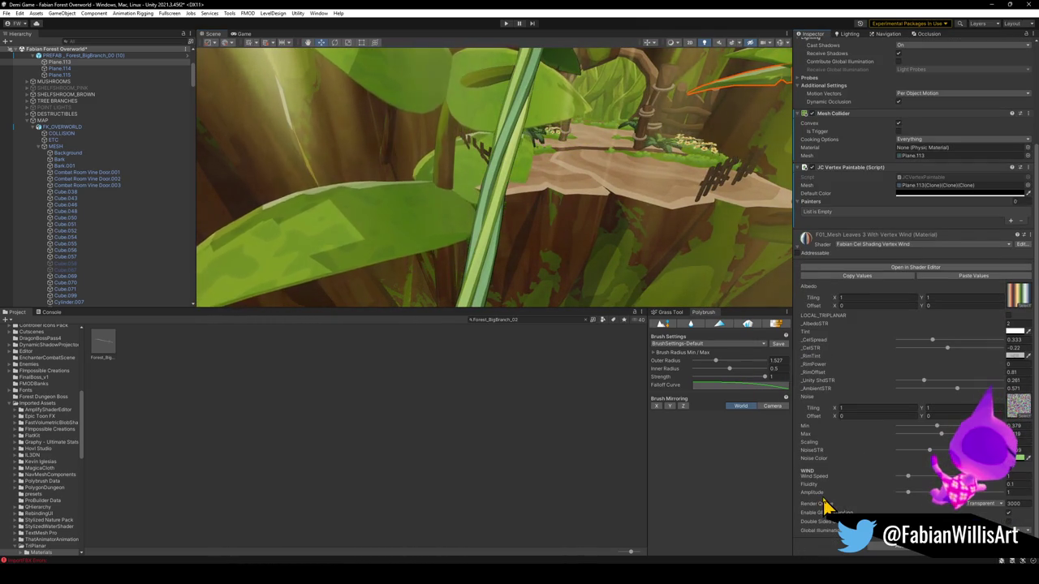
drag(907, 476, 862, 459)
drag(536, 227, 611, 227)
Step: In Blender, select the leaves together with the branch, then return to Unity
click(992, 4)
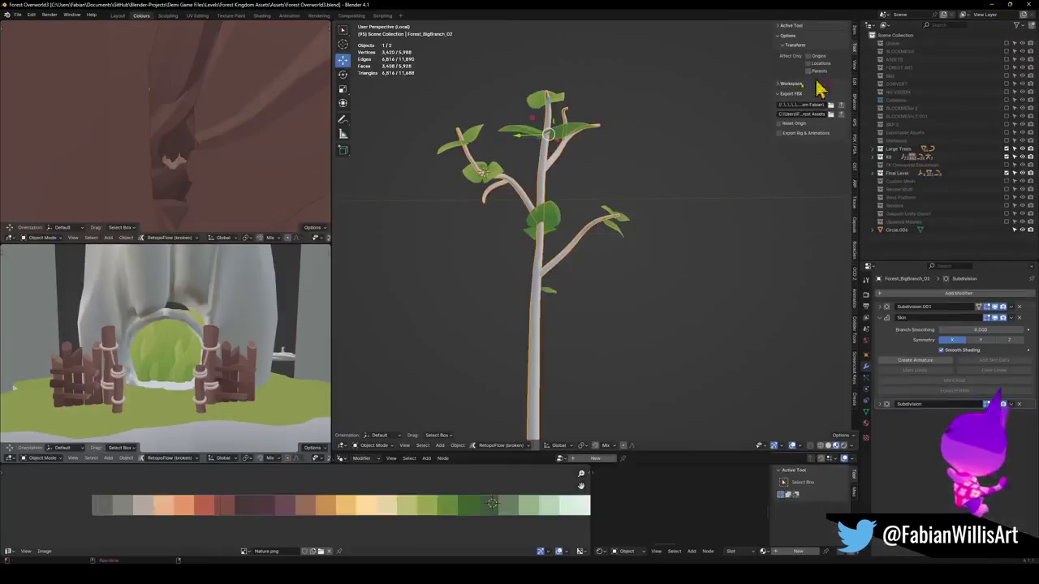
click(558, 223)
right_click(558, 223)
click(540, 262)
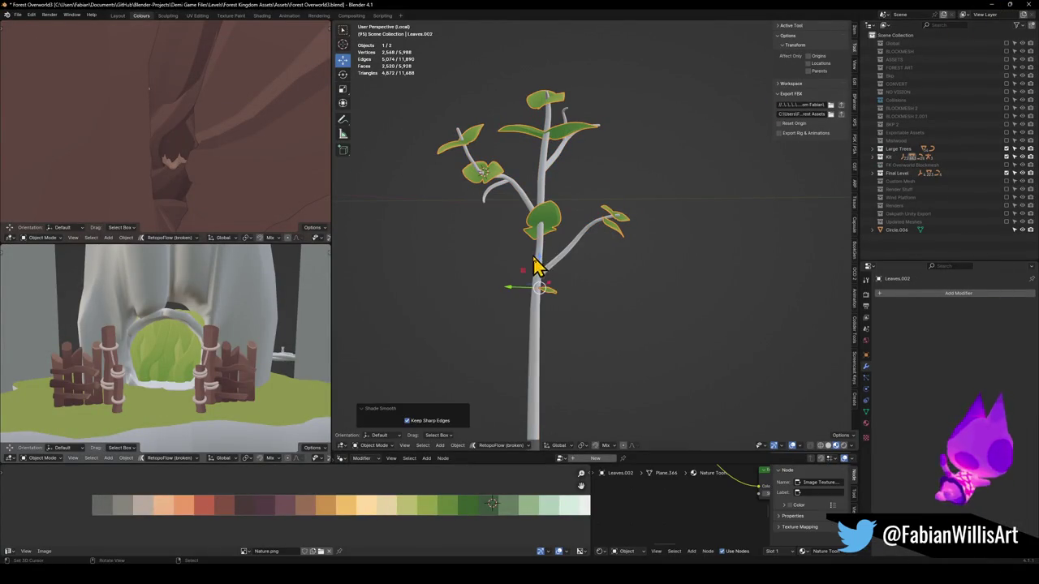
key(a)
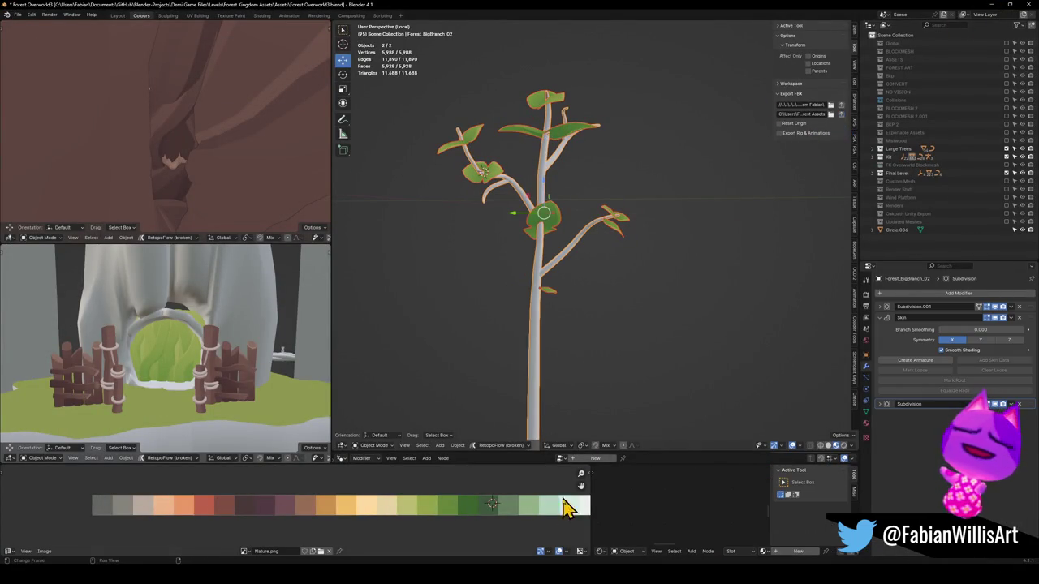
key(alt+Tab)
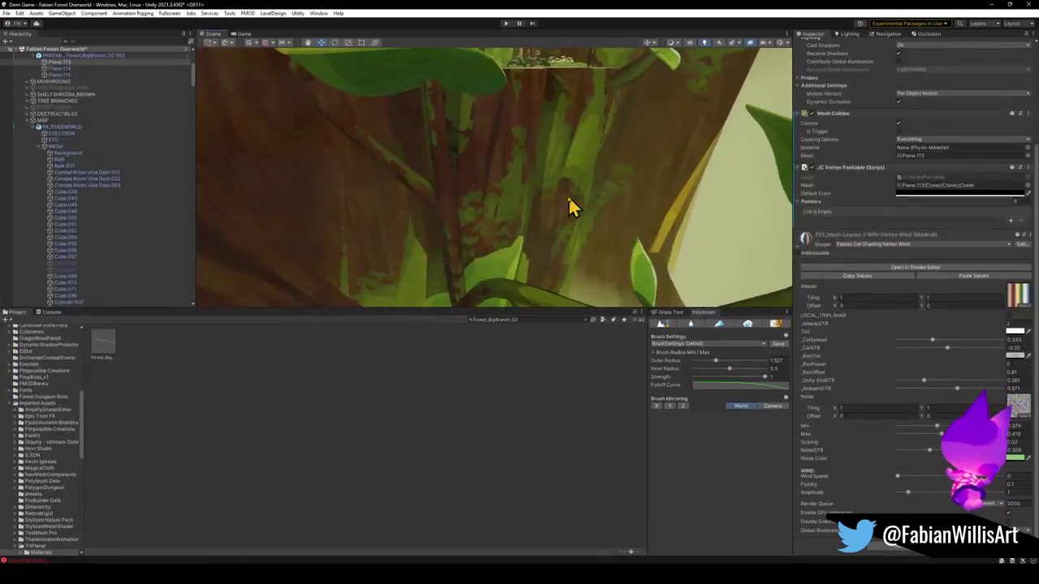
Step: Clear the Project search and open the Forest Asset Prefabs folder
click(447, 242)
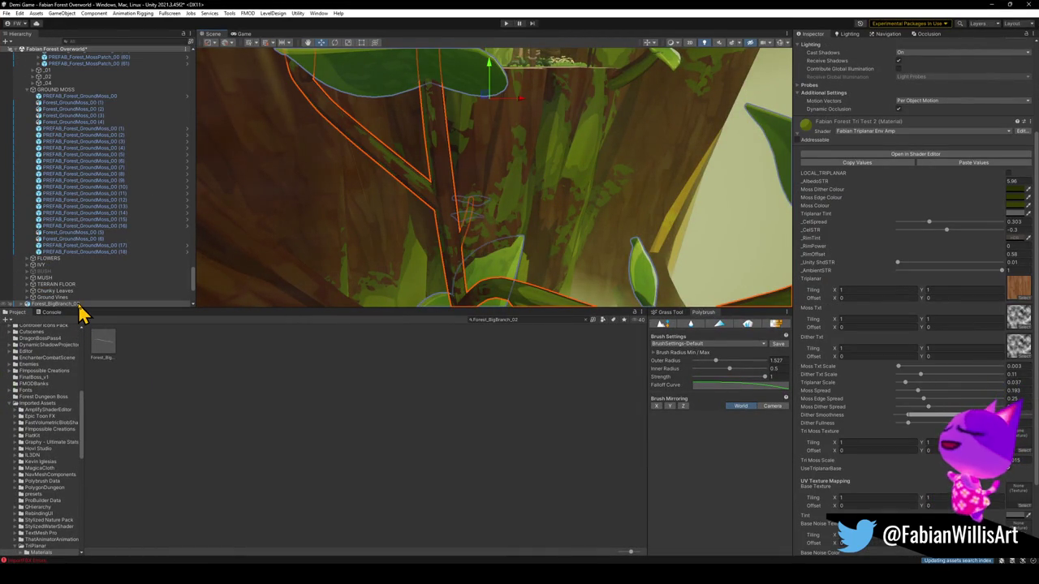
click(112, 360)
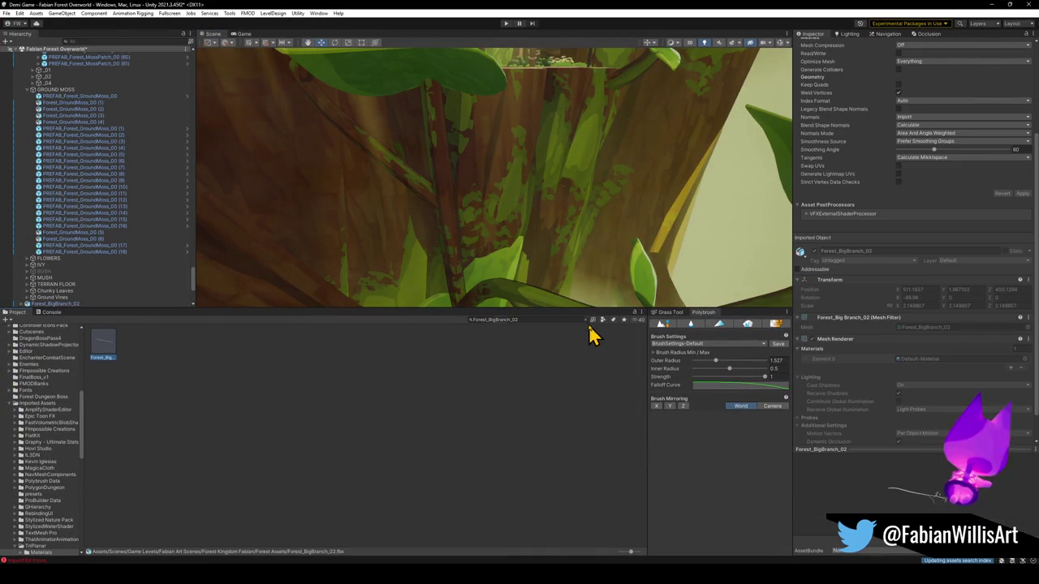
click(584, 319)
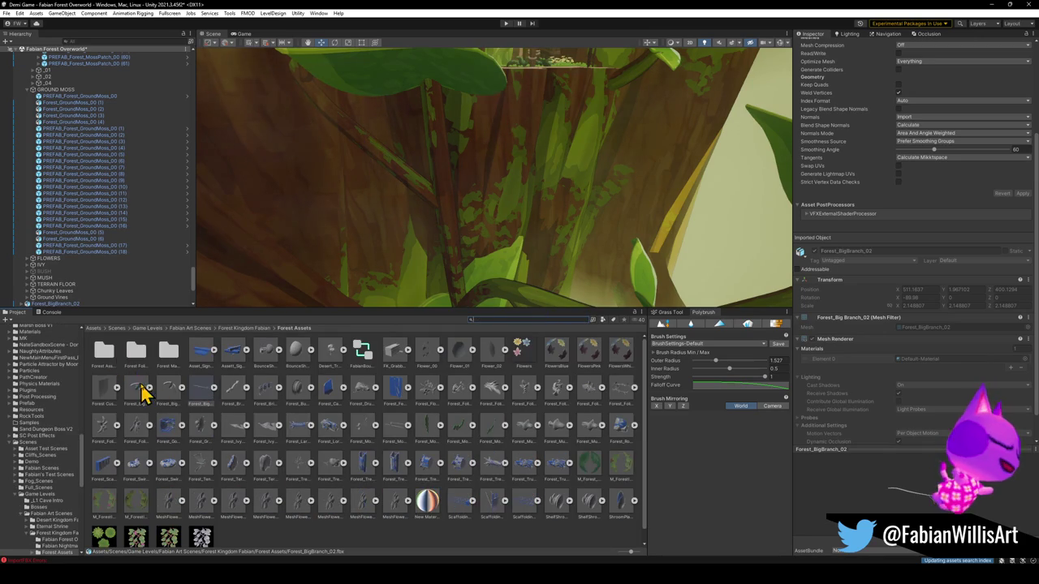
click(106, 361)
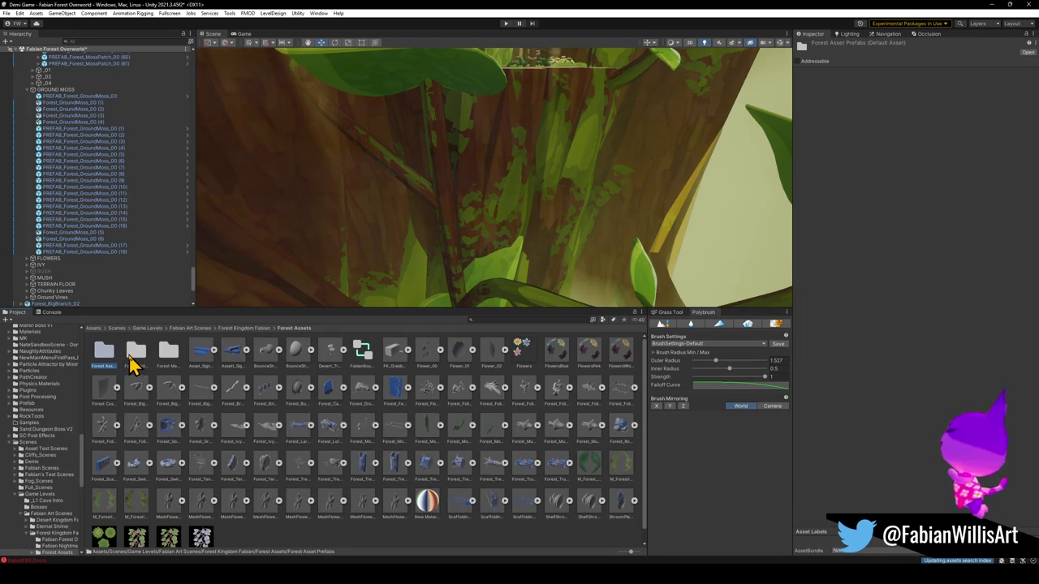
double_click(105, 363)
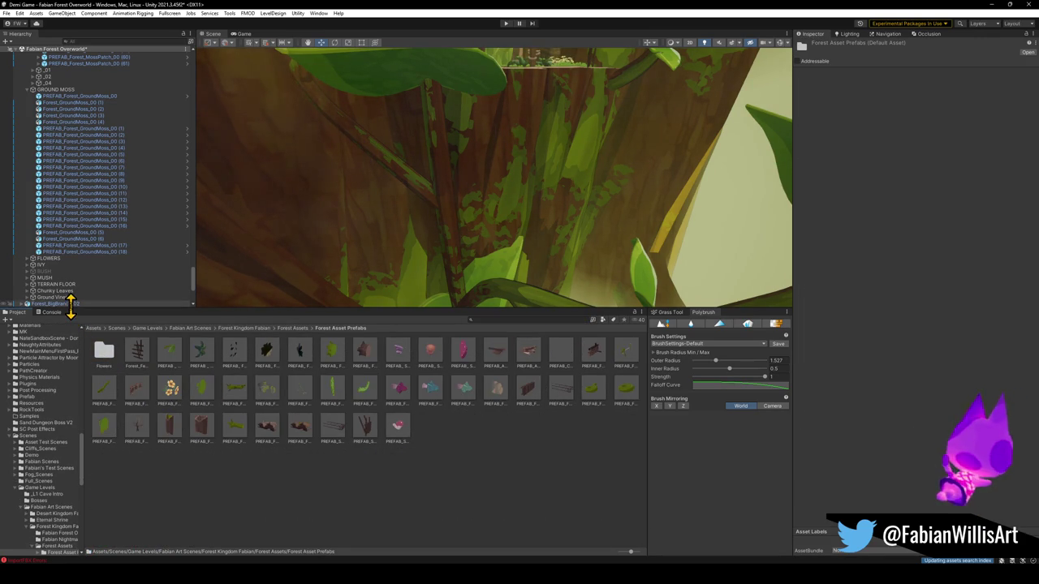
Step: Rename the placed branch PREFAB_Forest_BigBranch_02 and drag it into Forest Asset Prefabs
click(70, 303)
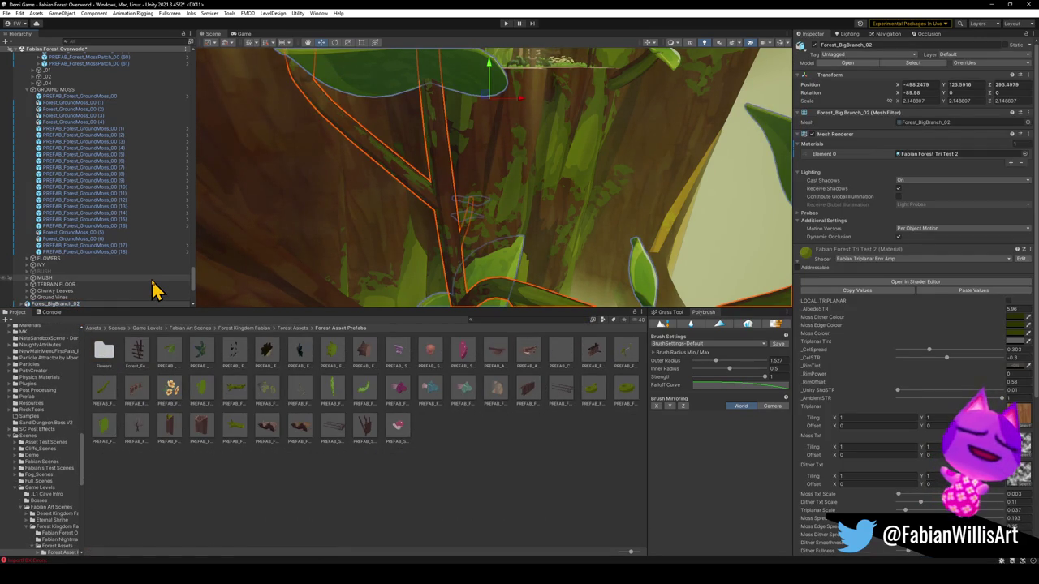
text(PREFAB_)
key(Return)
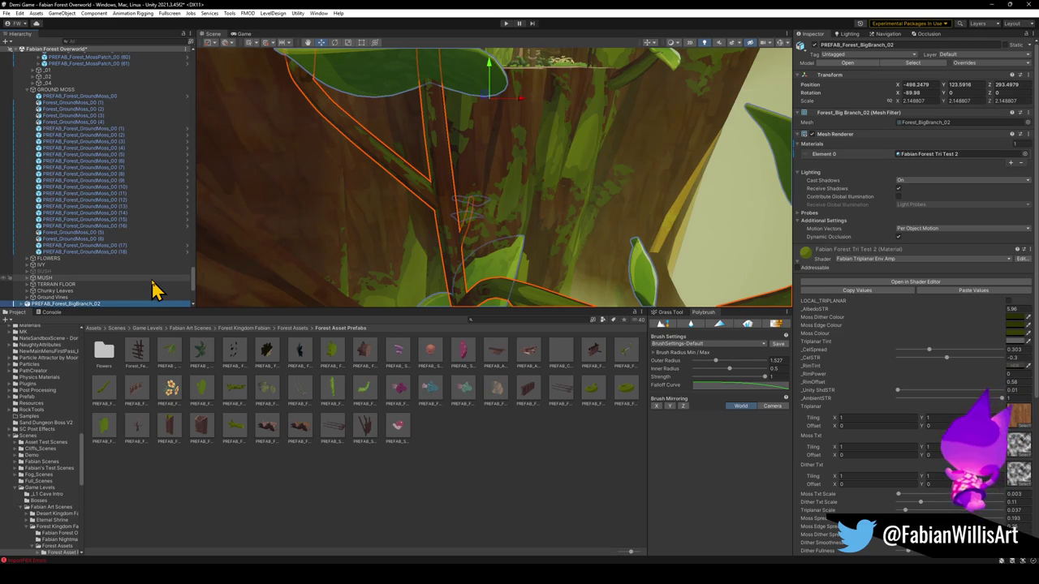
mouse_move(77, 303)
mouse_down()
mouse_move(225, 366)
mouse_move(373, 497)
mouse_up()
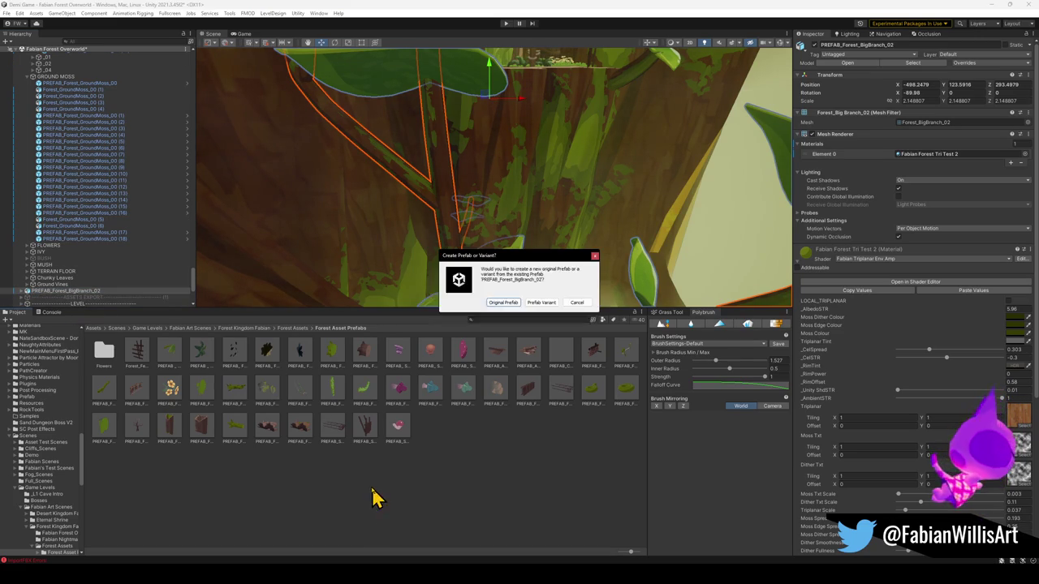
Step: Create it as an Original Prefab and group it under a new parent BigBranch_02
click(503, 303)
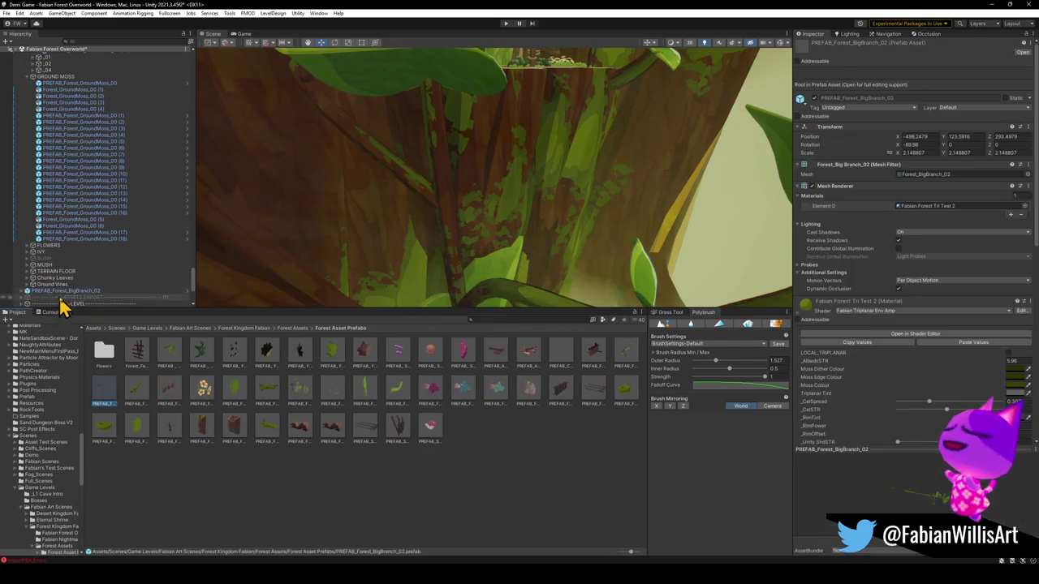
key(ctrl+shift+g)
text(BigBranch_)
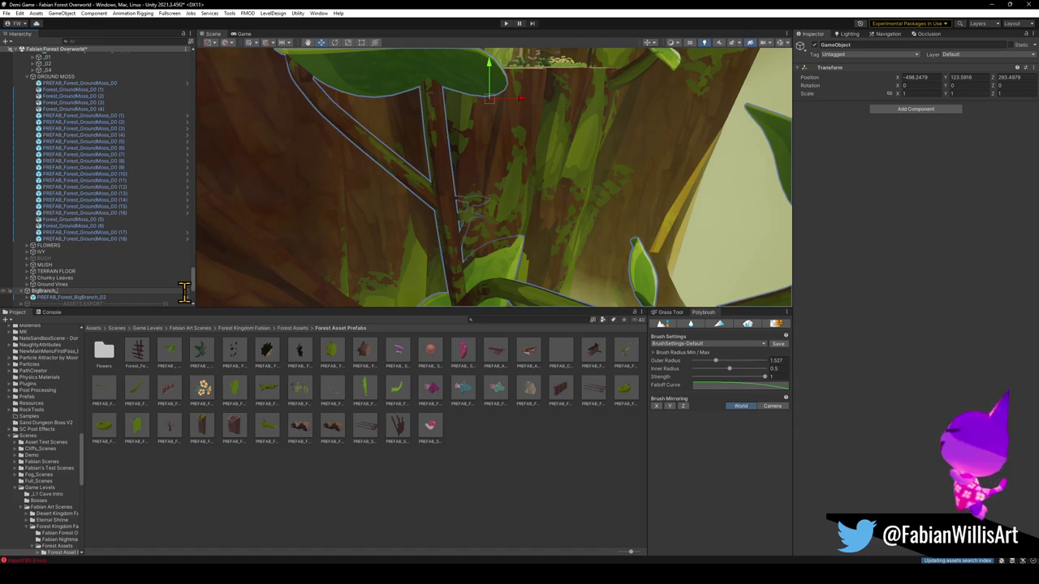
text(02)
key(Return)
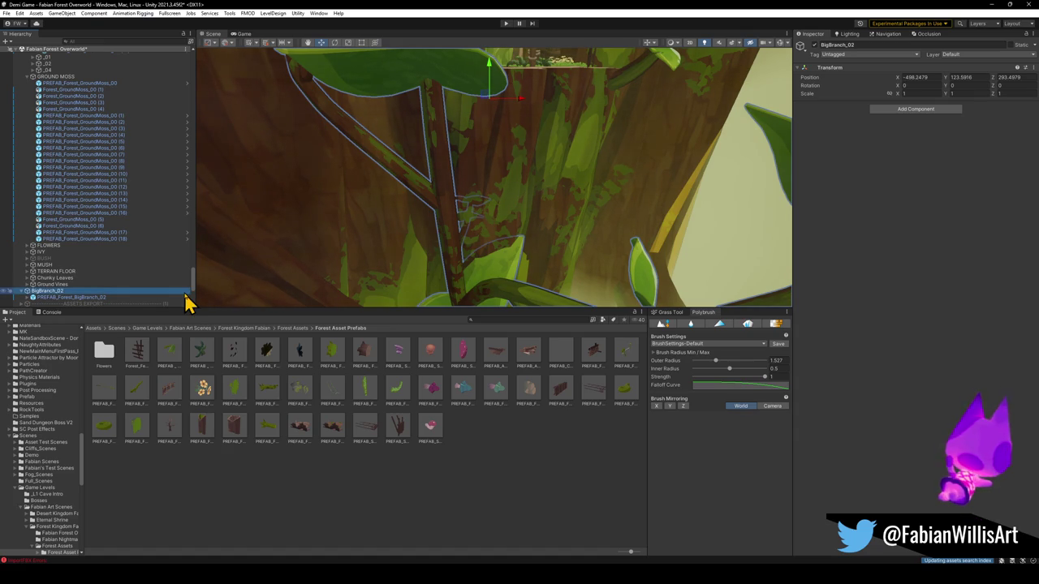
Step: Move BigBranch_02 into the ASSETS group and select its PREFAB_Forest_BigBranch_02 child
click(65, 135)
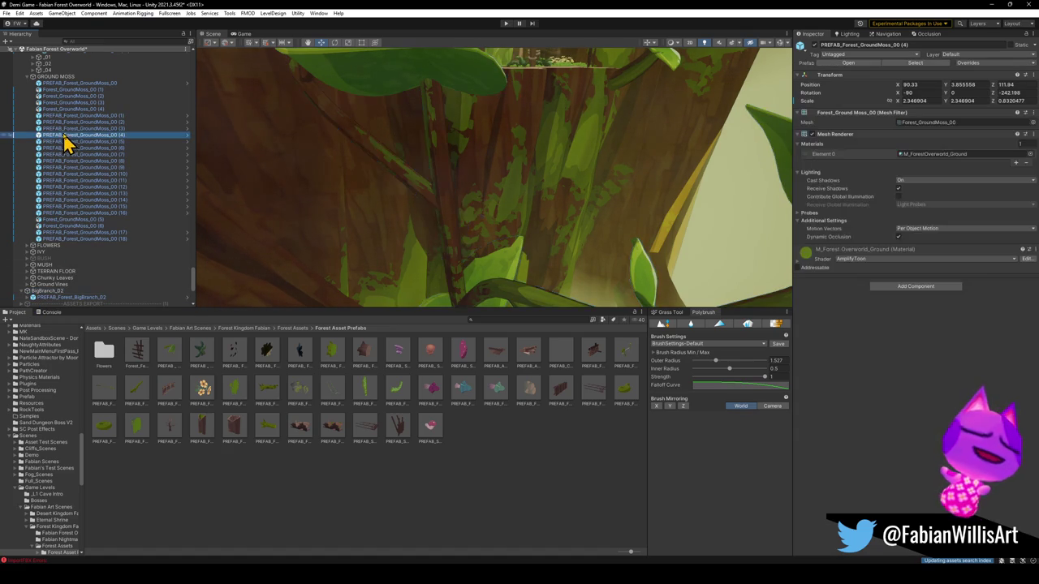
key(ctrl+a)
key(Right)
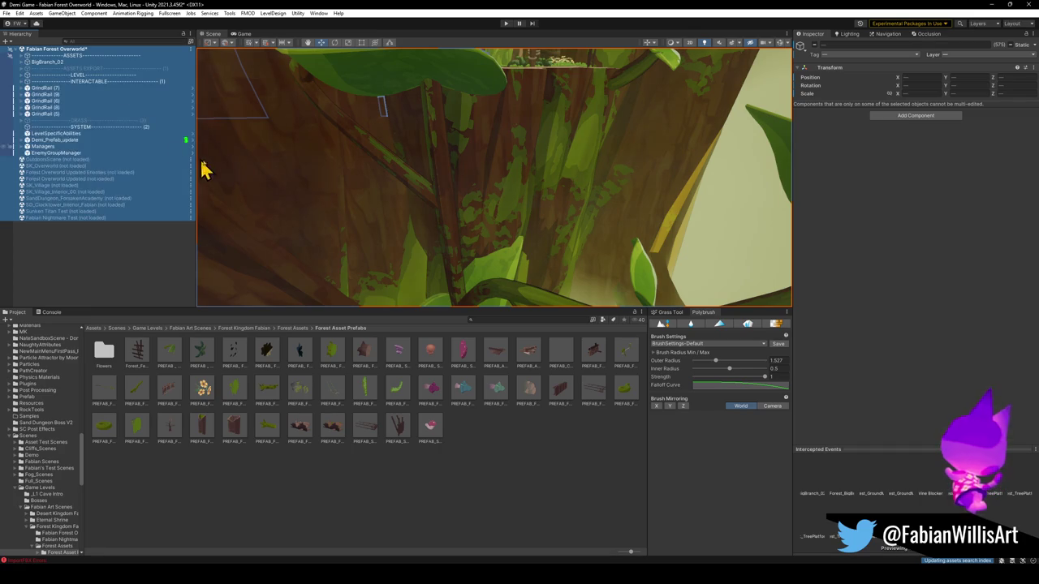
click(48, 63)
click(24, 57)
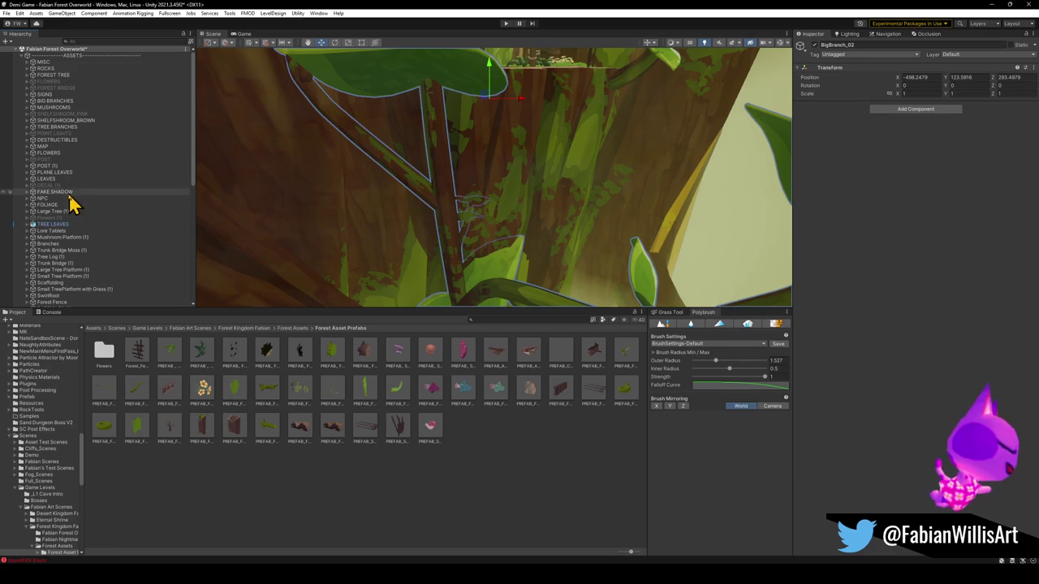
scroll(82, 205, down, 5)
drag(49, 246, 48, 170)
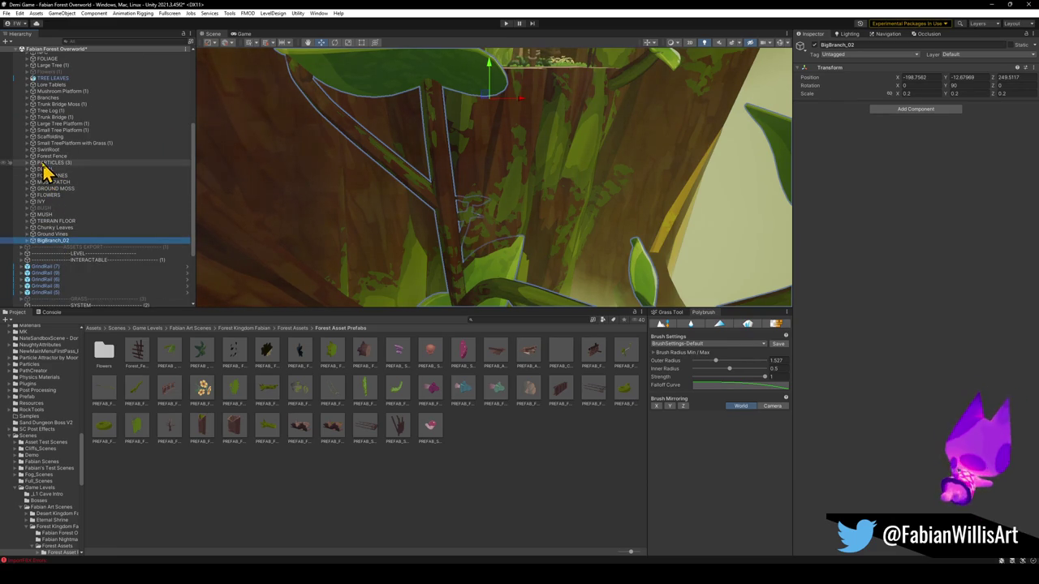
click(29, 242)
click(73, 247)
Step: Select the leafy big branch in the Scene view and duplicate it with Ctrl+D
key(f)
mouse_move(473, 106)
mouse_down()
mouse_move(506, 169)
mouse_move(498, 186)
mouse_move(520, 199)
mouse_move(491, 251)
mouse_move(621, 216)
mouse_move(580, 225)
mouse_move(602, 124)
mouse_move(606, 178)
mouse_up()
click(431, 429)
mouse_move(495, 227)
mouse_down()
mouse_move(524, 162)
mouse_move(500, 172)
mouse_move(488, 154)
mouse_up()
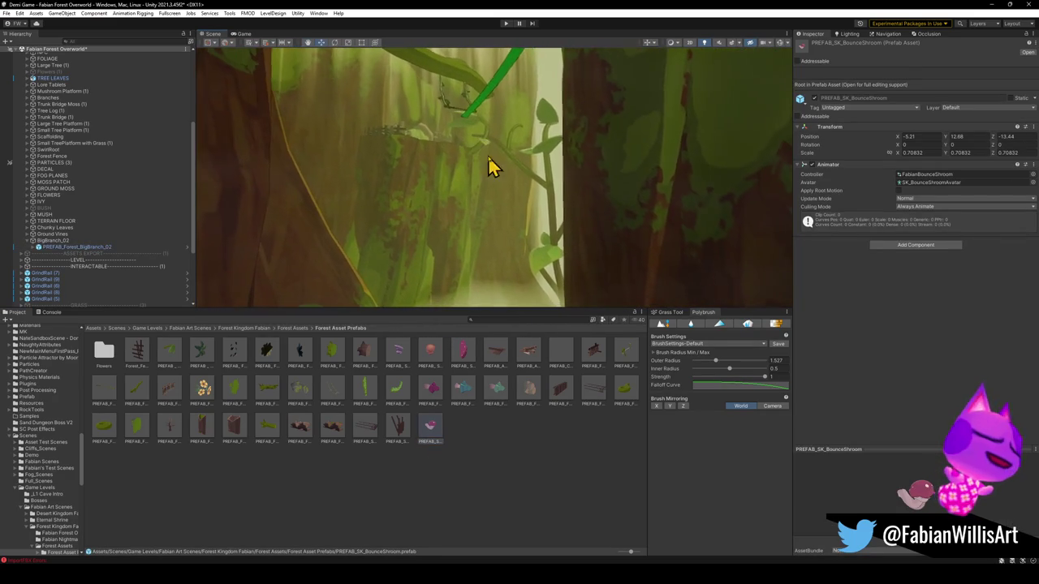
click(566, 229)
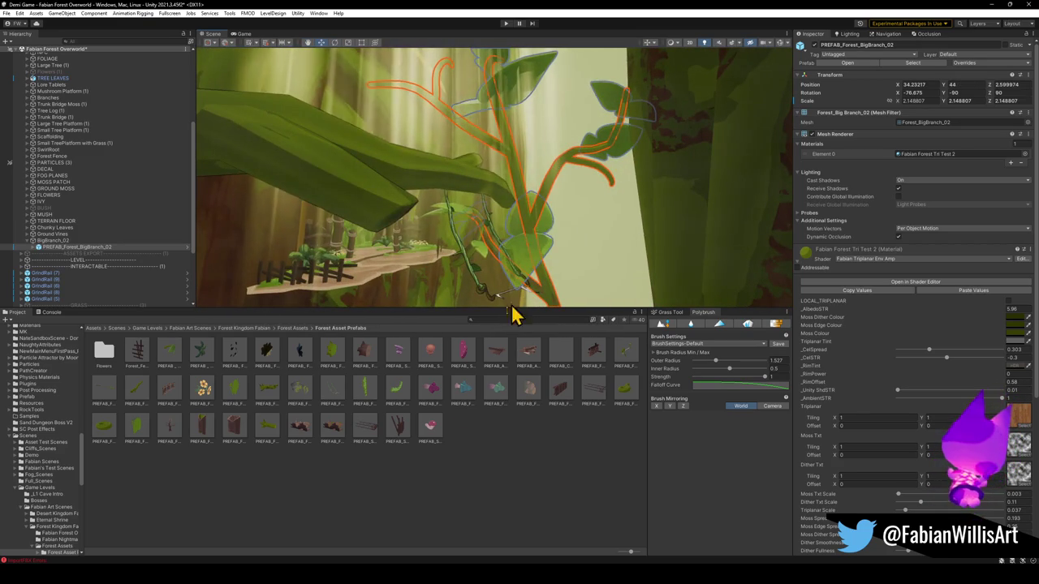
mouse_move(526, 212)
mouse_down()
mouse_move(533, 233)
mouse_move(522, 241)
mouse_move(559, 255)
mouse_move(538, 192)
mouse_move(462, 170)
mouse_move(477, 170)
mouse_move(480, 199)
mouse_move(489, 200)
mouse_move(445, 190)
mouse_move(440, 203)
mouse_move(531, 232)
mouse_up()
key(ctrl+d)
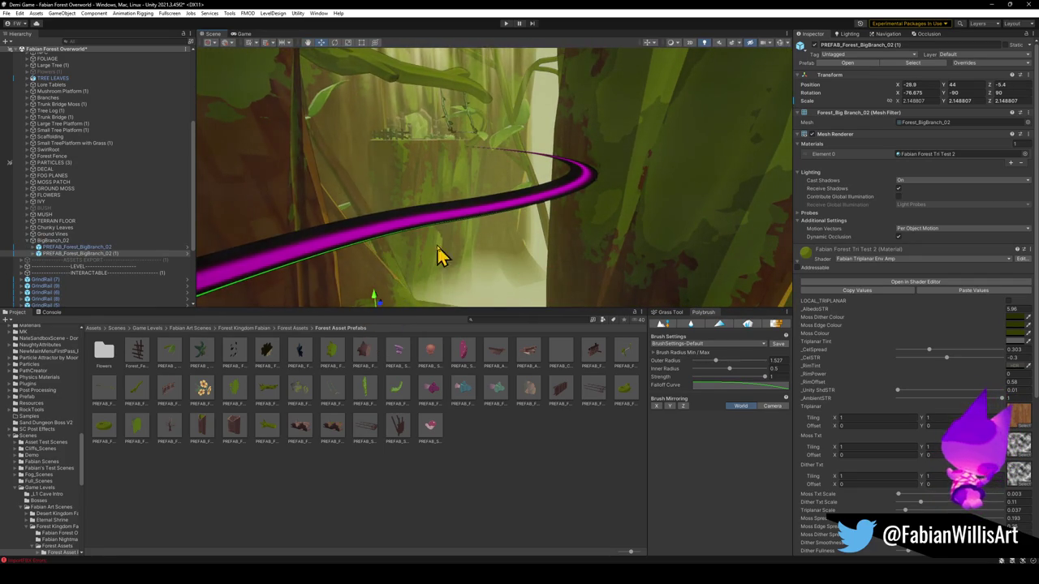
Step: Rotate the copied branch and slide it beside the tree trunk at a new angle
key(e)
drag(412, 274, 445, 282)
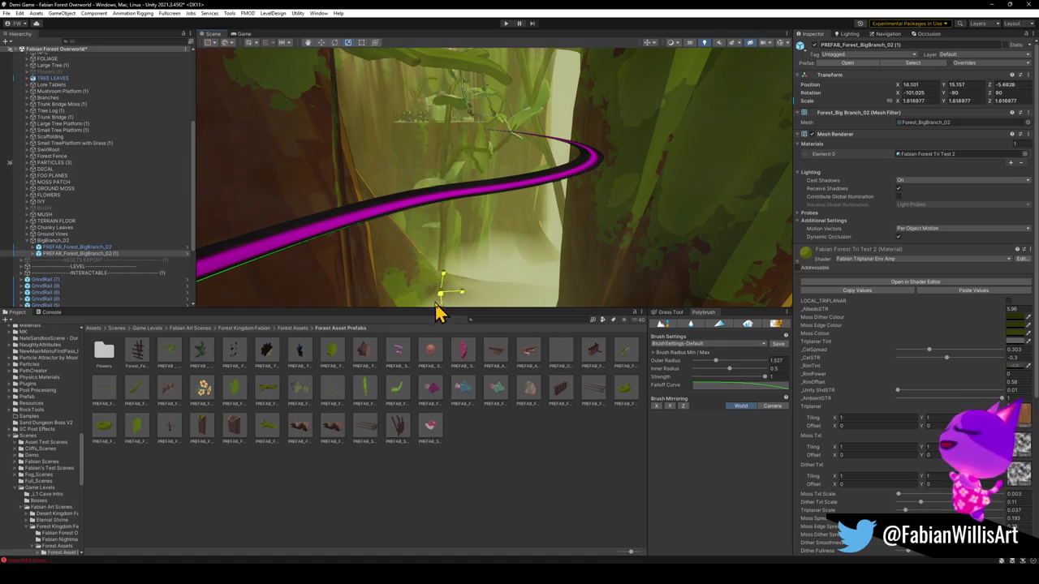
drag(456, 294, 469, 292)
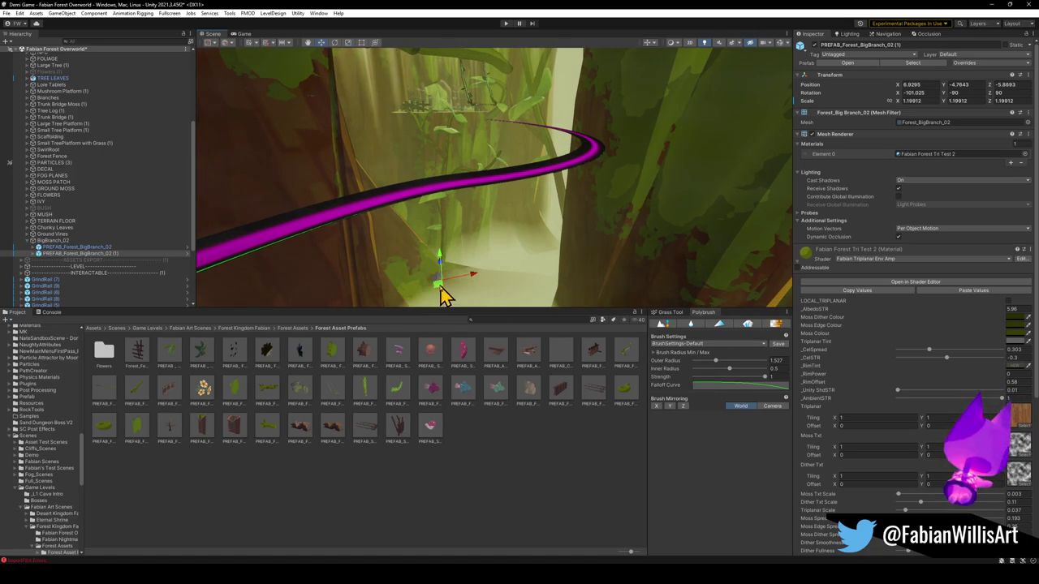
drag(445, 300, 418, 240)
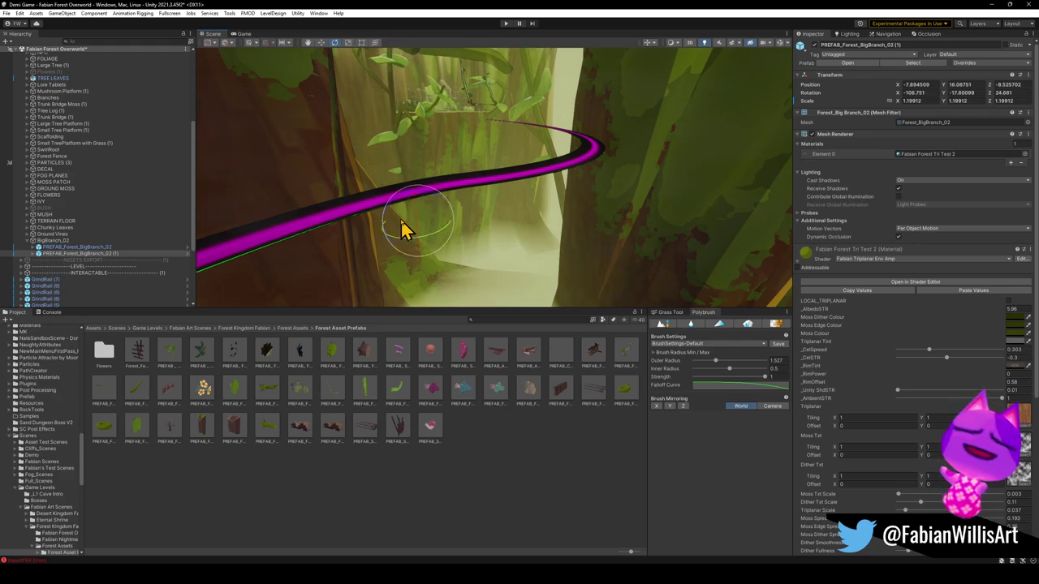
key(w)
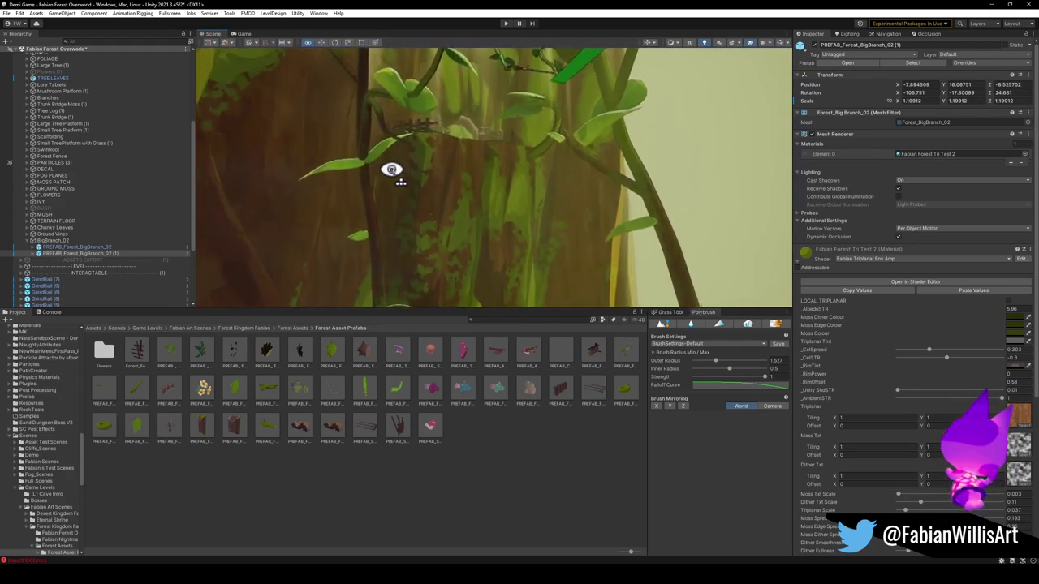
key(w)
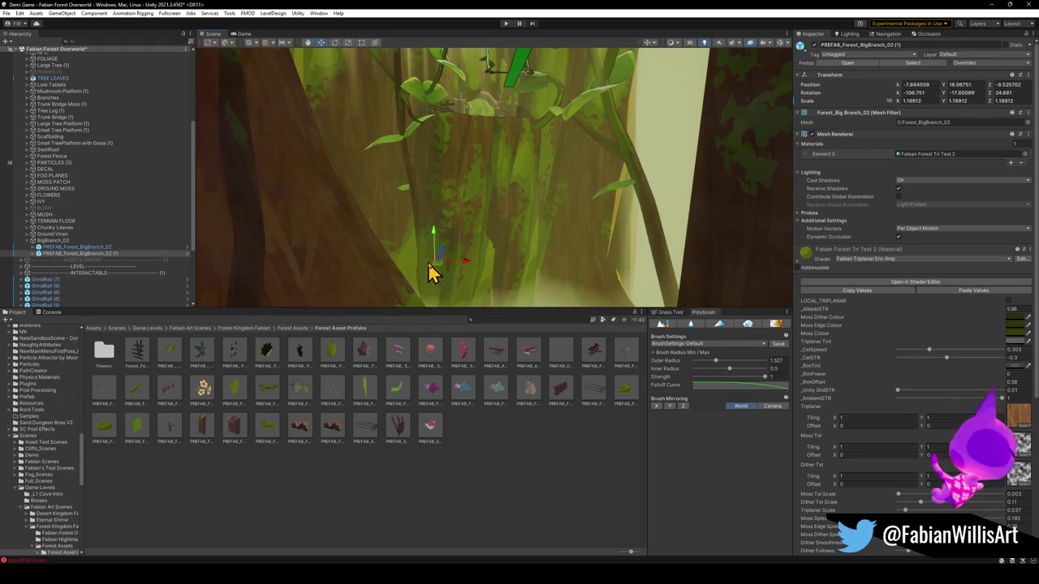
mouse_move(438, 270)
mouse_down()
mouse_move(400, 271)
mouse_move(431, 246)
mouse_up()
key(e)
mouse_move(398, 278)
mouse_down()
mouse_move(414, 274)
mouse_move(404, 292)
mouse_move(493, 285)
mouse_move(592, 297)
mouse_move(665, 322)
mouse_move(656, 319)
mouse_move(668, 313)
mouse_up()
mouse_move(399, 251)
mouse_down()
mouse_move(412, 254)
mouse_move(397, 255)
mouse_move(423, 209)
mouse_move(457, 197)
mouse_move(440, 239)
mouse_up()
Step: Compare the copy with the original branch from several angles, then duplicate it again
mouse_move(482, 211)
mouse_down()
mouse_move(495, 220)
mouse_move(511, 204)
mouse_move(512, 218)
mouse_move(533, 202)
mouse_move(562, 243)
mouse_up()
click(540, 209)
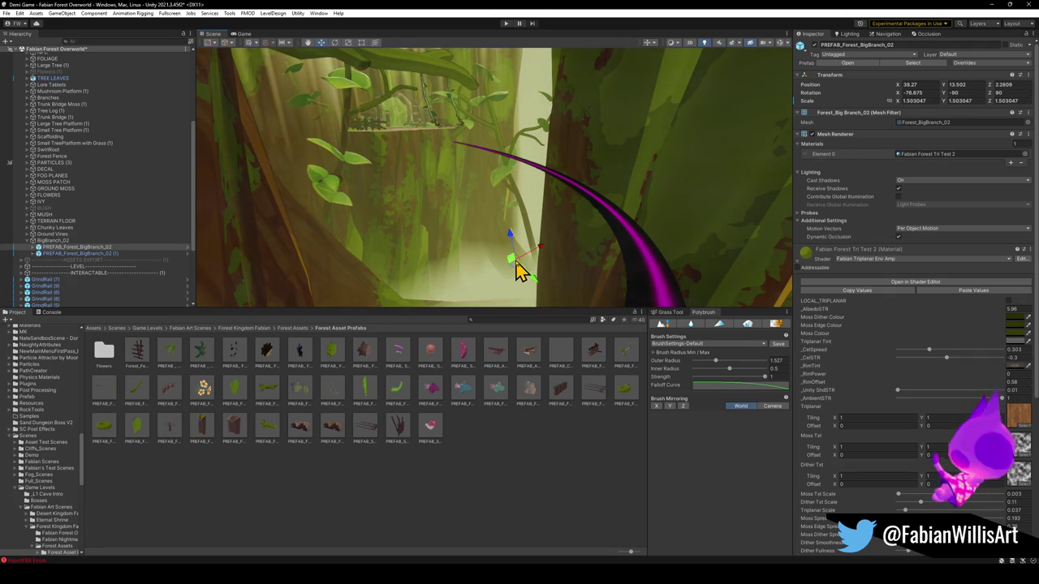
mouse_move(512, 130)
mouse_down()
mouse_move(517, 78)
mouse_move(531, 197)
mouse_move(598, 225)
mouse_move(632, 273)
mouse_move(531, 251)
mouse_move(422, 109)
mouse_move(392, 146)
mouse_up()
click(375, 230)
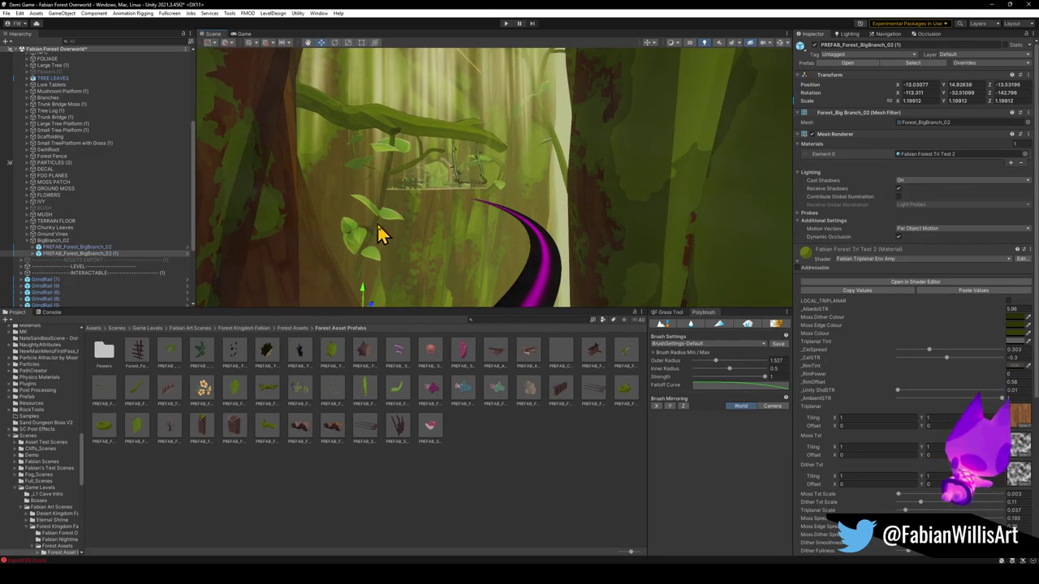
drag(374, 282, 379, 270)
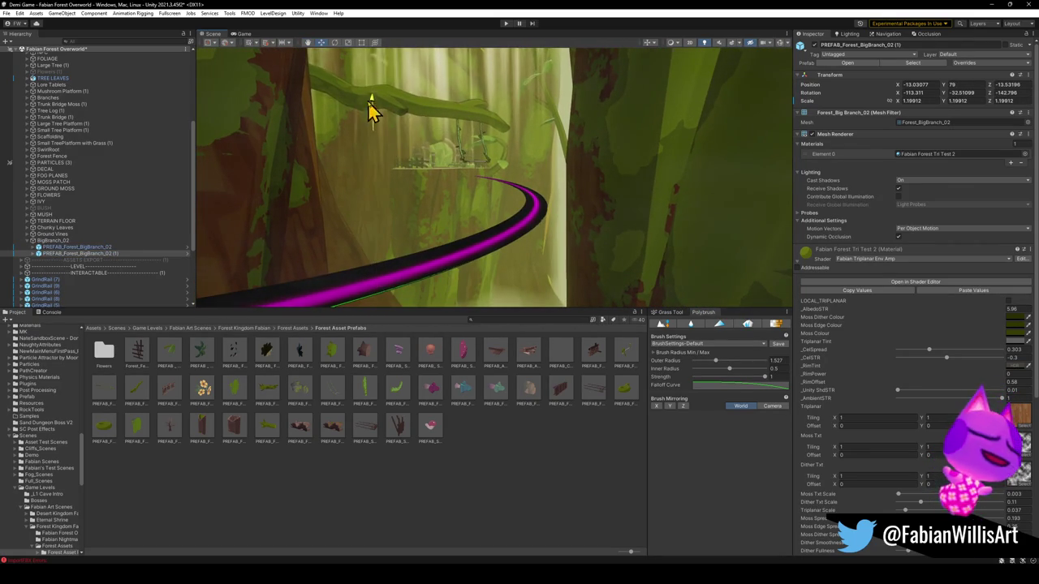
drag(369, 130, 381, 65)
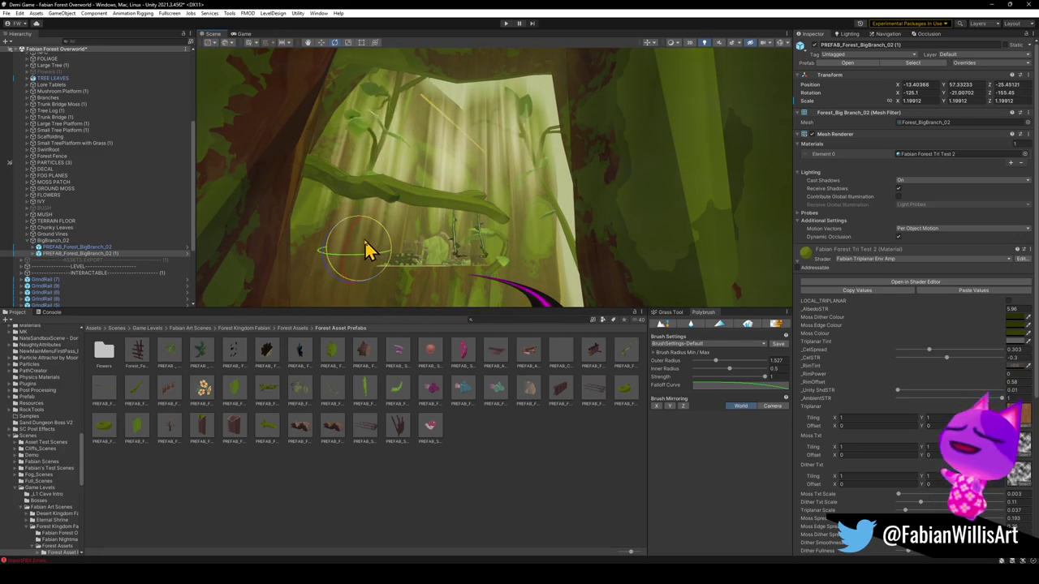
mouse_move(363, 247)
mouse_down()
mouse_move(428, 220)
mouse_move(424, 230)
mouse_move(462, 220)
mouse_up()
scroll(383, 213, up, 3)
mouse_move(383, 212)
mouse_down()
mouse_move(332, 218)
mouse_move(432, 232)
mouse_move(549, 206)
mouse_move(596, 246)
mouse_move(487, 232)
mouse_move(491, 157)
mouse_move(522, 168)
mouse_up()
key(ctrl+d)
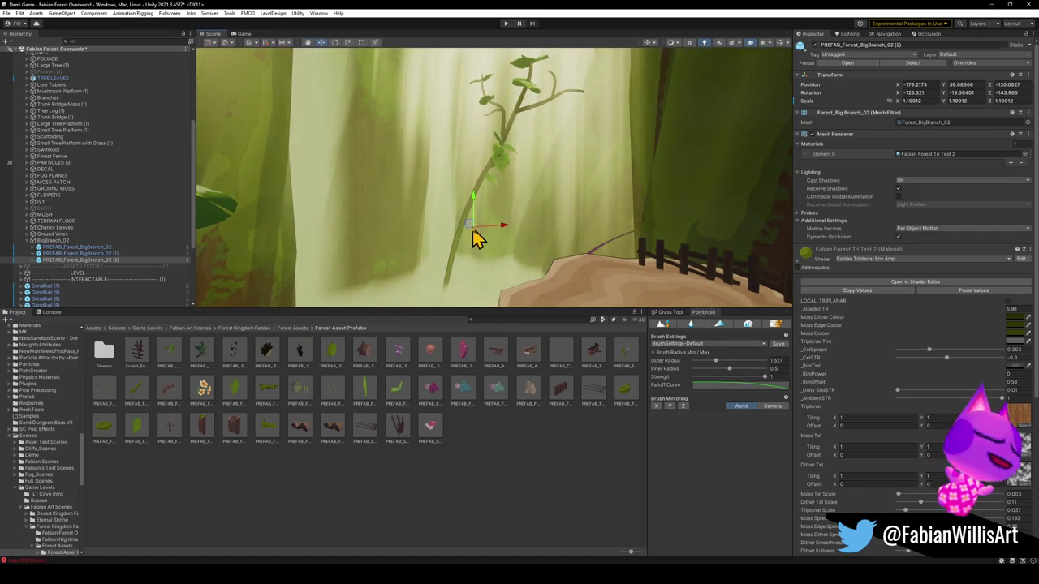
Step: Lower and turn the new copy, then add copies (3) and (4) rotated around the stump
mouse_move(479, 208)
mouse_down()
mouse_move(479, 255)
mouse_move(480, 202)
mouse_move(471, 209)
mouse_move(498, 204)
mouse_up()
key(e)
mouse_move(470, 242)
mouse_down()
mouse_move(528, 265)
mouse_move(510, 267)
mouse_up()
key(ctrl+d)
mouse_move(461, 218)
mouse_down()
mouse_move(438, 223)
mouse_move(473, 232)
mouse_move(474, 253)
mouse_move(479, 225)
mouse_move(501, 258)
mouse_move(479, 220)
mouse_move(447, 238)
mouse_move(420, 281)
mouse_move(382, 292)
mouse_move(455, 246)
mouse_move(411, 199)
mouse_move(431, 174)
mouse_move(454, 186)
mouse_move(438, 186)
mouse_move(452, 222)
mouse_move(395, 220)
mouse_move(401, 227)
mouse_move(505, 288)
mouse_move(524, 222)
mouse_move(483, 270)
mouse_move(560, 281)
mouse_move(504, 247)
mouse_move(450, 240)
mouse_move(479, 199)
mouse_move(482, 226)
mouse_move(349, 258)
mouse_move(479, 270)
mouse_up()
key(w)
key(ctrl+d)
key(e)
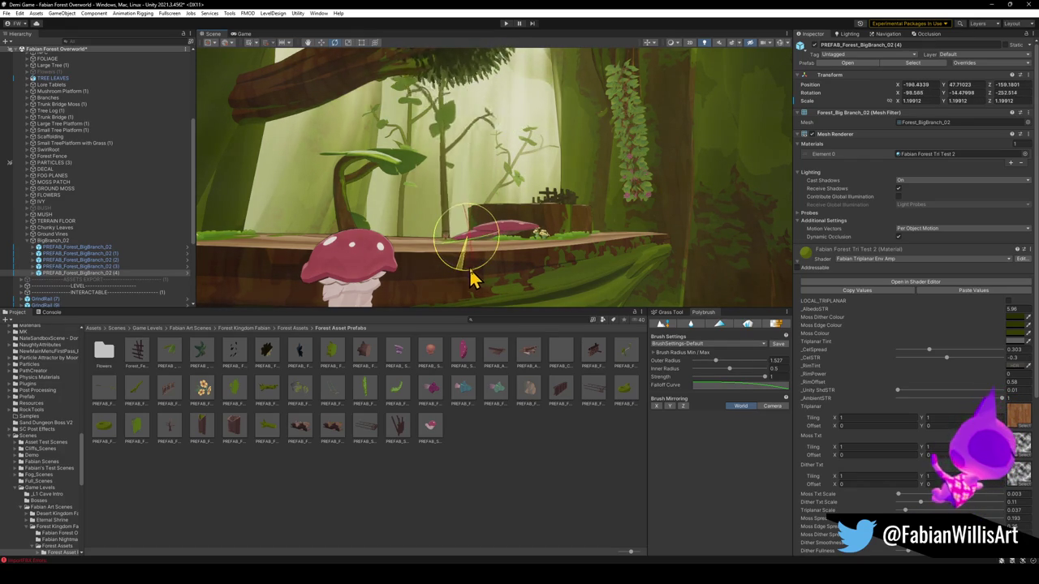
mouse_move(480, 279)
mouse_down()
mouse_move(424, 259)
mouse_move(506, 274)
mouse_move(453, 272)
mouse_move(456, 294)
mouse_move(419, 288)
mouse_move(484, 266)
mouse_up()
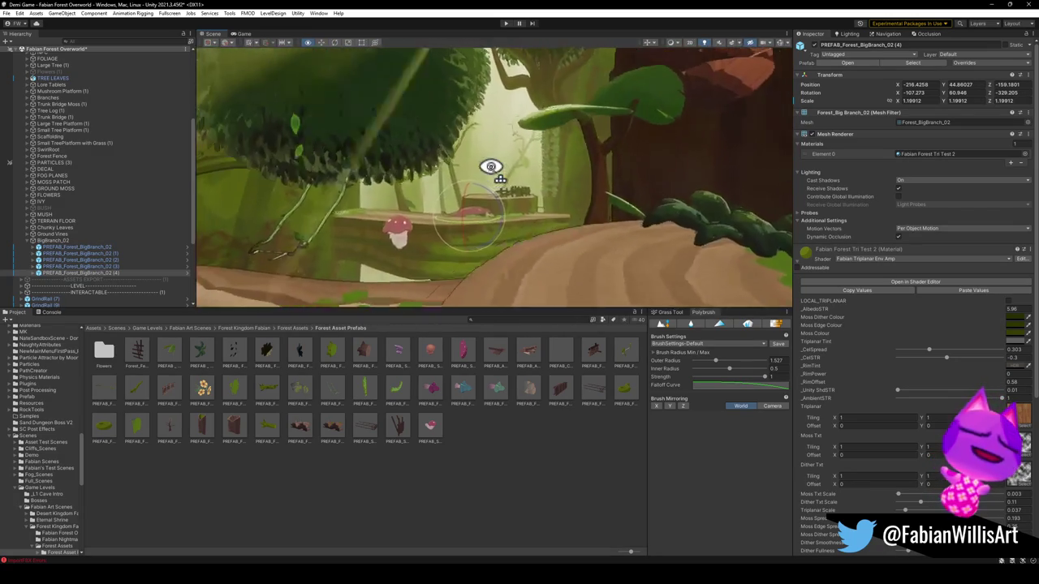
click(499, 438)
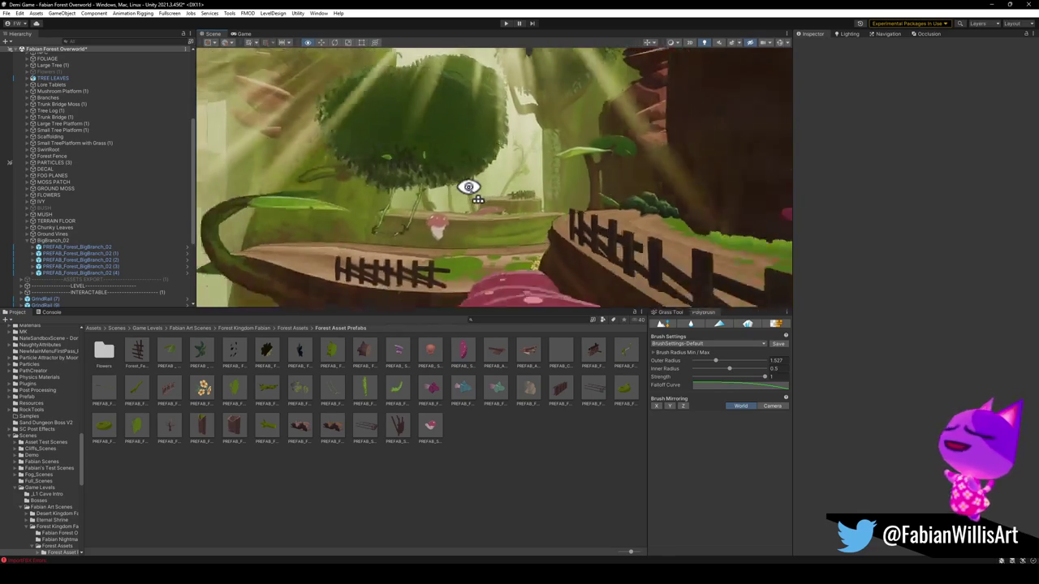
Step: Duplicate the fourth branch copy and move the new copy up and across the ground
click(503, 195)
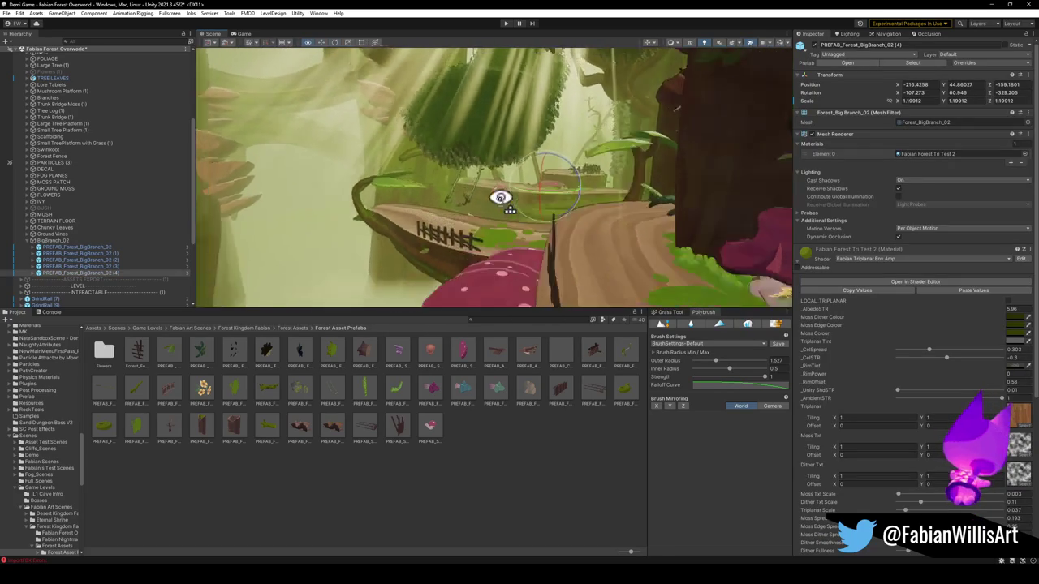
key(ctrl+d)
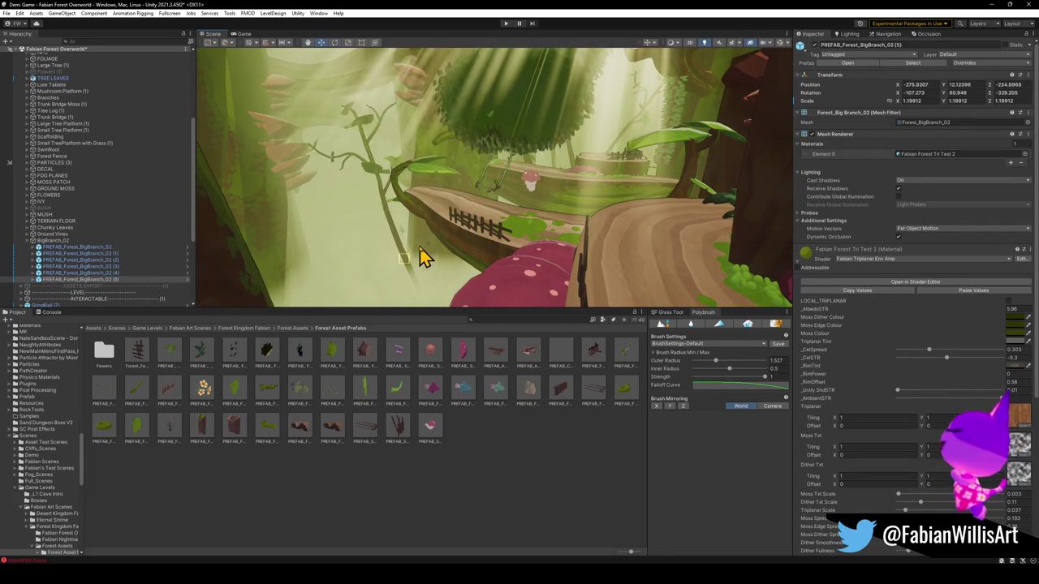
drag(388, 250, 391, 201)
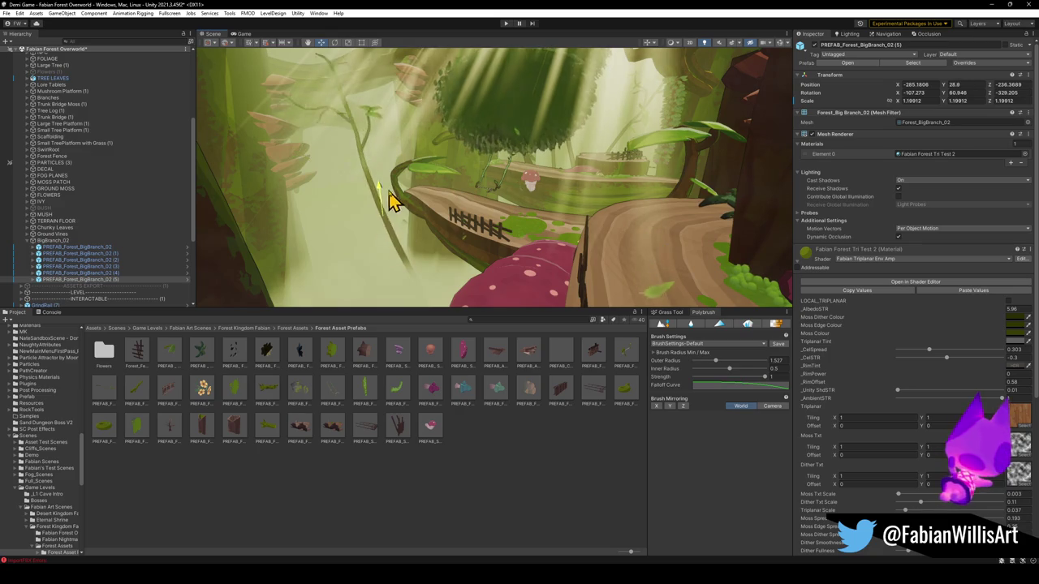
mouse_move(402, 248)
mouse_down()
mouse_move(389, 243)
mouse_move(394, 267)
mouse_move(381, 297)
mouse_move(416, 212)
mouse_move(442, 240)
mouse_up()
click(473, 461)
drag(442, 195, 447, 181)
Step: Rotate the new branch, shrink it to about half size, and reposition it near the stump
click(485, 213)
key(f)
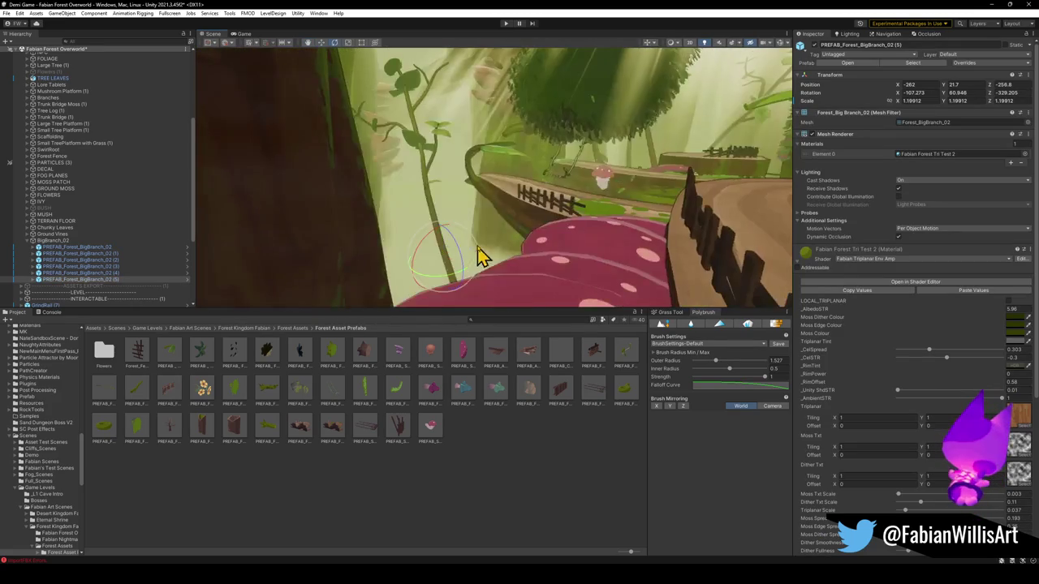
mouse_move(432, 249)
mouse_down()
mouse_move(441, 238)
mouse_move(479, 268)
mouse_move(452, 271)
mouse_move(451, 235)
mouse_move(432, 231)
mouse_move(403, 313)
mouse_up()
key(r)
key(w)
mouse_move(479, 261)
mouse_down()
mouse_move(433, 243)
mouse_move(419, 267)
mouse_move(455, 295)
mouse_move(413, 309)
mouse_move(450, 286)
mouse_move(421, 189)
mouse_move(495, 139)
mouse_up()
key(e)
key(w)
click(486, 459)
Step: Slide branch copy PREFAB_Forest_BigBranch_02 (4) left, beside the pink mushroom
mouse_move(495, 235)
mouse_down()
mouse_move(493, 206)
mouse_move(550, 232)
mouse_move(552, 198)
mouse_up()
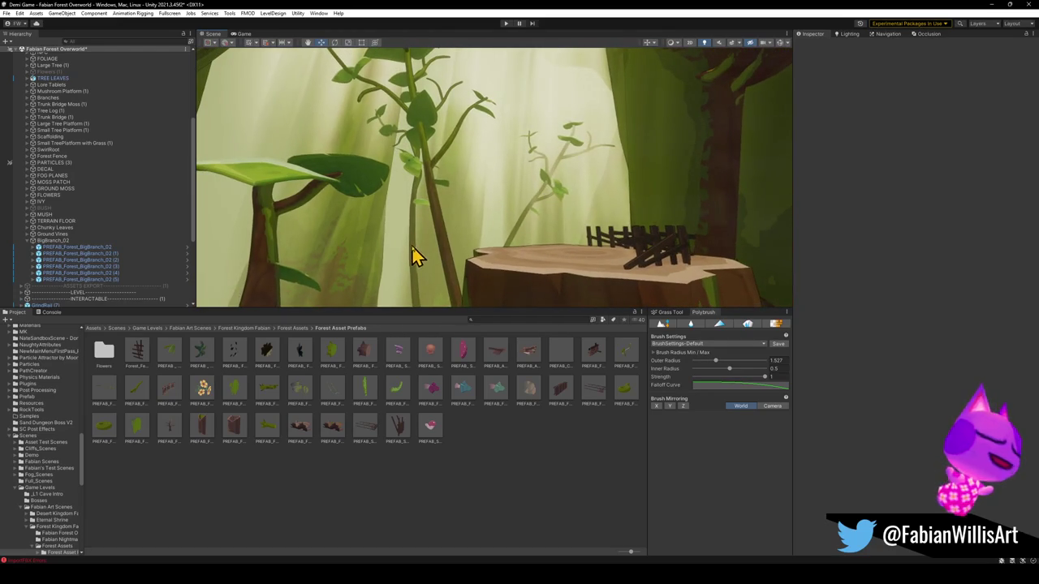
click(413, 255)
click(465, 270)
mouse_move(465, 271)
mouse_down()
mouse_move(487, 227)
mouse_move(447, 232)
mouse_up()
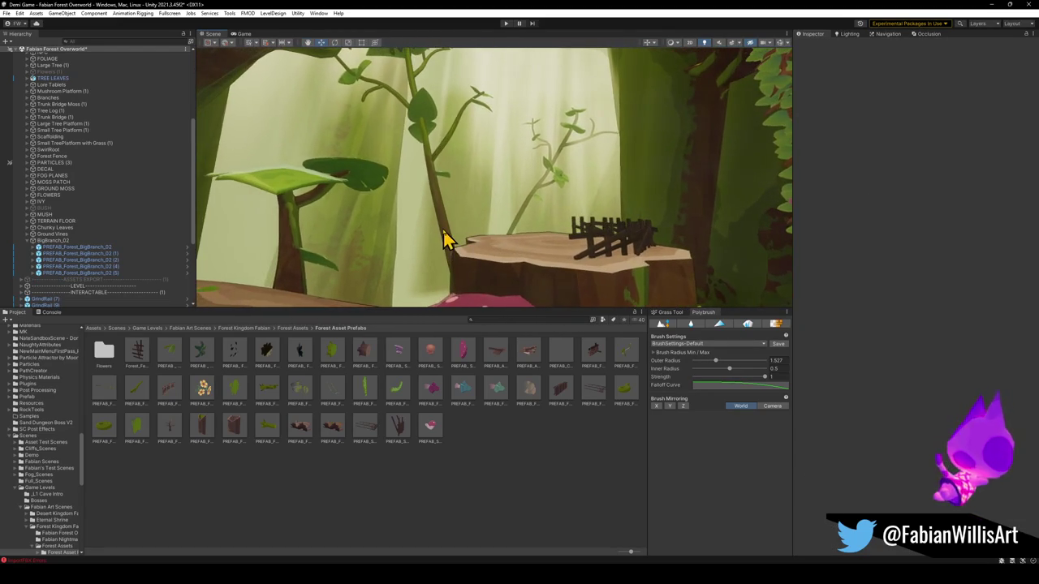
click(450, 246)
drag(489, 287, 370, 277)
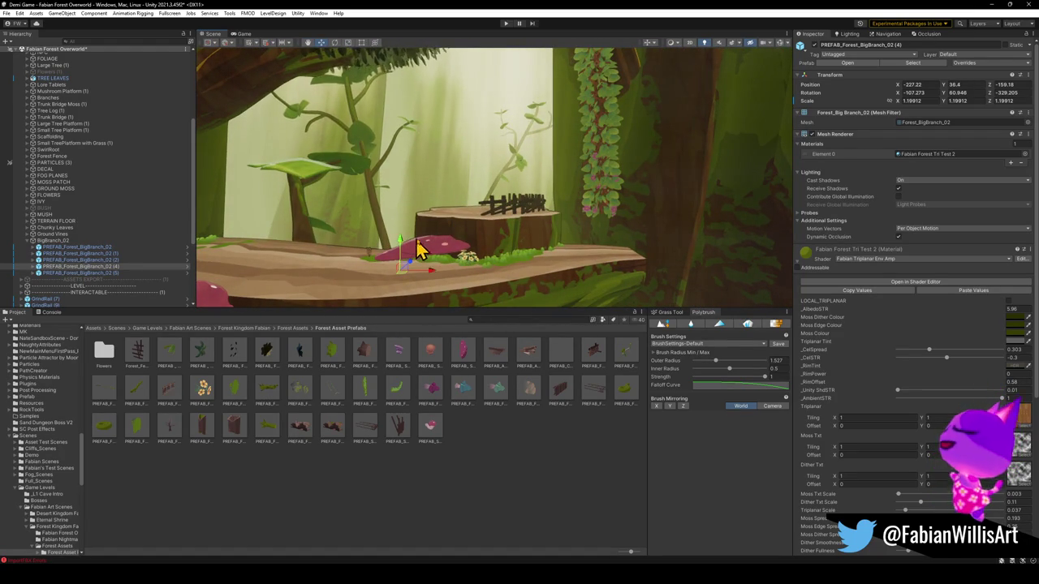
click(479, 445)
drag(466, 191, 454, 188)
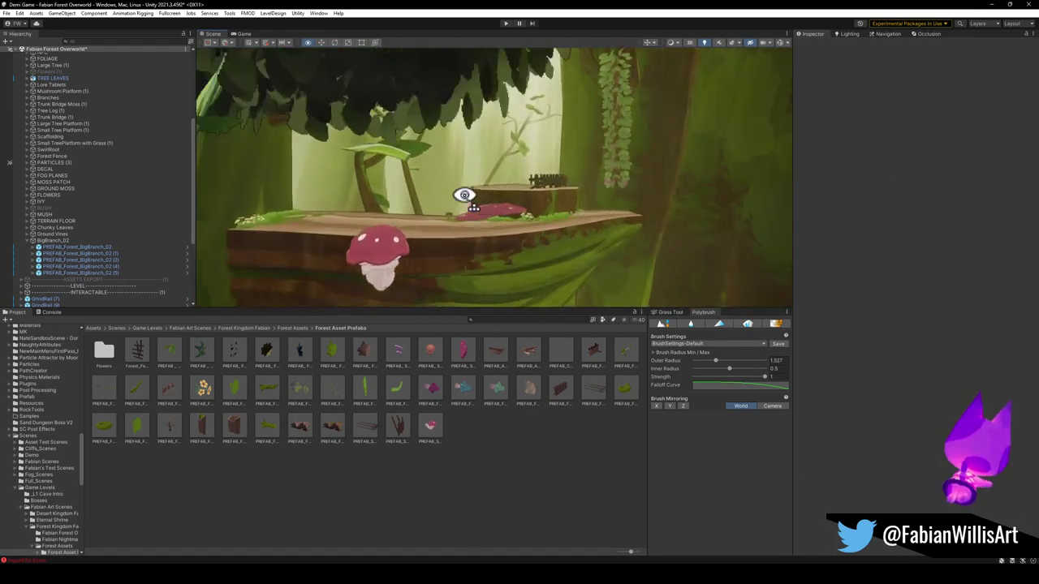
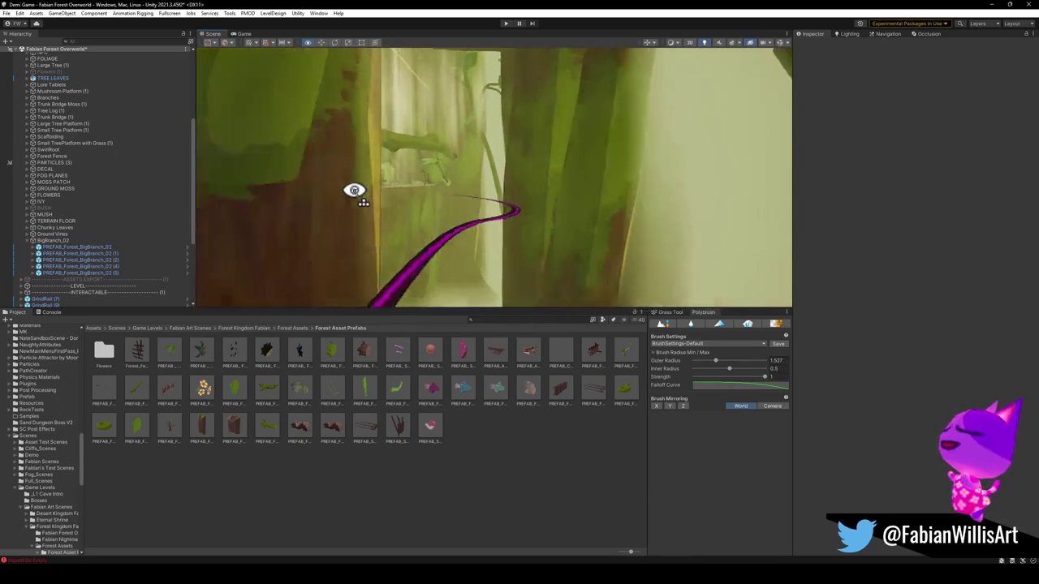
Step: Duplicate the big forest branch and rotate the copy into a long diagonal
mouse_move(299, 192)
mouse_down()
mouse_move(271, 203)
mouse_move(355, 207)
mouse_move(341, 211)
mouse_move(527, 186)
mouse_move(572, 192)
mouse_move(572, 214)
mouse_up()
click(381, 191)
key(ctrl+d)
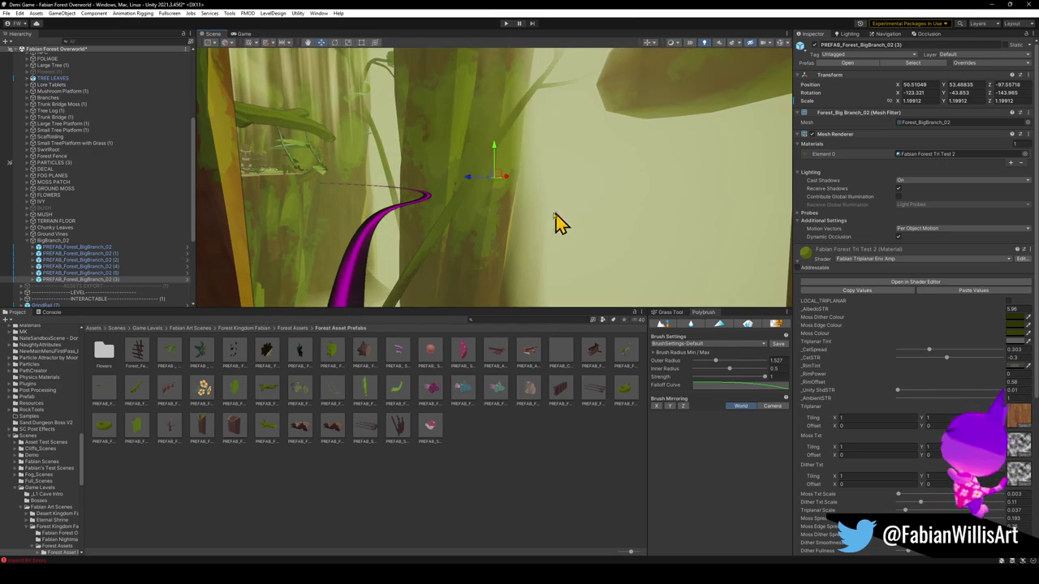
key(e)
mouse_move(485, 215)
mouse_down()
mouse_move(589, 195)
mouse_move(484, 184)
mouse_move(533, 208)
mouse_move(507, 177)
mouse_up()
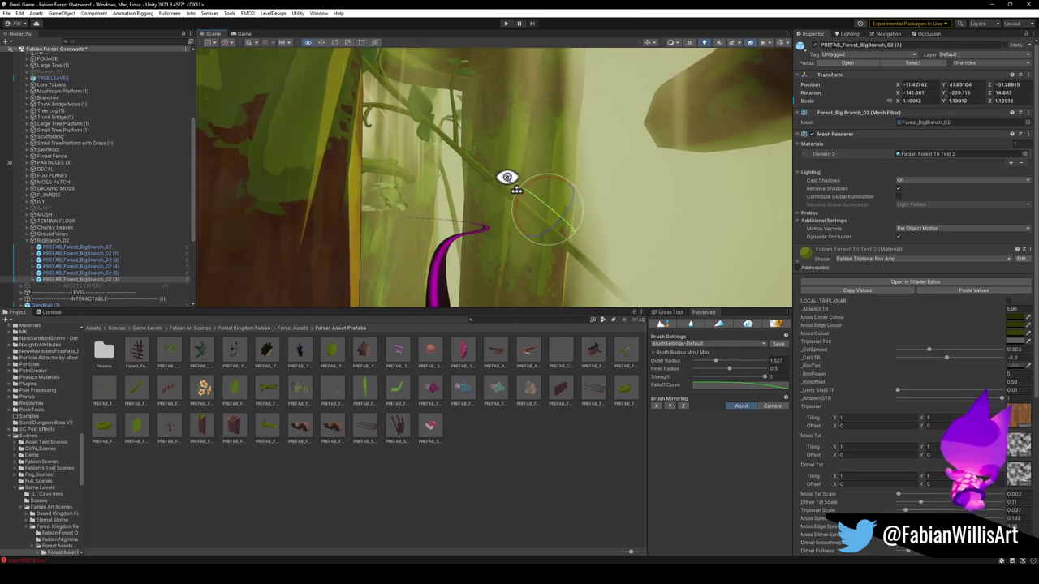
Step: Check the diagonal branch against the vines, then duplicate it again as copy (6)
mouse_move(548, 229)
mouse_down()
mouse_move(511, 218)
mouse_move(550, 233)
mouse_up()
mouse_move(645, 260)
mouse_down()
mouse_move(502, 191)
mouse_move(568, 215)
mouse_move(578, 226)
mouse_move(566, 231)
mouse_up()
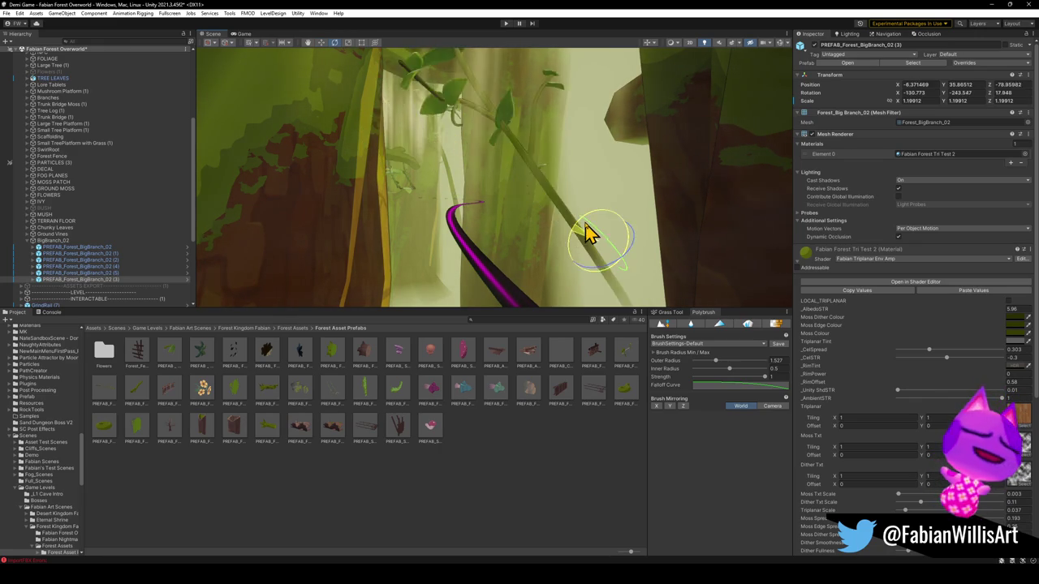
mouse_move(586, 234)
mouse_down()
mouse_move(591, 216)
mouse_move(646, 235)
mouse_move(653, 219)
mouse_move(594, 235)
mouse_move(546, 222)
mouse_move(556, 223)
mouse_up()
mouse_move(631, 243)
mouse_down()
mouse_move(565, 232)
mouse_move(584, 236)
mouse_move(570, 220)
mouse_move(577, 249)
mouse_move(622, 288)
mouse_move(559, 240)
mouse_move(565, 230)
mouse_move(625, 260)
mouse_up()
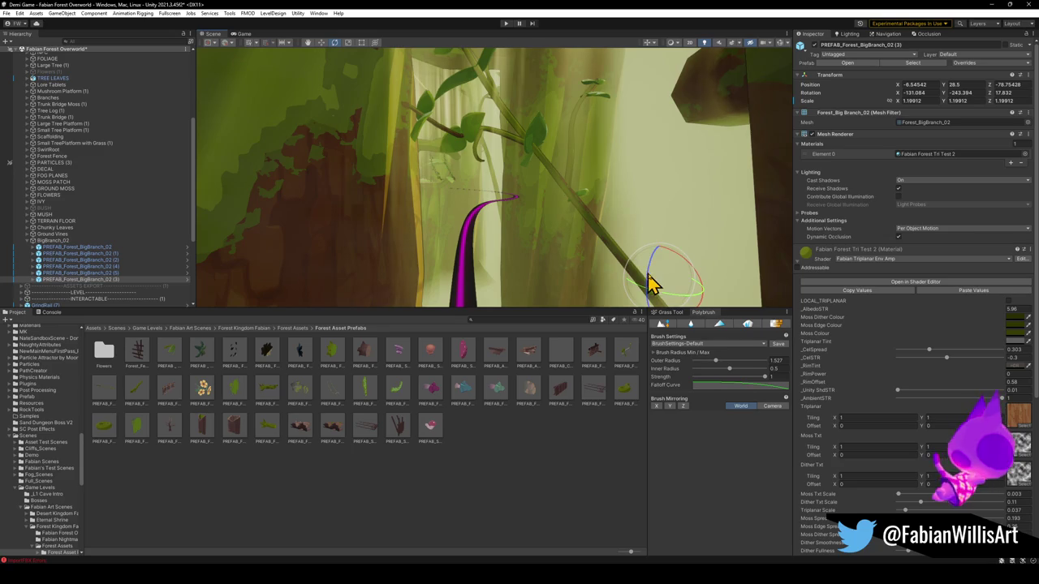
mouse_move(660, 255)
mouse_down()
mouse_move(642, 220)
mouse_move(656, 227)
mouse_move(615, 218)
mouse_up()
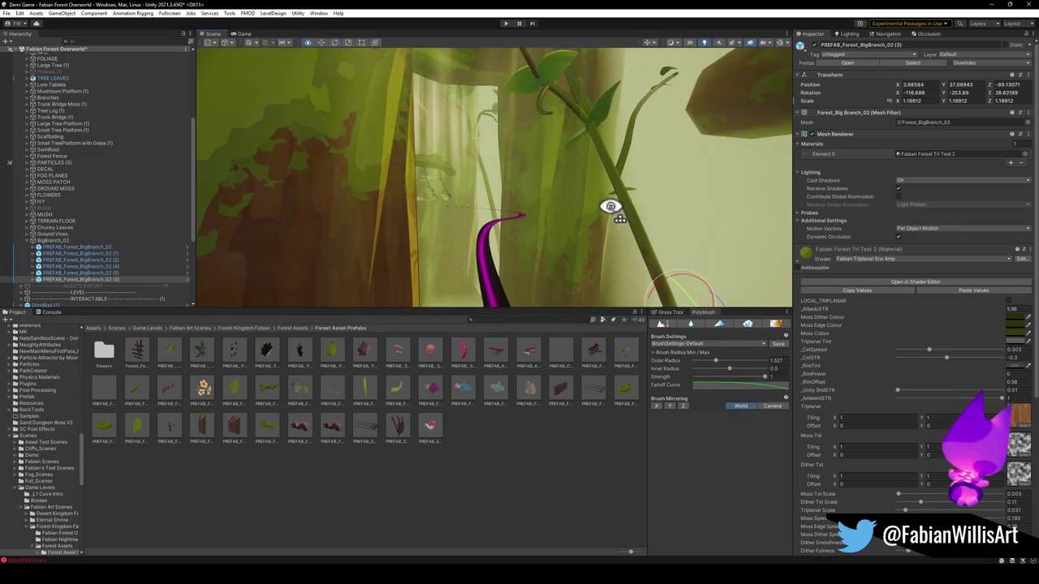
key(ctrl+d)
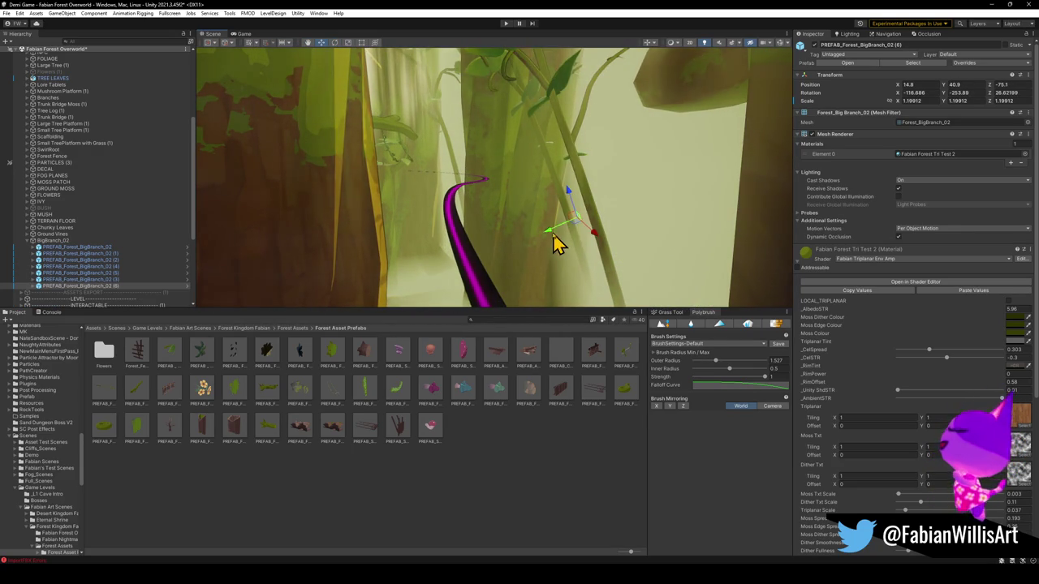
Step: Select branch copy (3) on the vine-wrapped trunk and slide it right
drag(527, 256, 533, 241)
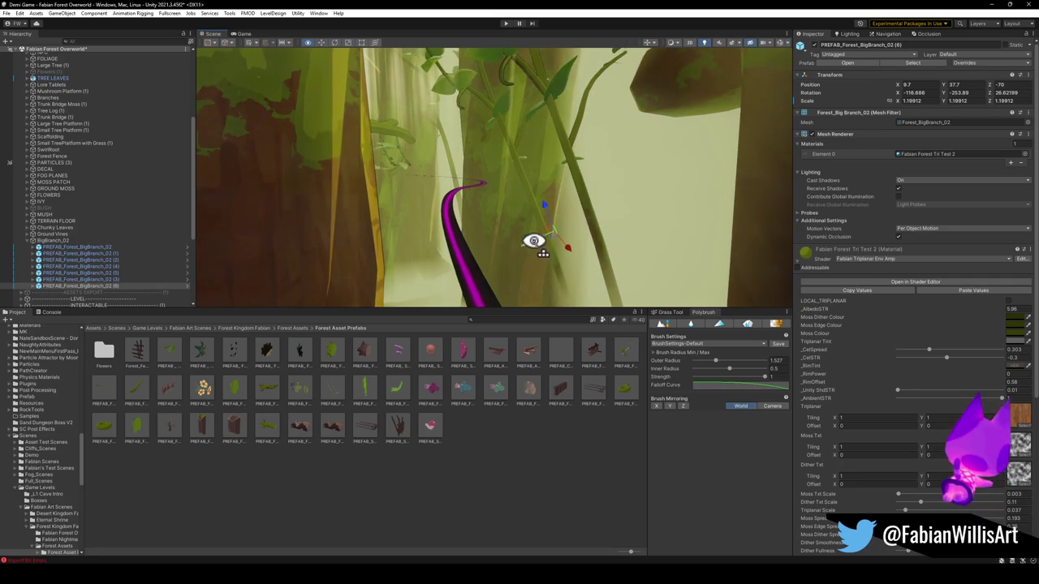
mouse_move(753, 245)
mouse_down()
mouse_move(658, 209)
mouse_move(596, 196)
mouse_move(577, 206)
mouse_move(624, 223)
mouse_move(654, 211)
mouse_move(663, 194)
mouse_move(633, 227)
mouse_up()
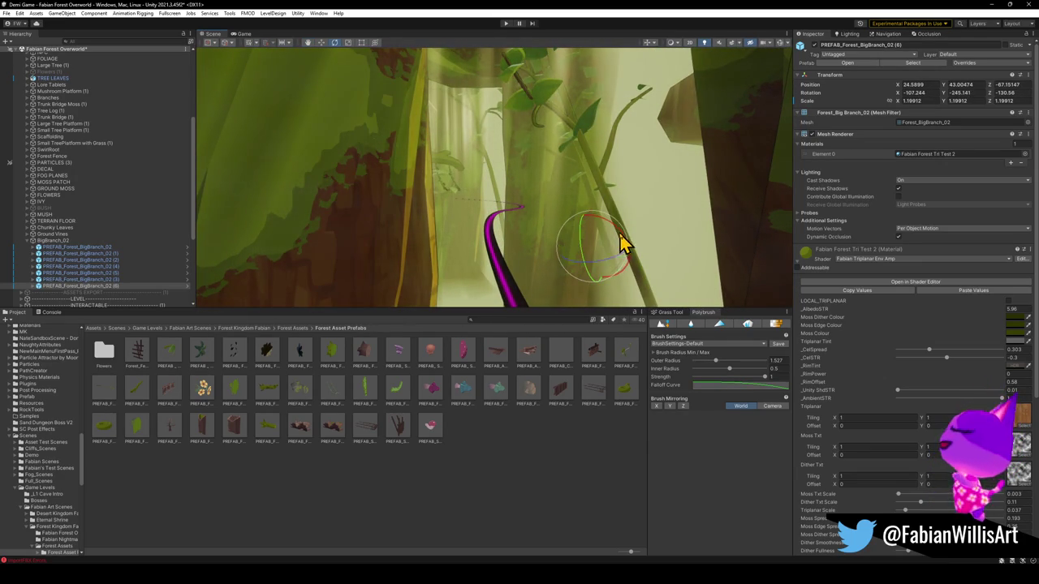
mouse_move(614, 270)
mouse_down()
mouse_move(555, 232)
mouse_move(631, 214)
mouse_move(559, 209)
mouse_move(563, 222)
mouse_up()
click(542, 235)
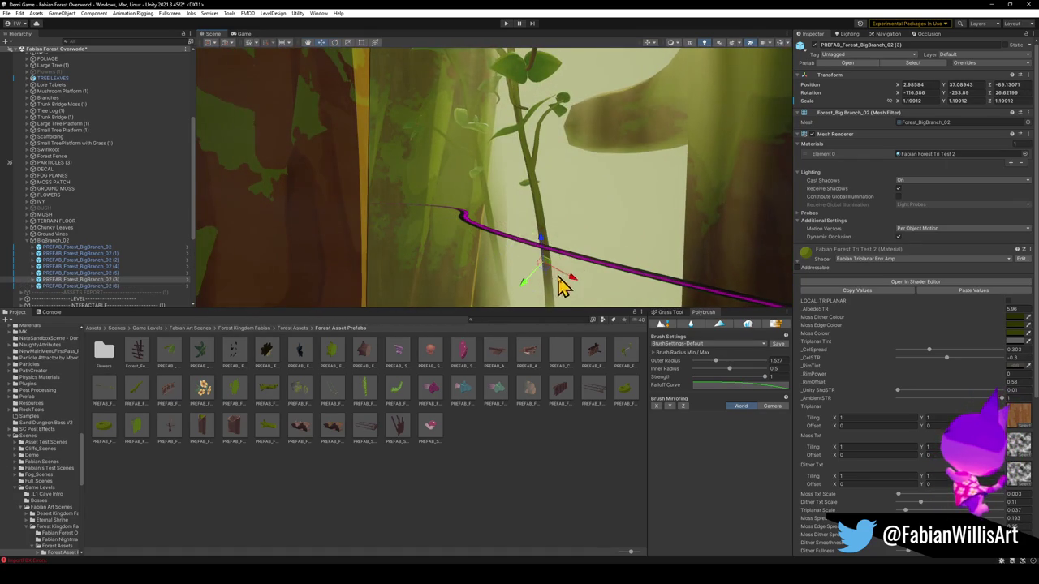
mouse_move(537, 270)
mouse_down()
mouse_move(617, 294)
mouse_move(598, 248)
mouse_move(540, 265)
mouse_move(508, 265)
mouse_move(487, 250)
mouse_move(614, 281)
mouse_up()
Step: Duplicate it as copy (7), rotate it upright, lower it and shift it beside the trunk
key(ctrl+d)
key(e)
mouse_move(656, 234)
mouse_down()
mouse_move(687, 224)
mouse_move(480, 268)
mouse_up()
key(w)
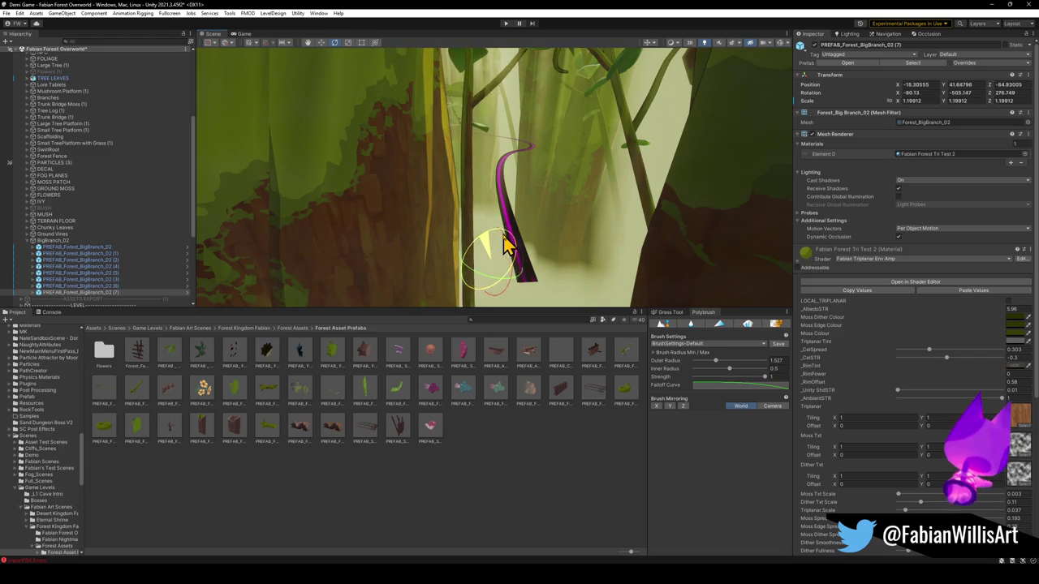
drag(487, 286, 471, 324)
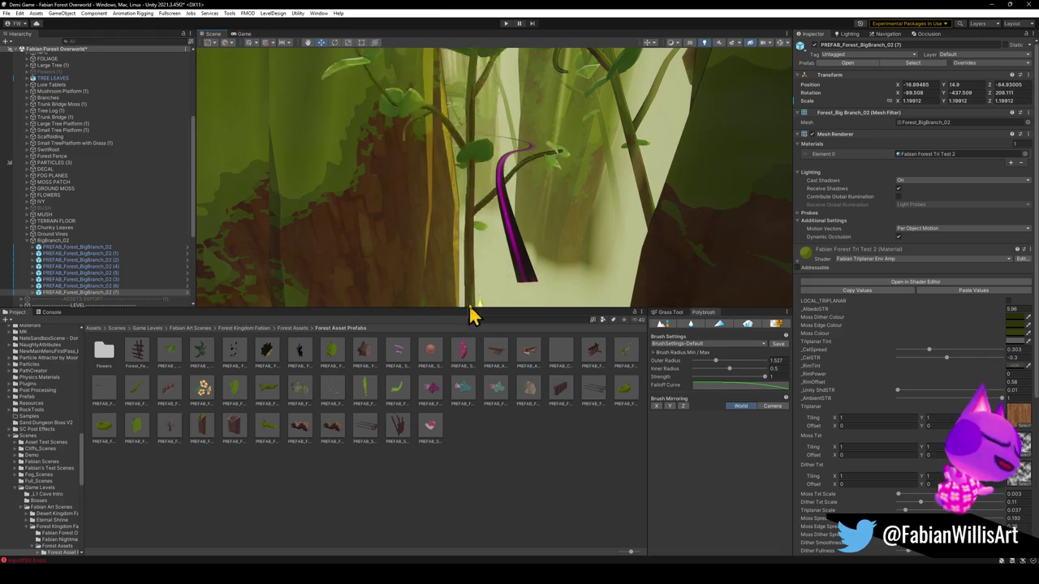
mouse_move(501, 251)
mouse_down()
mouse_move(495, 260)
mouse_move(487, 208)
mouse_move(474, 290)
mouse_up()
key(e)
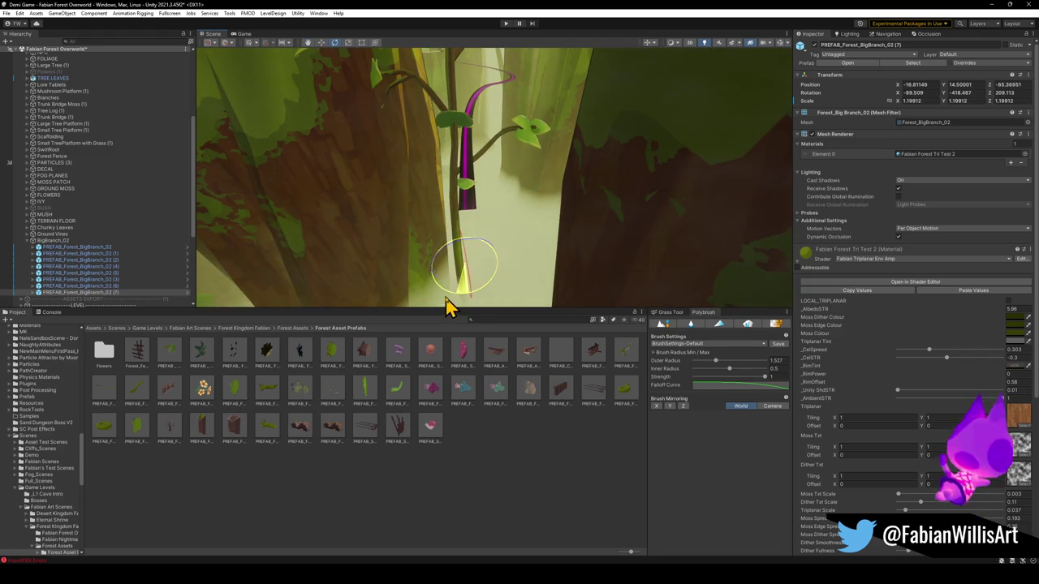
mouse_move(431, 303)
mouse_down()
mouse_move(425, 332)
mouse_move(434, 337)
mouse_up()
mouse_move(448, 249)
mouse_down()
mouse_move(454, 213)
mouse_move(436, 283)
mouse_move(456, 157)
mouse_move(434, 232)
mouse_move(464, 267)
mouse_move(408, 195)
mouse_move(427, 181)
mouse_move(419, 199)
mouse_move(475, 195)
mouse_move(493, 152)
mouse_up()
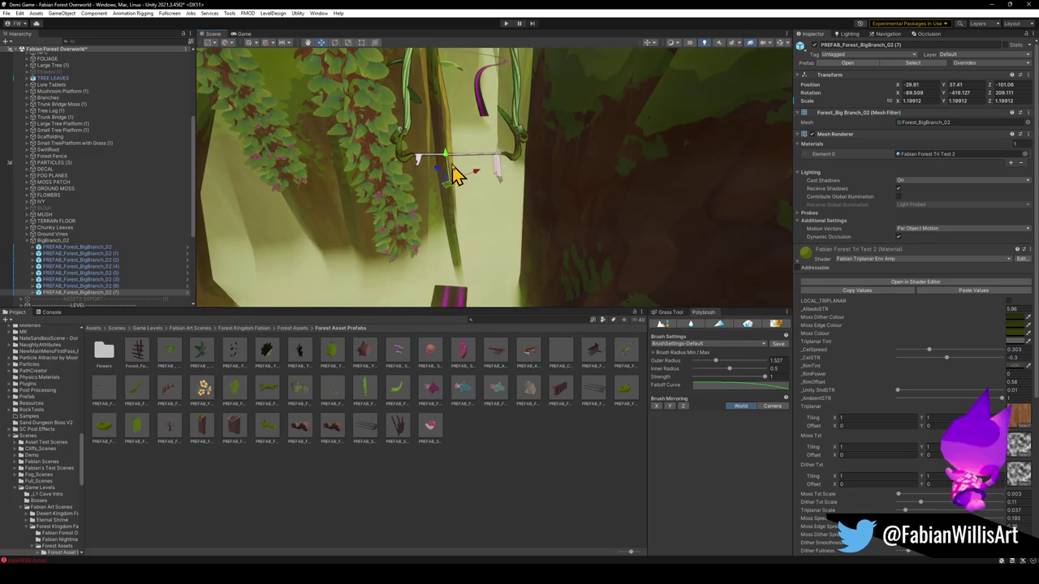
Step: Slide branch (7) horizontally among the vines to about -31.58, 39.13, -99.33
mouse_move(469, 99)
mouse_down()
mouse_move(457, 89)
mouse_move(439, 133)
mouse_up()
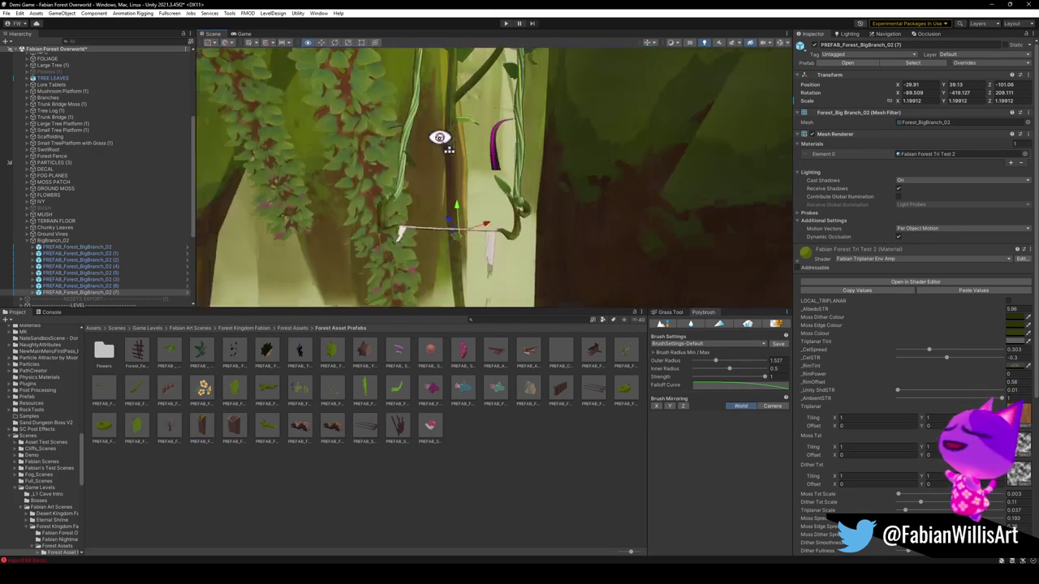
mouse_move(463, 239)
mouse_down()
mouse_move(452, 232)
mouse_move(497, 174)
mouse_move(491, 138)
mouse_move(420, 135)
mouse_move(548, 159)
mouse_up()
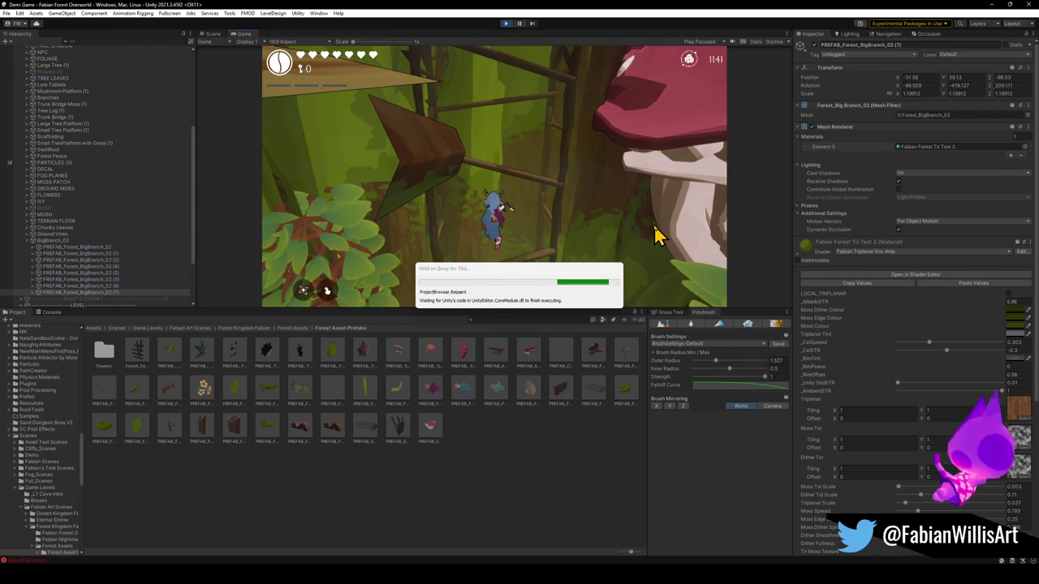
Step: Play fullscreen with F10, running through the hollow-log archway and along the stump path
key(w)
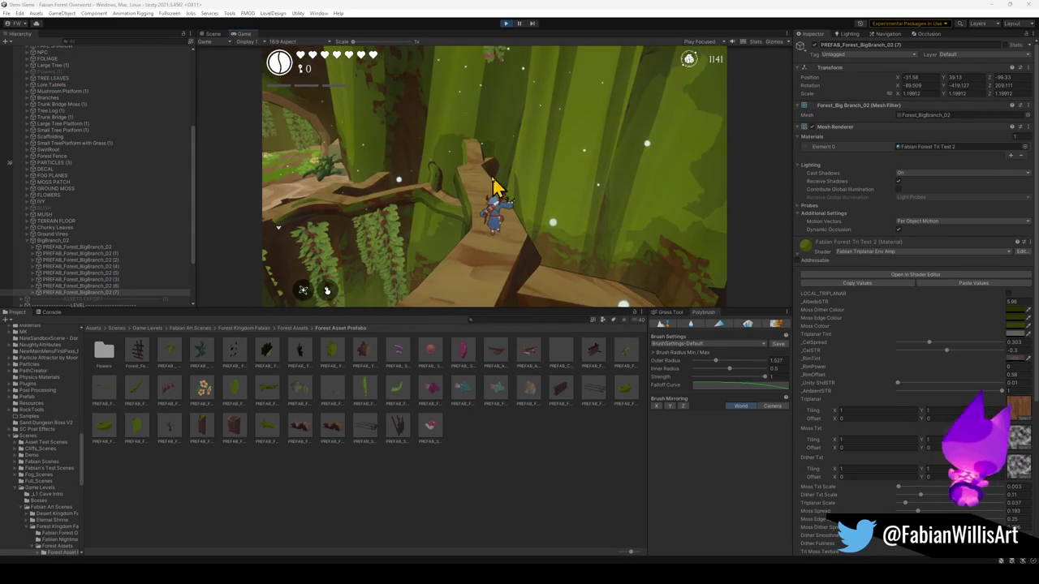
key(F10)
key(w)
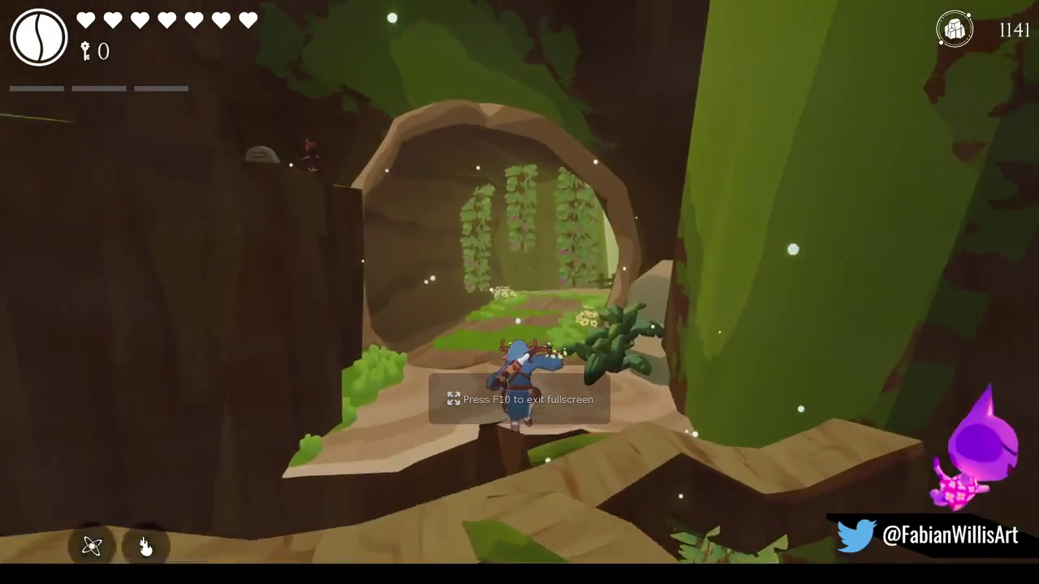
key(w)
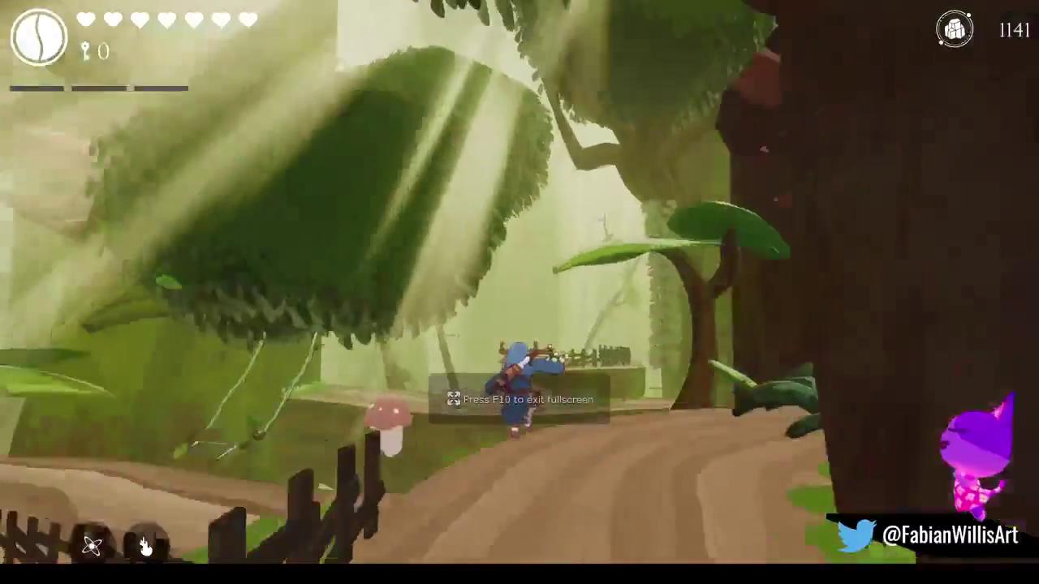
key(w)
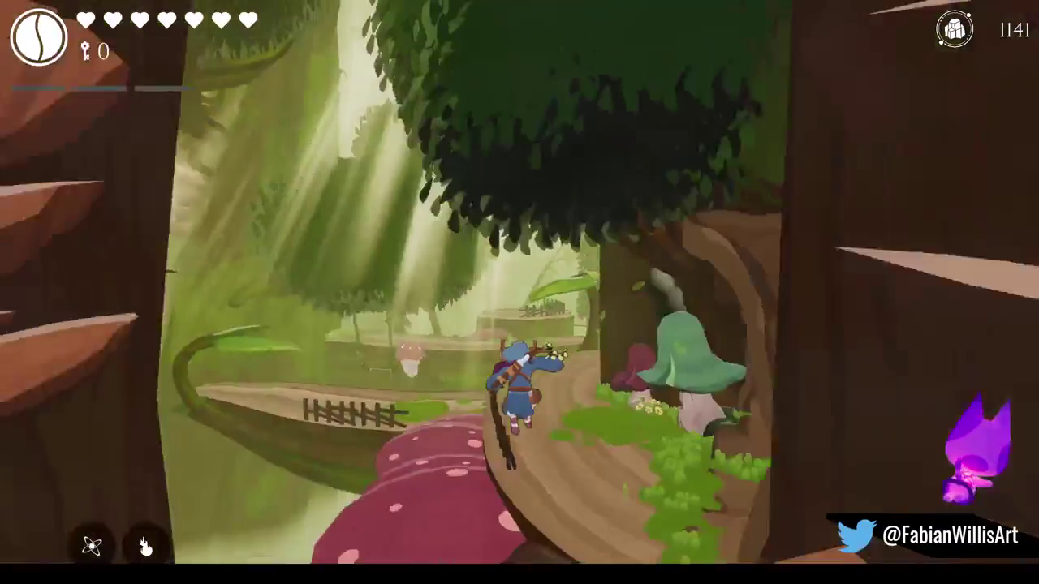
key(w)
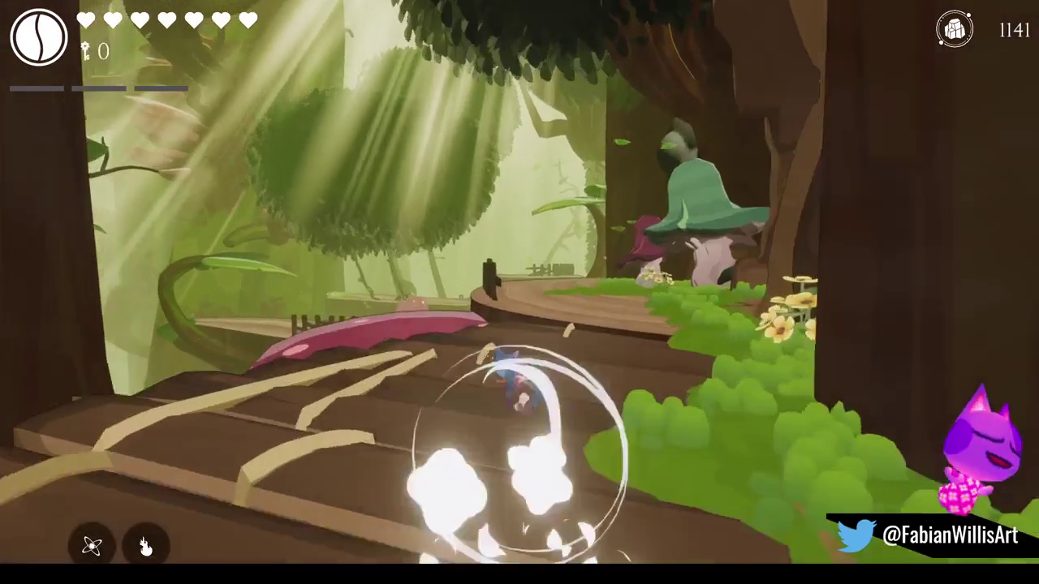
key(w)
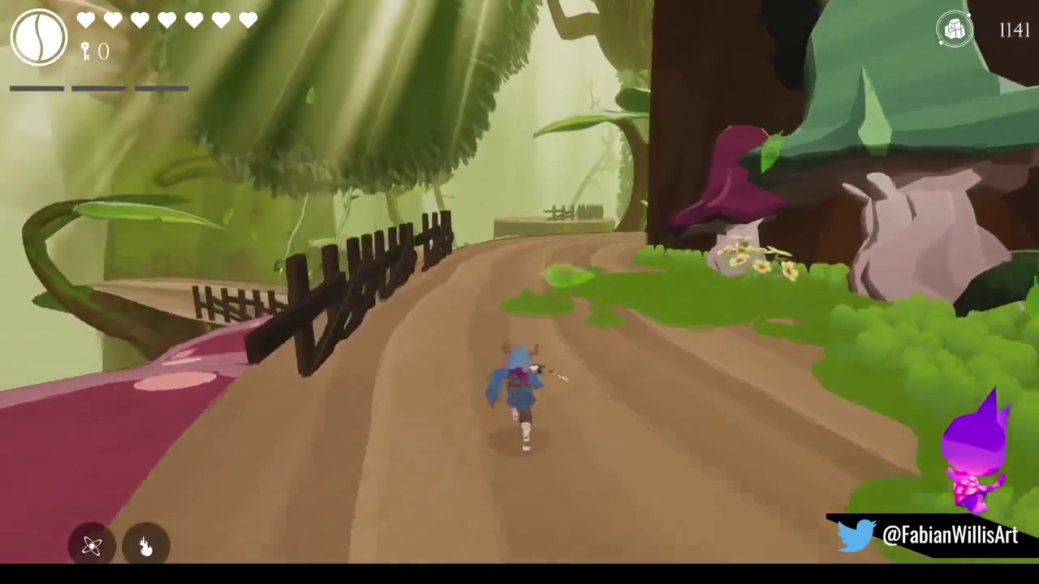
key(w)
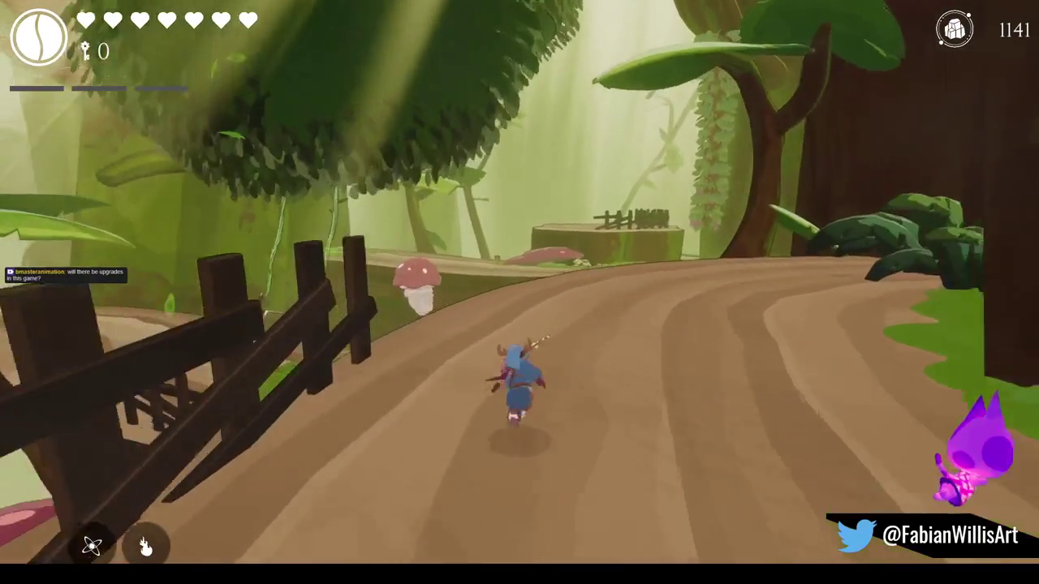
Step: Pause the game, then resume and keep running
key(Escape)
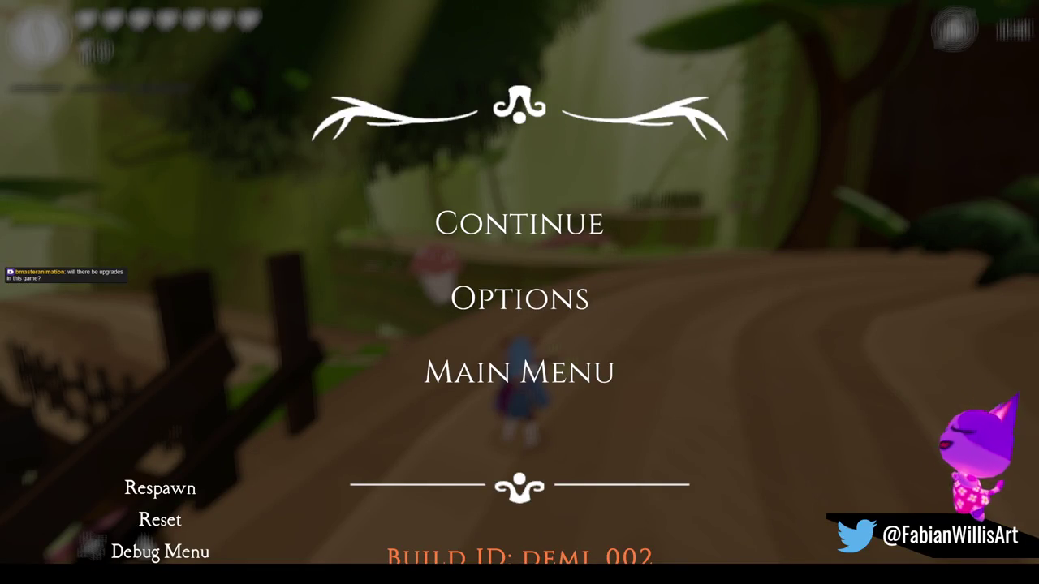
click(519, 227)
key(w)
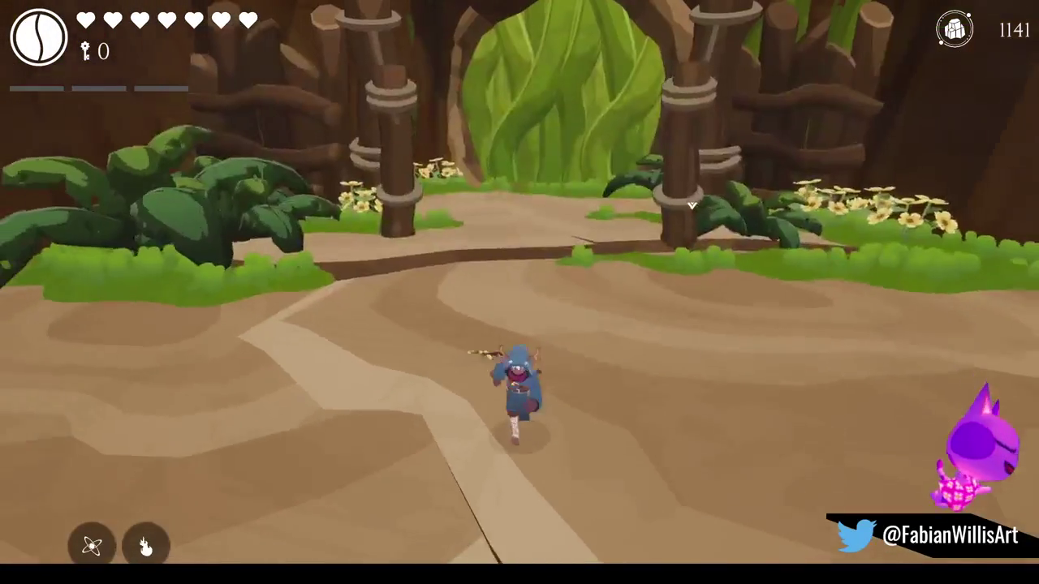
Step: Run the hero up to the leafy vine gate and leave fullscreen play
key(w)
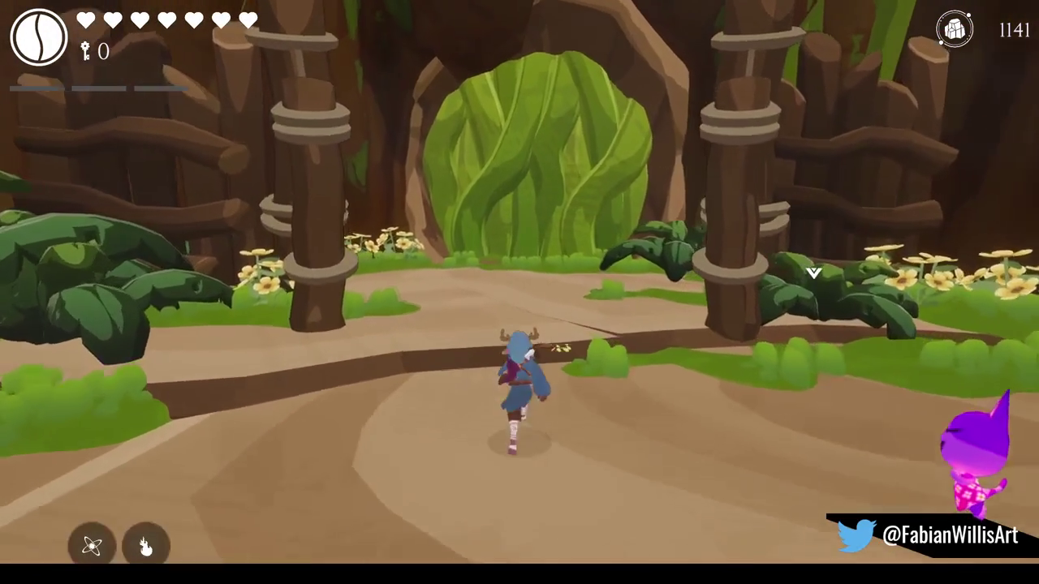
key(w)
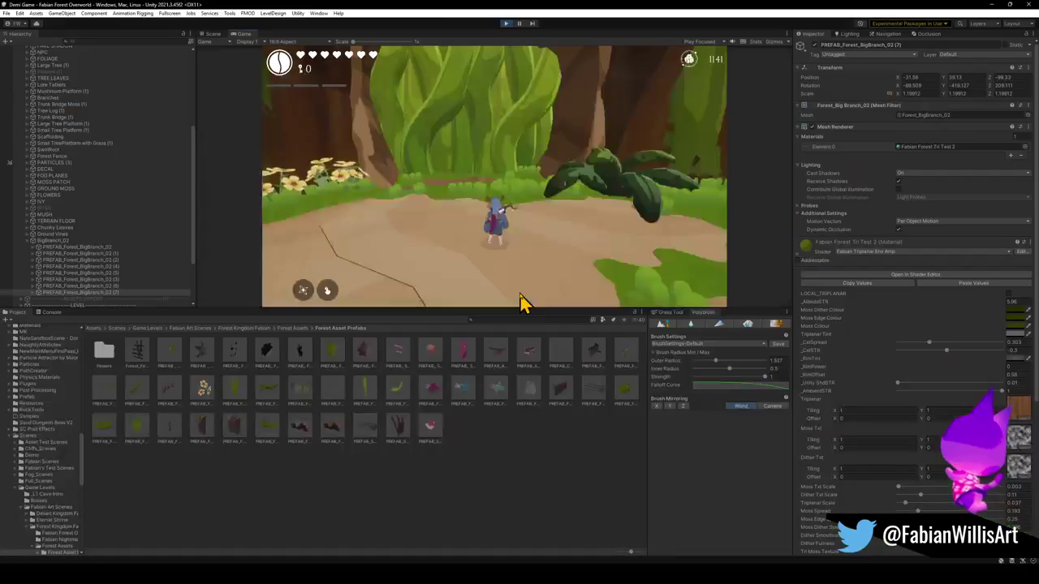
key(super)
Step: Drop the Zafi Channel Druid Aura prefab beside the flowers in front of the vine gate
click(507, 348)
text(channel)
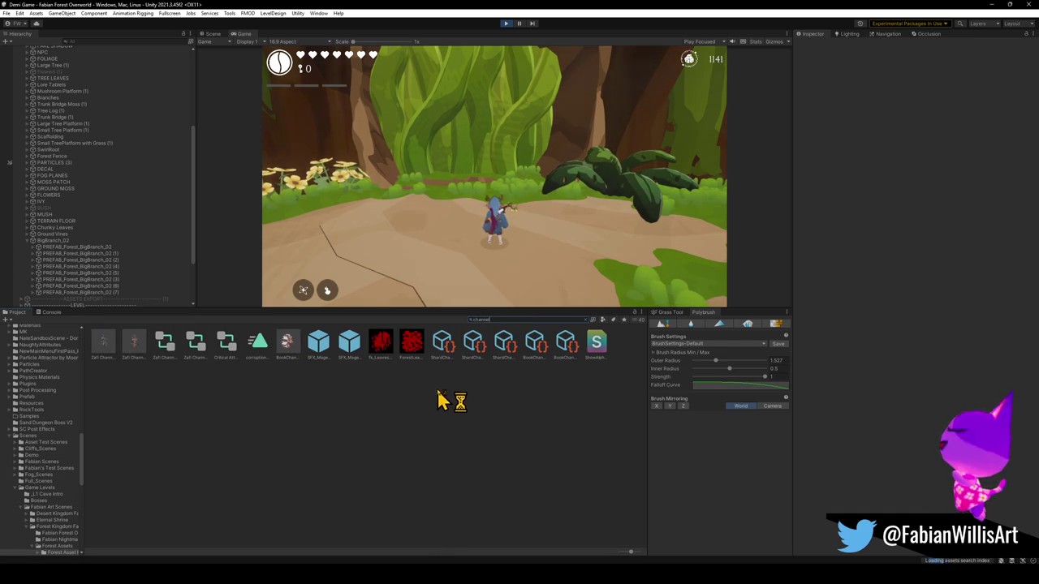
click(137, 354)
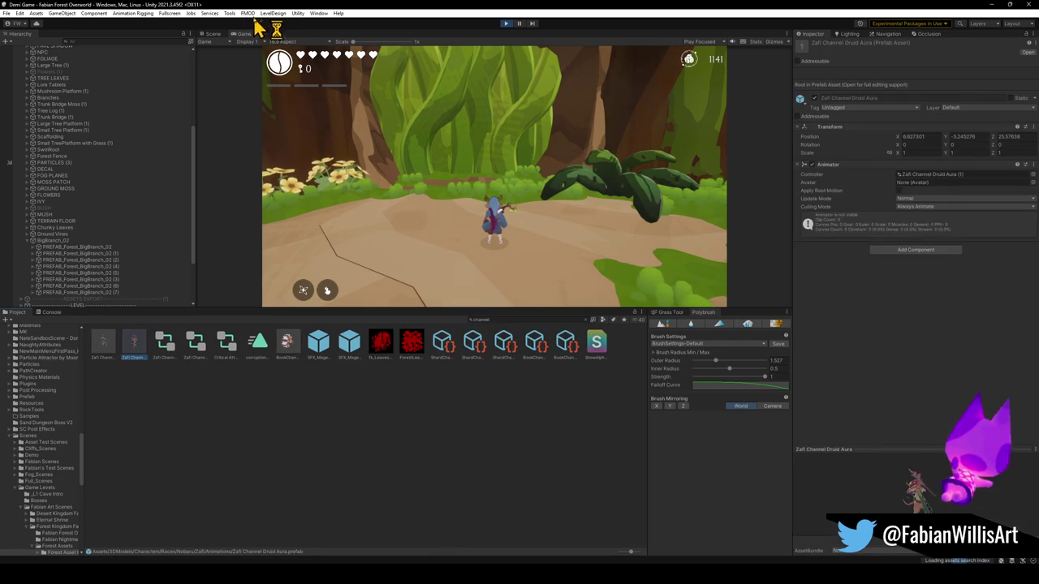
click(212, 34)
mouse_move(530, 181)
mouse_down()
mouse_move(494, 165)
mouse_move(368, 167)
mouse_move(353, 179)
mouse_move(365, 203)
mouse_up()
mouse_move(195, 345)
mouse_down()
mouse_move(204, 301)
mouse_move(429, 297)
mouse_move(460, 309)
mouse_up()
drag(538, 265, 539, 280)
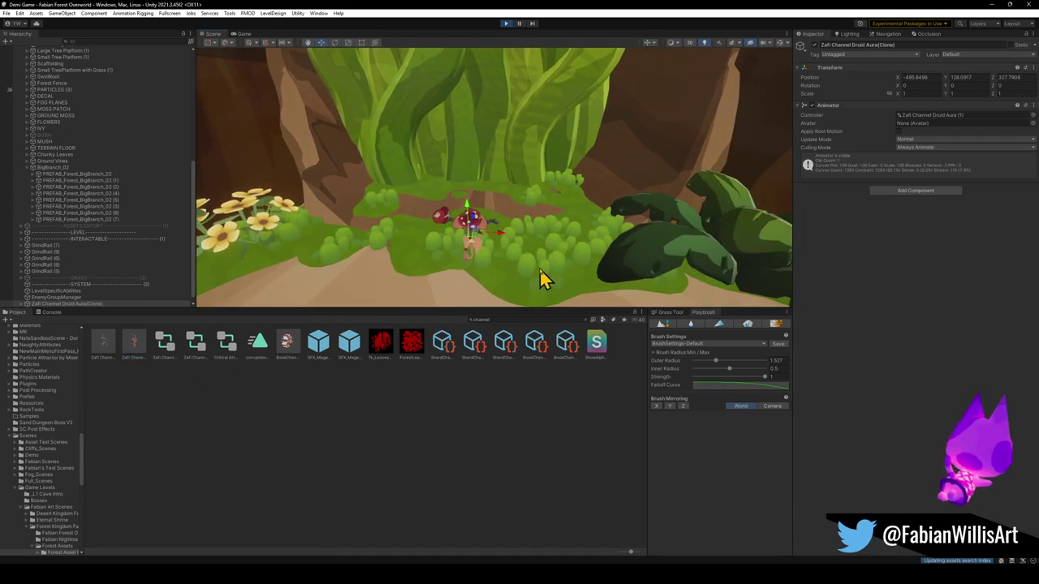
click(242, 35)
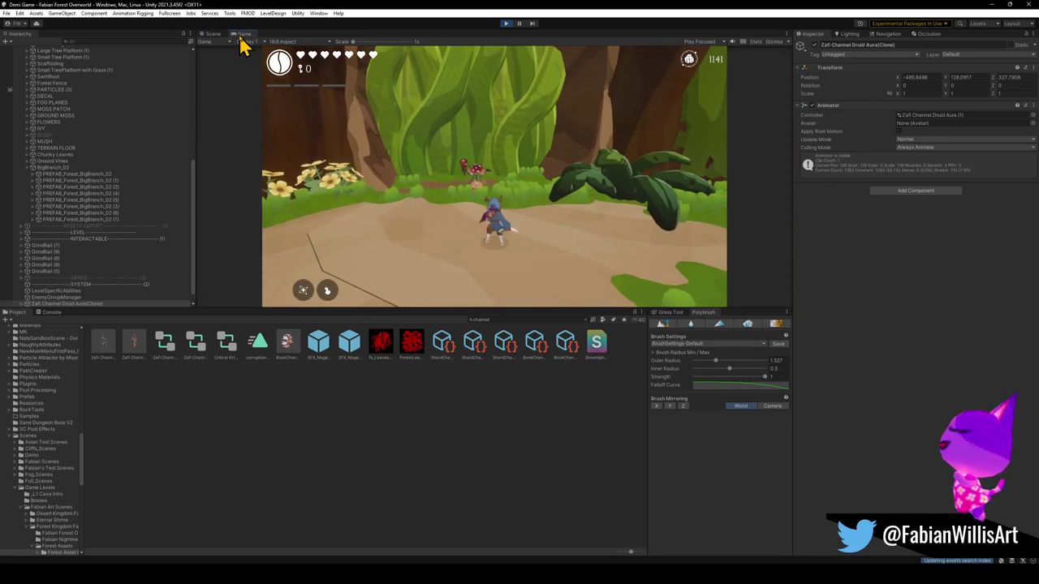
Step: Play the game fullscreen, pausing once and resuming
key(super)
click(431, 227)
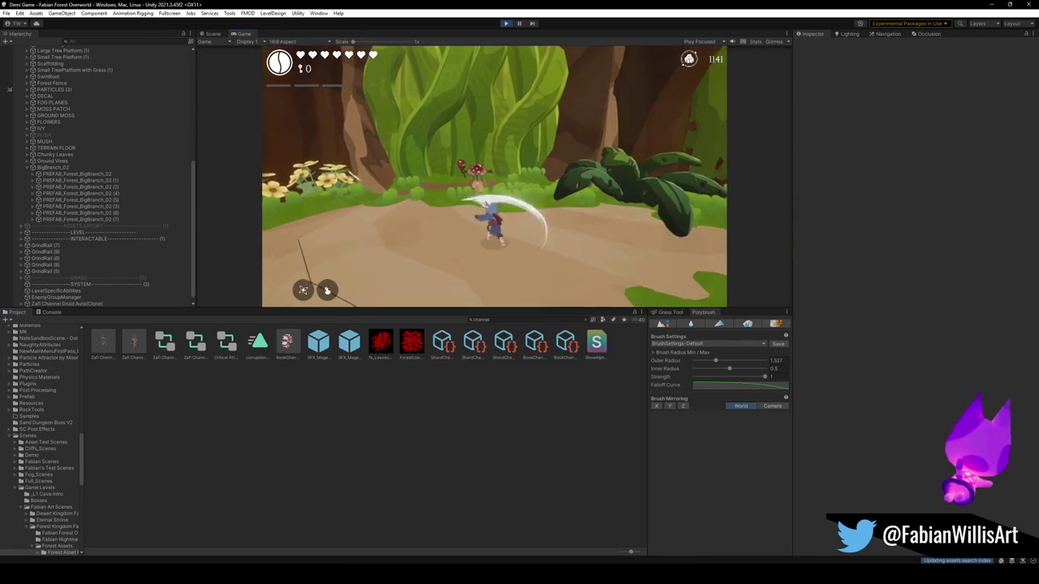
key(F10)
key(Escape)
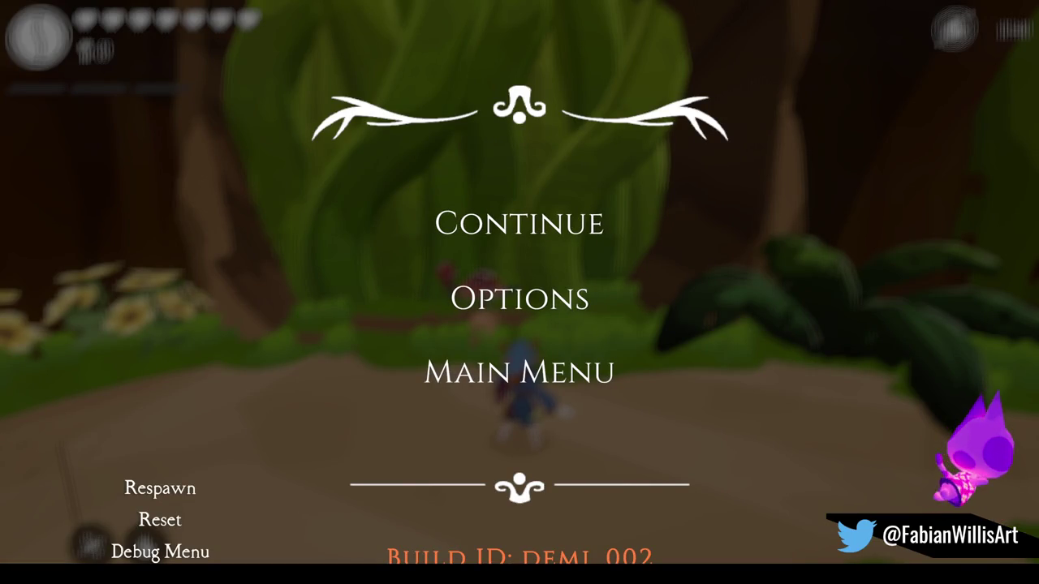
click(497, 229)
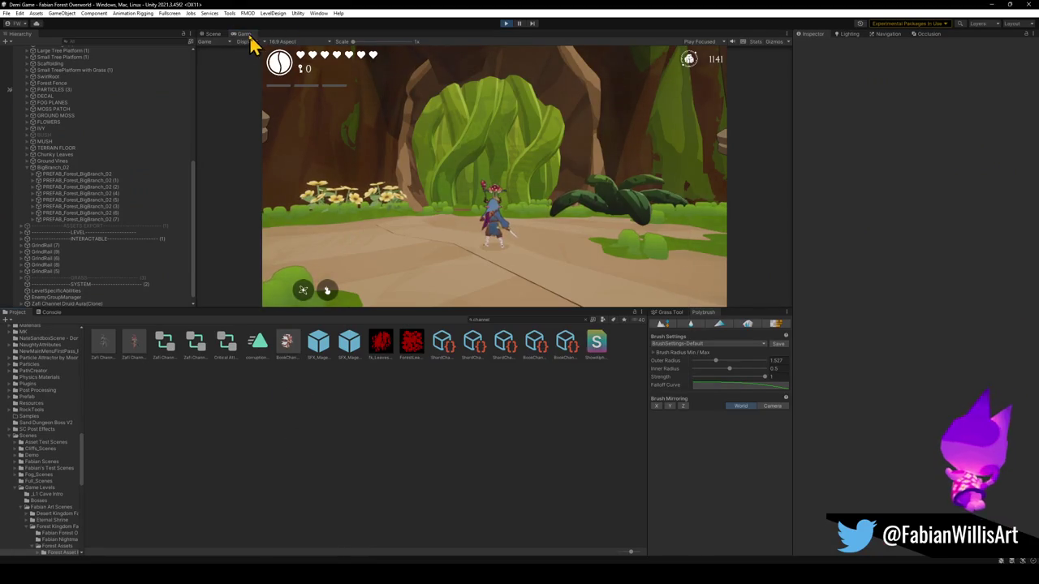
Step: Inspect the hero character in the Scene view, then play fullscreen again
click(212, 35)
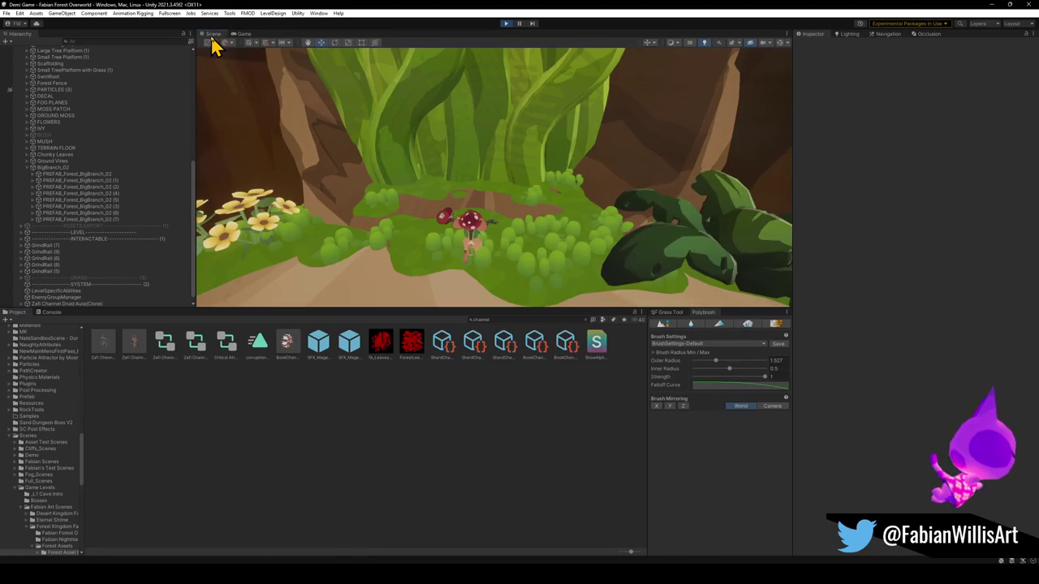
click(473, 232)
scroll(521, 228, down, 5)
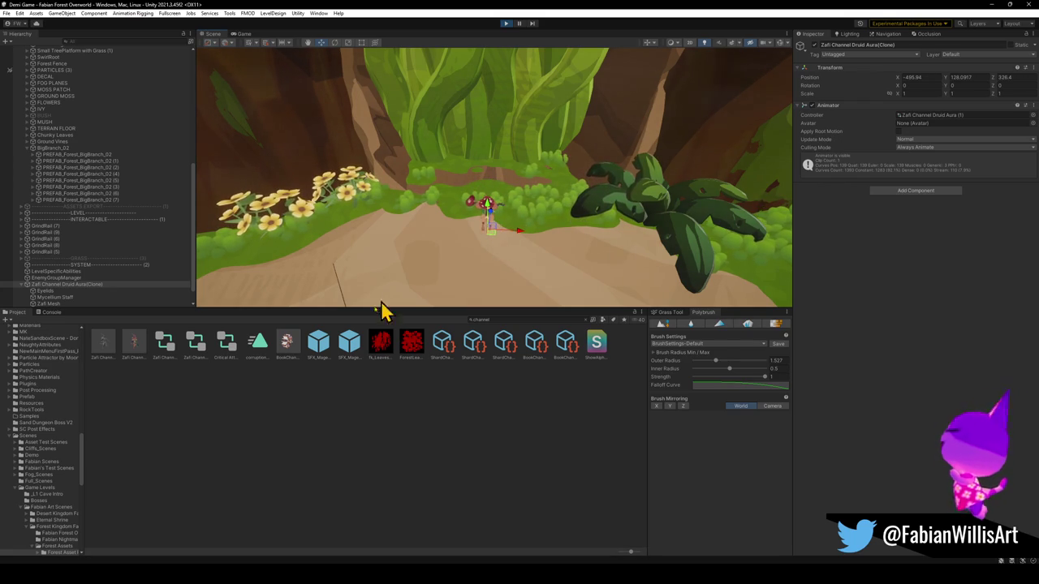
click(318, 288)
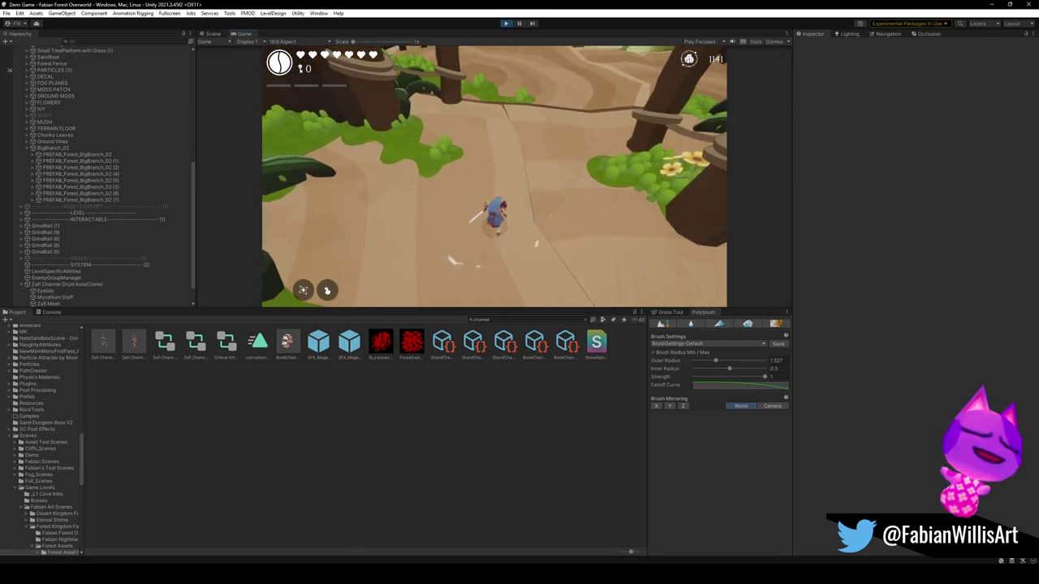
key(F10)
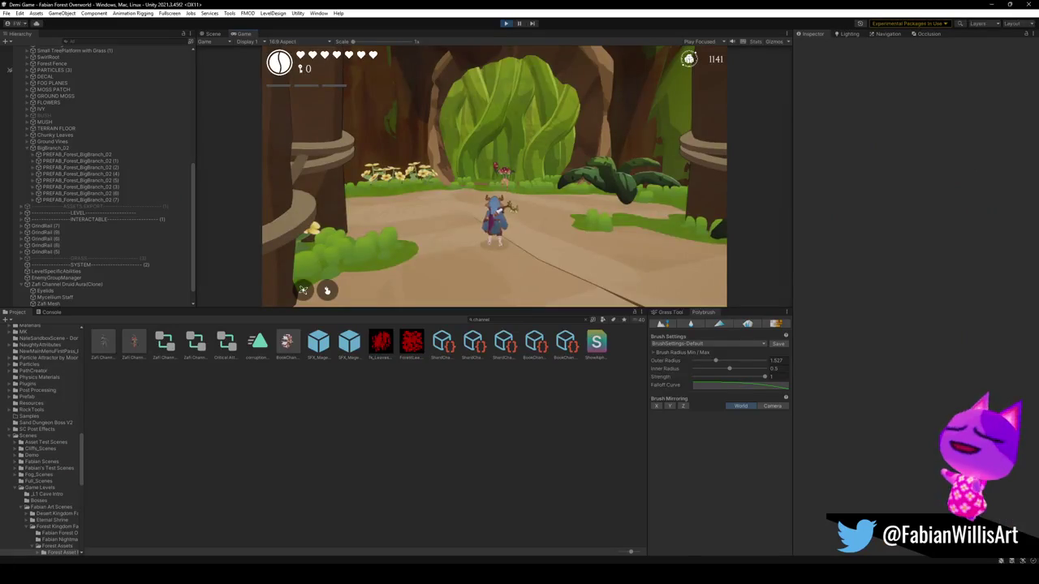
Step: Leave fullscreen and bring up the Zafi assets in the Project panel
key(super)
click(284, 378)
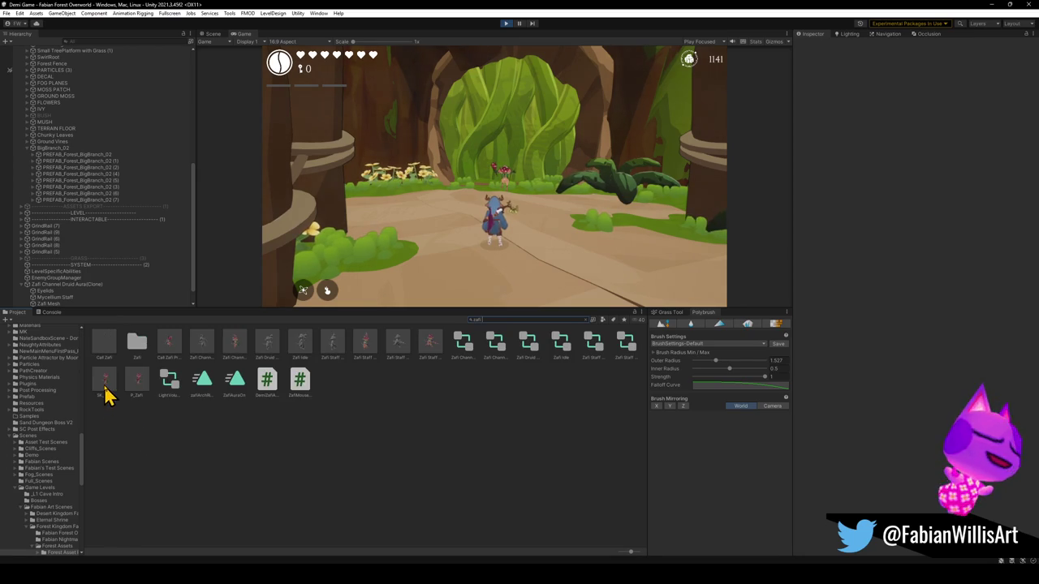
click(213, 34)
Step: Place the Cali Zafi prefab on the path and delete the P_Zafi and Druid Aura characters
drag(103, 392, 428, 268)
key(ctrl+z)
drag(139, 395, 390, 294)
mouse_move(449, 274)
mouse_down()
mouse_move(413, 274)
mouse_move(390, 232)
mouse_move(514, 236)
mouse_move(288, 224)
mouse_move(417, 225)
mouse_move(523, 293)
mouse_move(519, 241)
mouse_up()
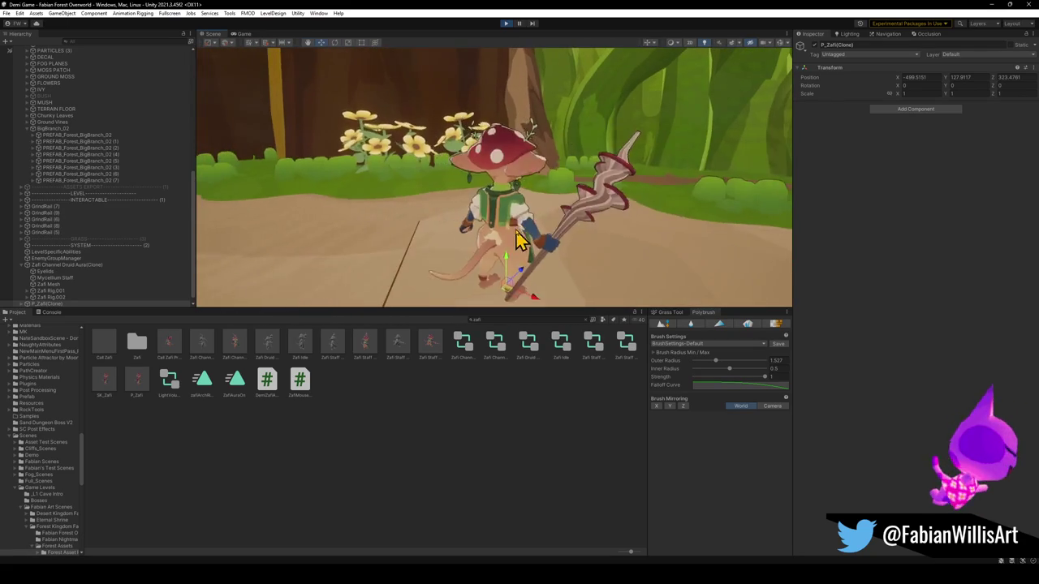
key(Delete)
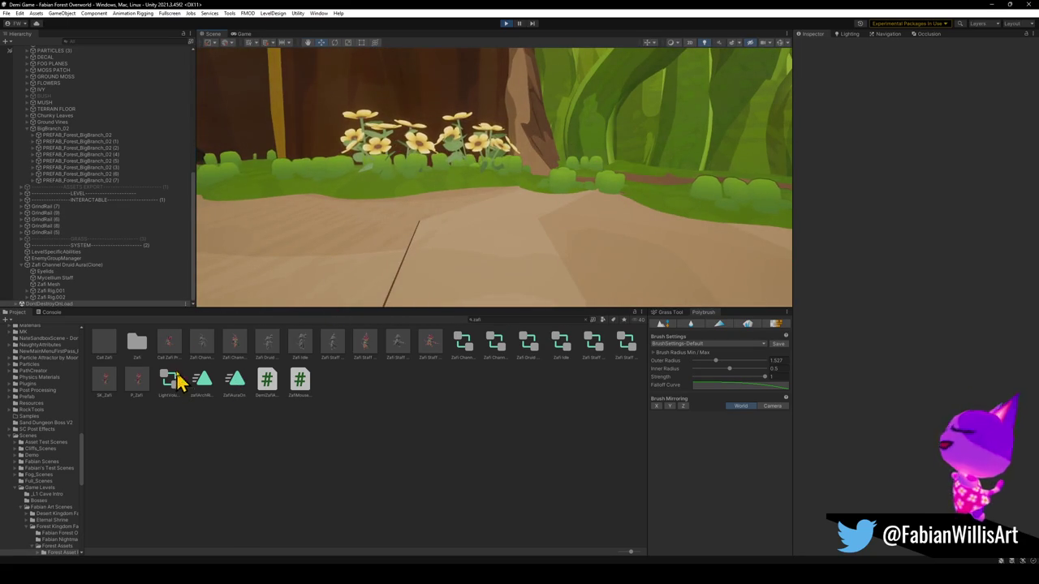
drag(416, 285, 479, 218)
click(600, 207)
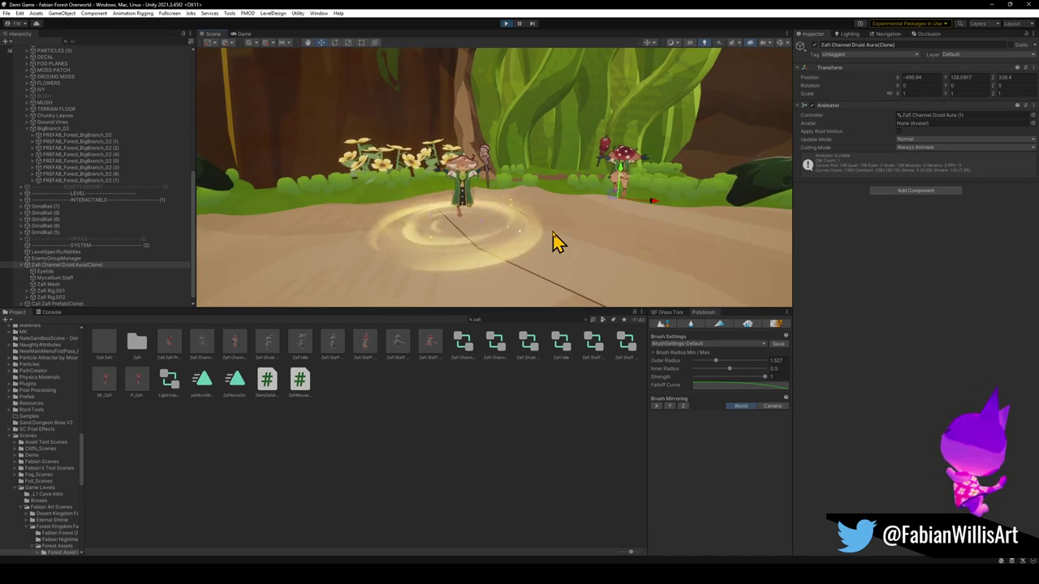
key(Delete)
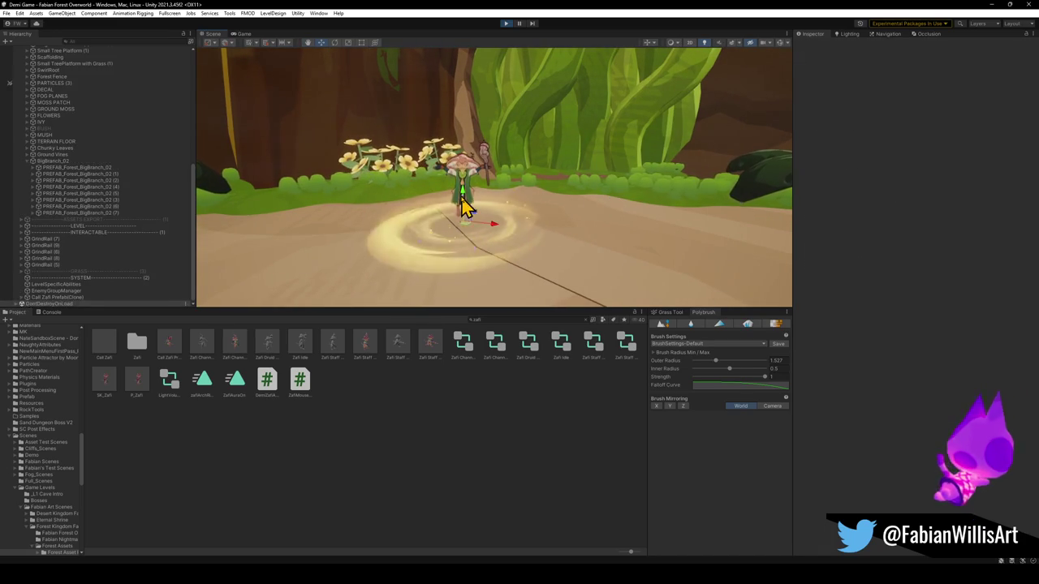
Step: Move the Cali Zafi prefab along the path and turn it about -8.6° in Y
click(464, 245)
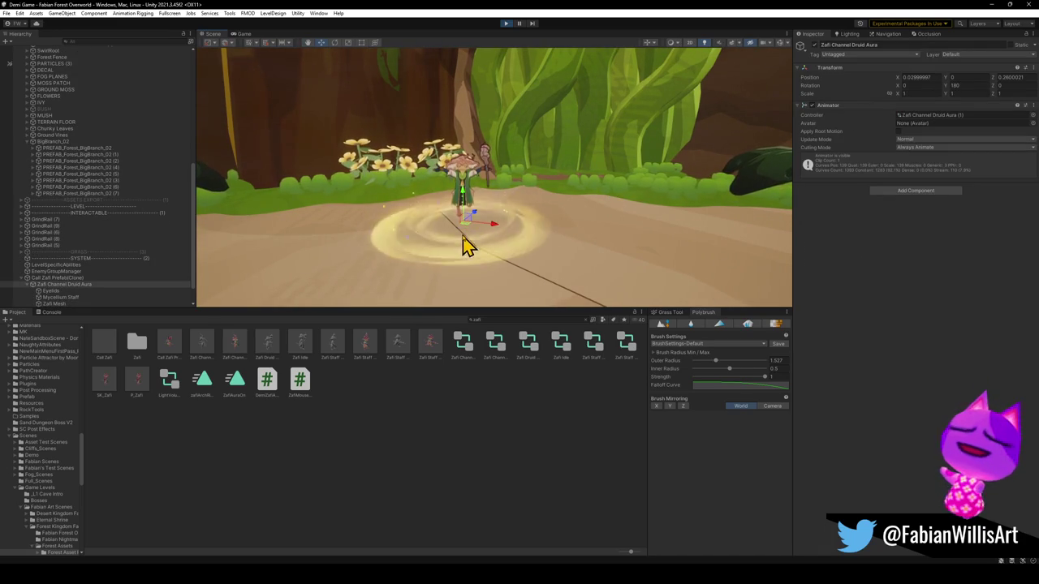
click(462, 242)
mouse_move(465, 239)
mouse_down()
mouse_move(616, 220)
mouse_move(614, 192)
mouse_move(561, 220)
mouse_up()
key(e)
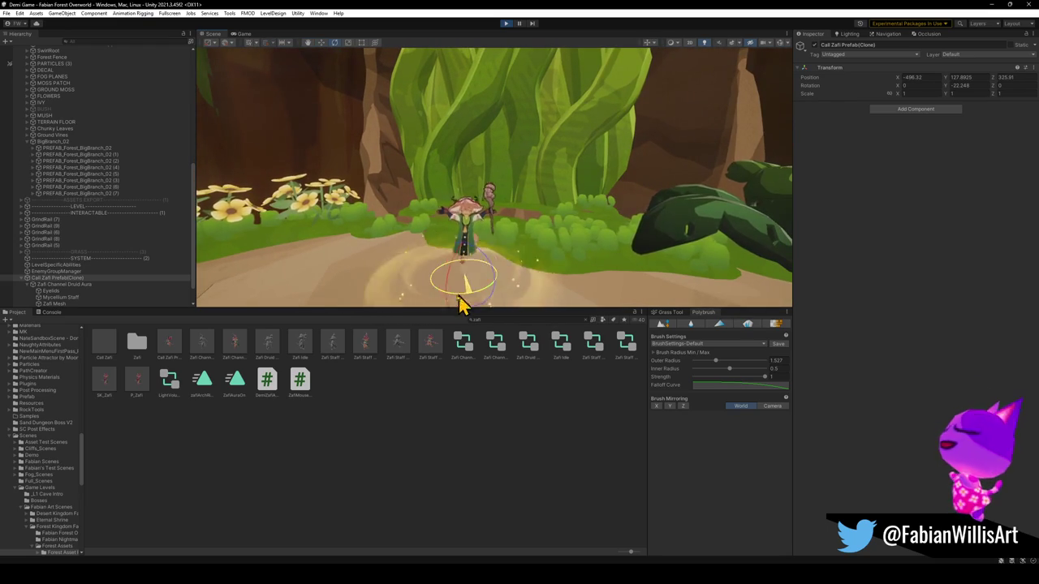
mouse_move(453, 307)
mouse_down()
mouse_move(491, 260)
mouse_move(510, 255)
mouse_move(493, 270)
mouse_up()
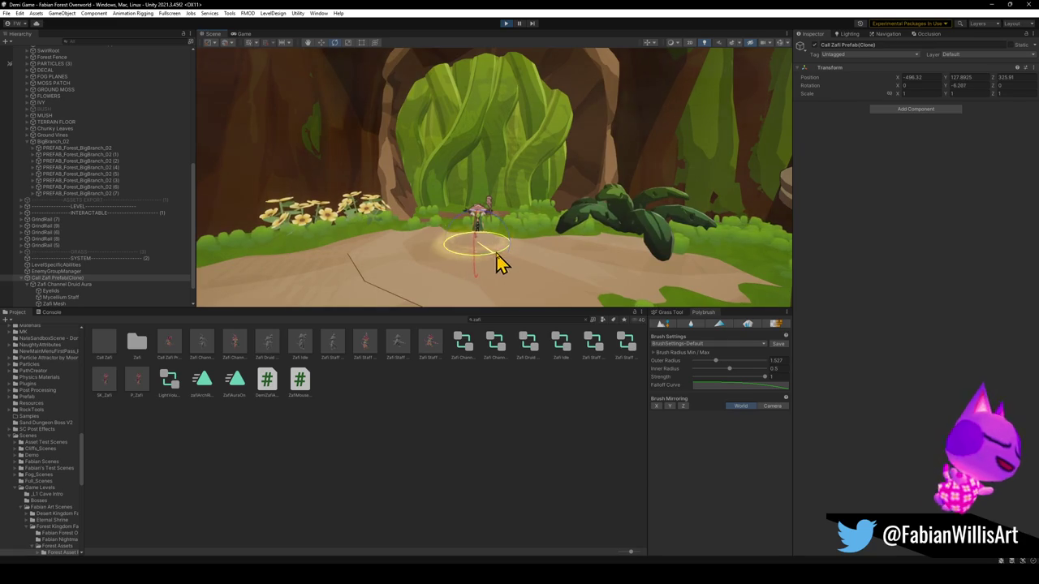
click(244, 35)
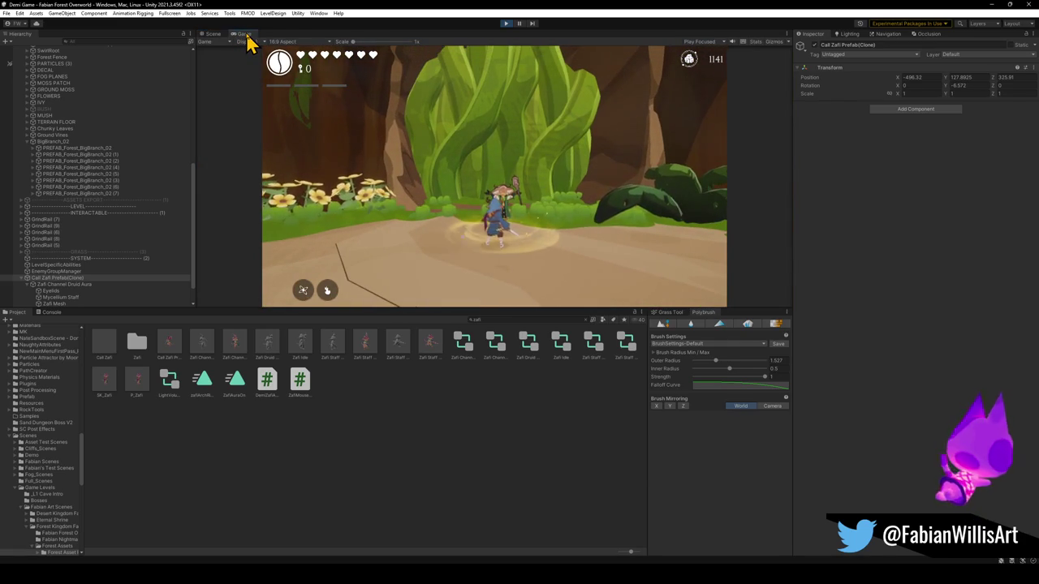
Step: Steer the hero fullscreen up to the glowing Zafi NPC, then return to the Scene view
key(F10)
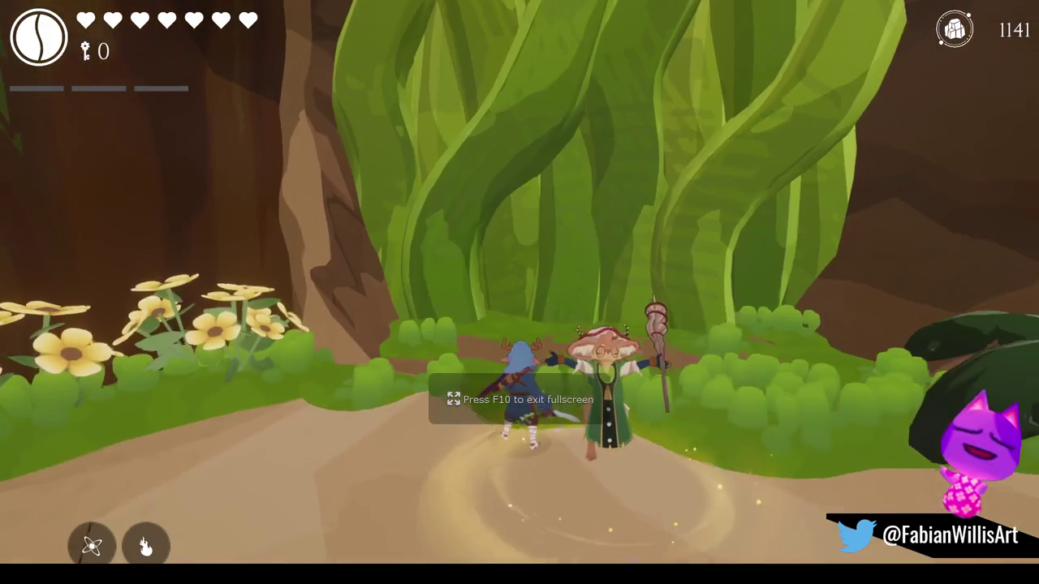
key(w)
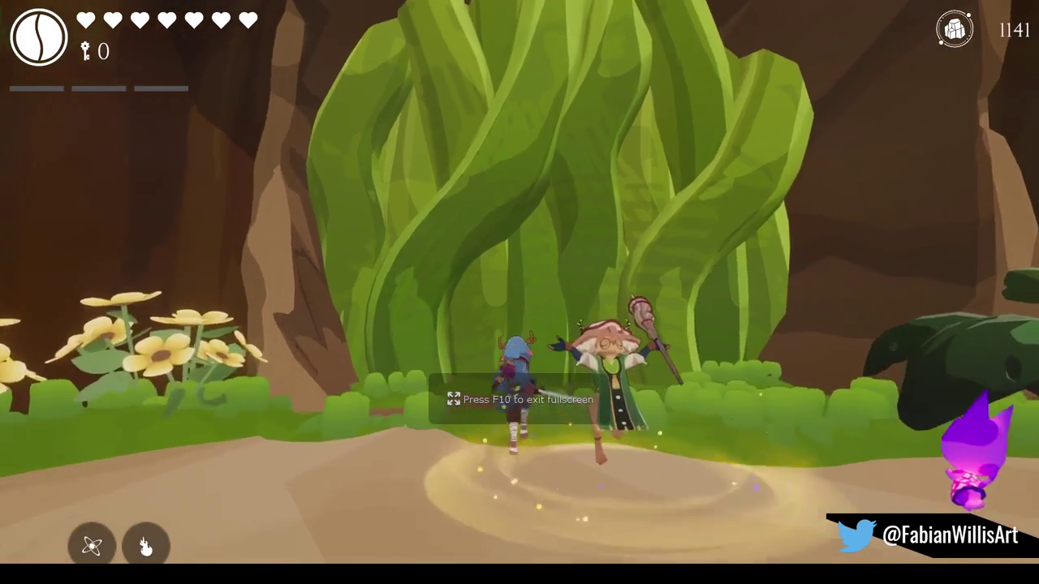
key(s)
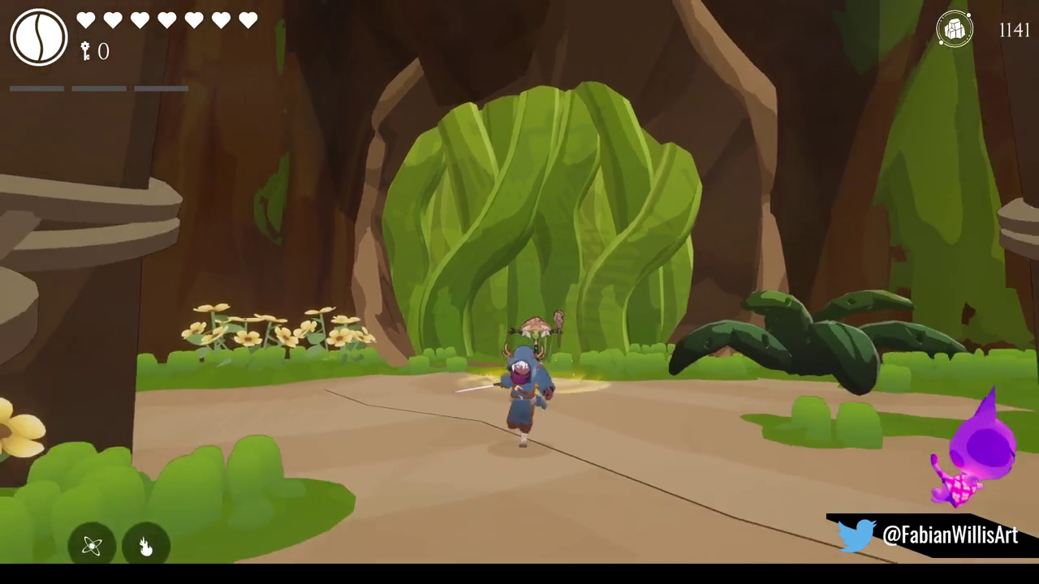
key(a)
key(w)
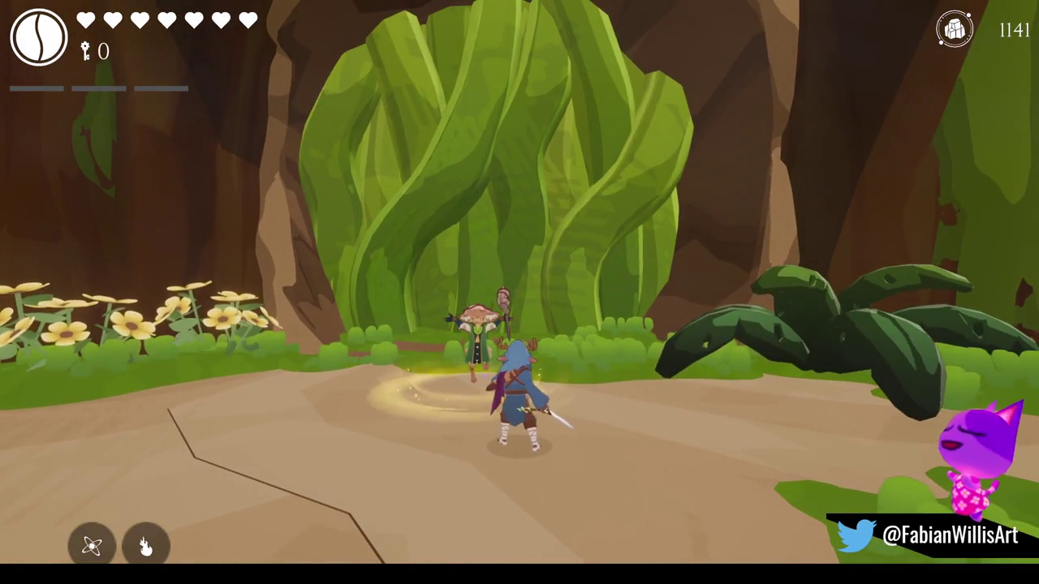
key(a)
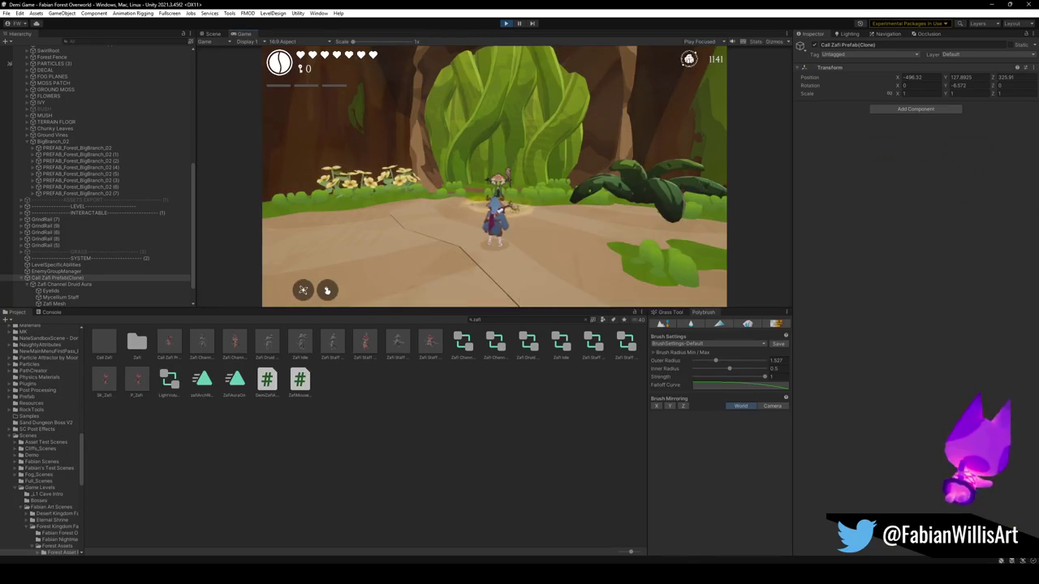
key(super)
click(290, 297)
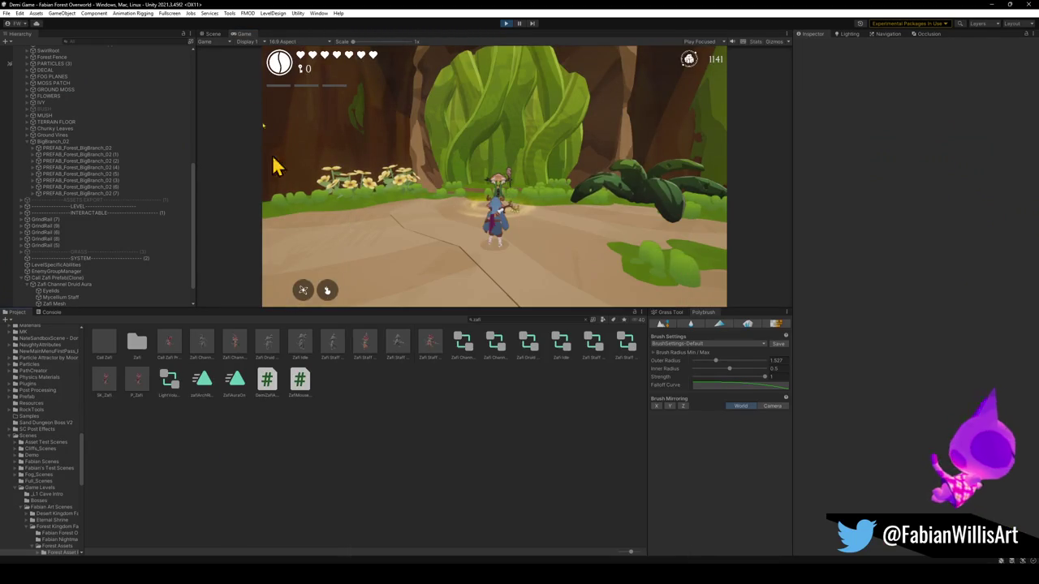
Step: Drop Zafi Staff Pulse and Zafi Staff Run characters beside the hero and orbit around them
click(214, 35)
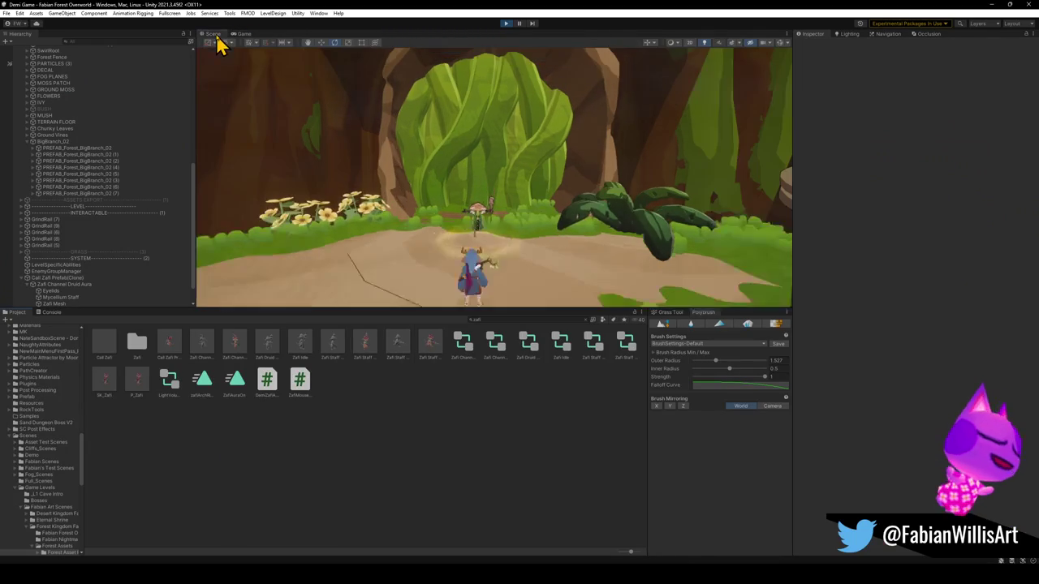
click(366, 347)
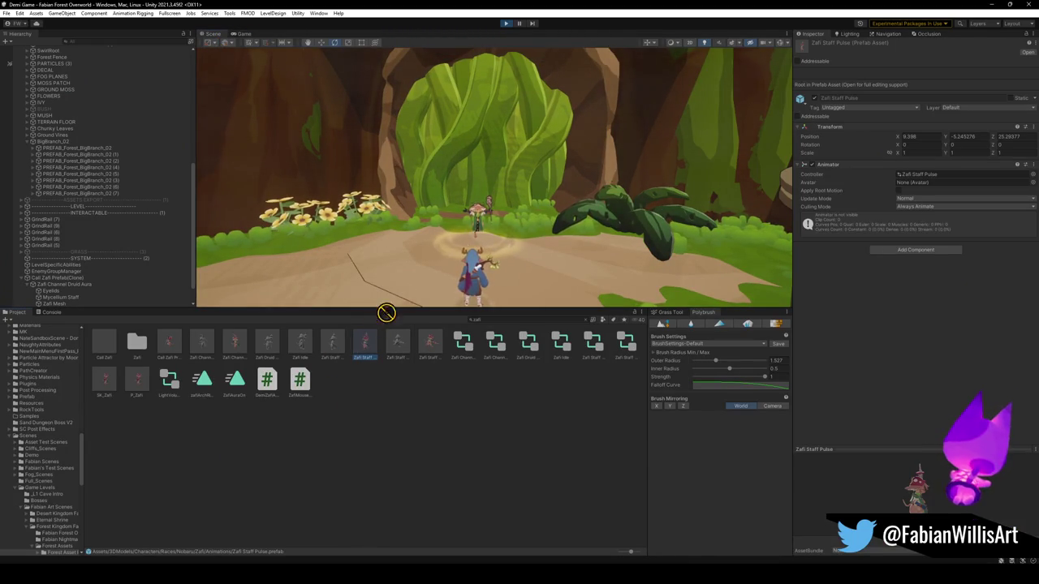
mouse_move(406, 302)
mouse_down()
mouse_move(486, 288)
mouse_move(308, 278)
mouse_move(311, 237)
mouse_move(313, 248)
mouse_move(455, 258)
mouse_move(431, 250)
mouse_move(622, 236)
mouse_move(487, 234)
mouse_move(556, 227)
mouse_move(573, 289)
mouse_move(576, 225)
mouse_up()
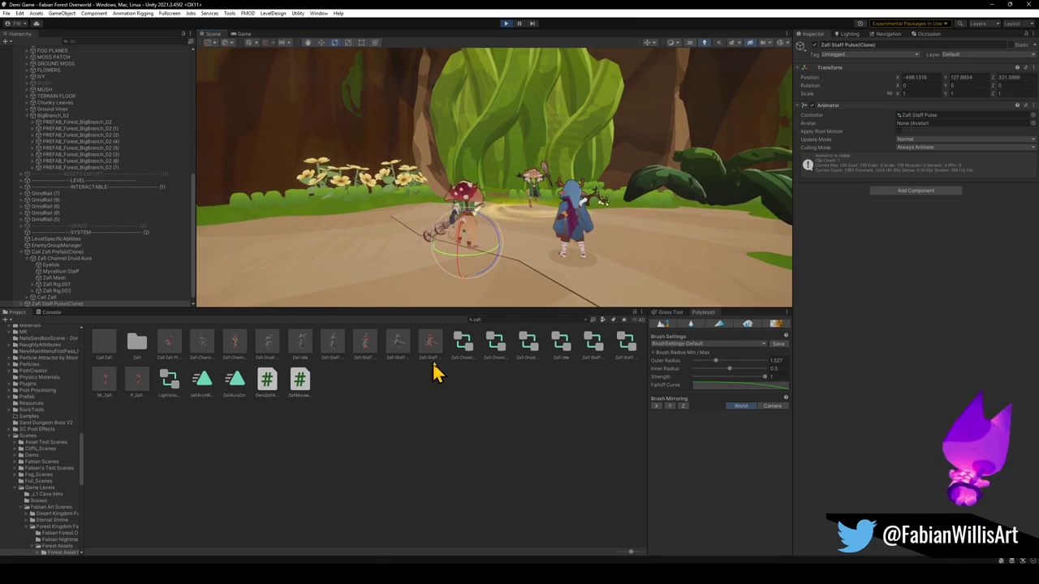
drag(431, 346, 401, 271)
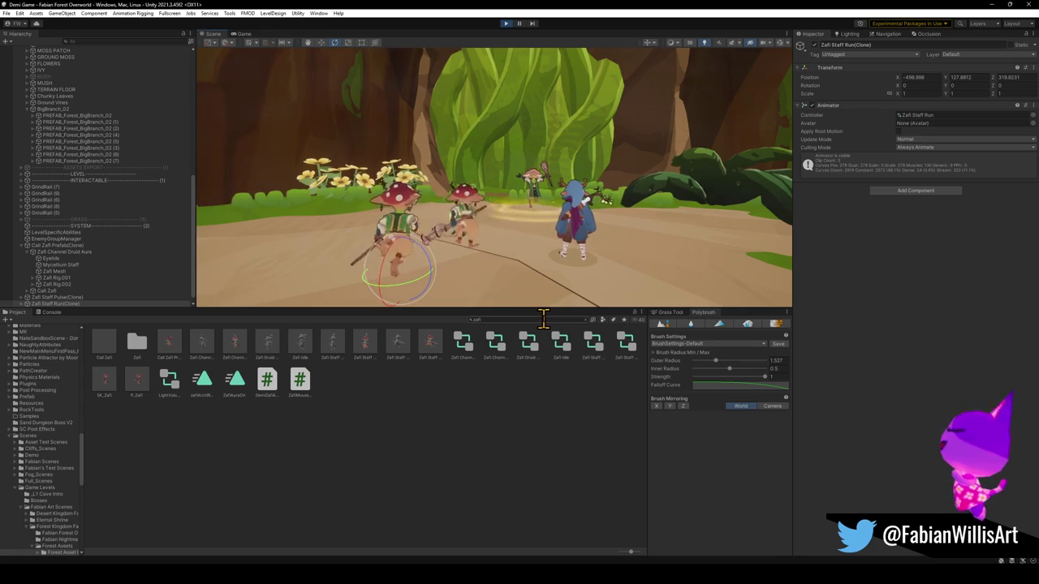
mouse_move(454, 284)
alt+mouse_down()
mouse_move(395, 267)
mouse_move(583, 273)
mouse_move(655, 263)
mouse_move(641, 246)
mouse_move(656, 247)
mouse_move(614, 227)
mouse_move(614, 238)
alt+mouse_up()
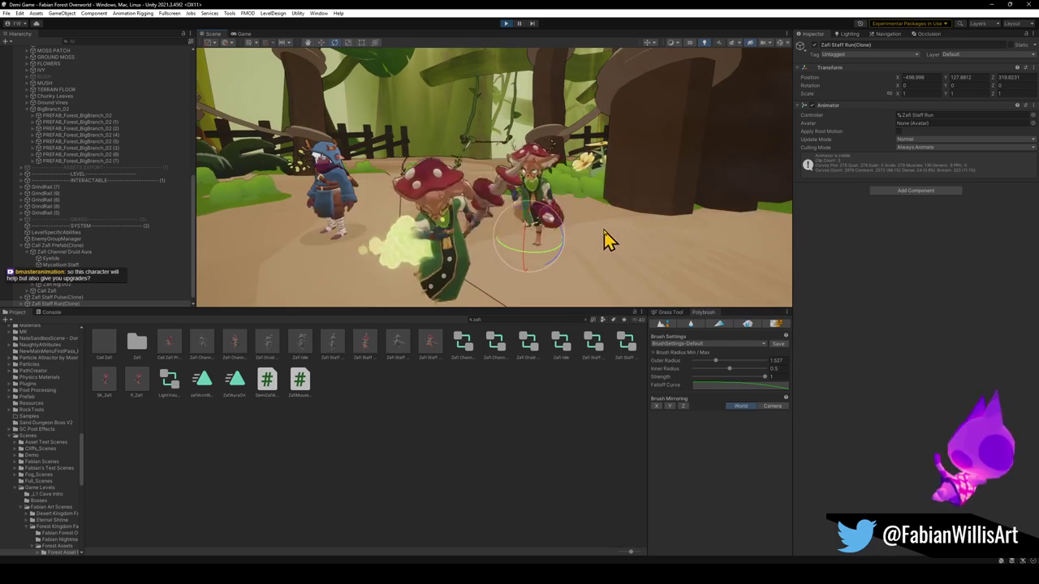
mouse_move(603, 238)
alt+mouse_down()
mouse_move(339, 214)
mouse_move(456, 225)
alt+mouse_up()
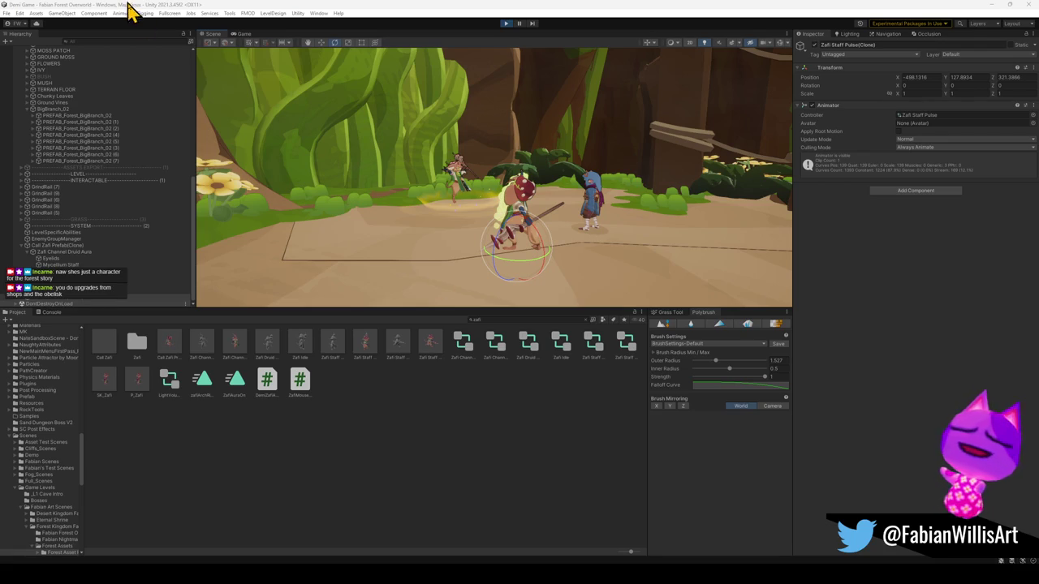
Step: Put the running Game view fullscreen and run the hero around the clearing
click(246, 35)
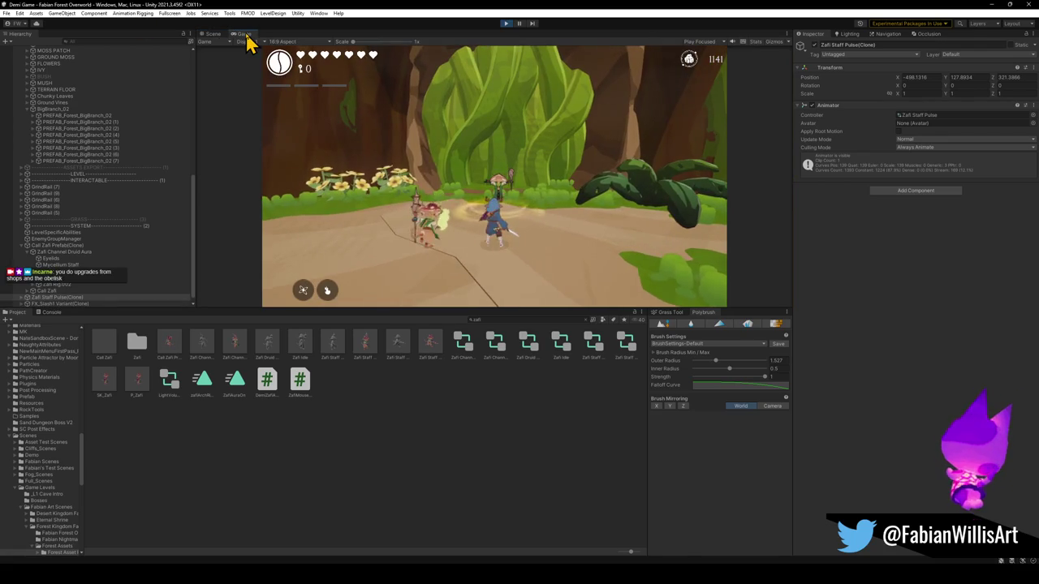
key(super)
click(392, 285)
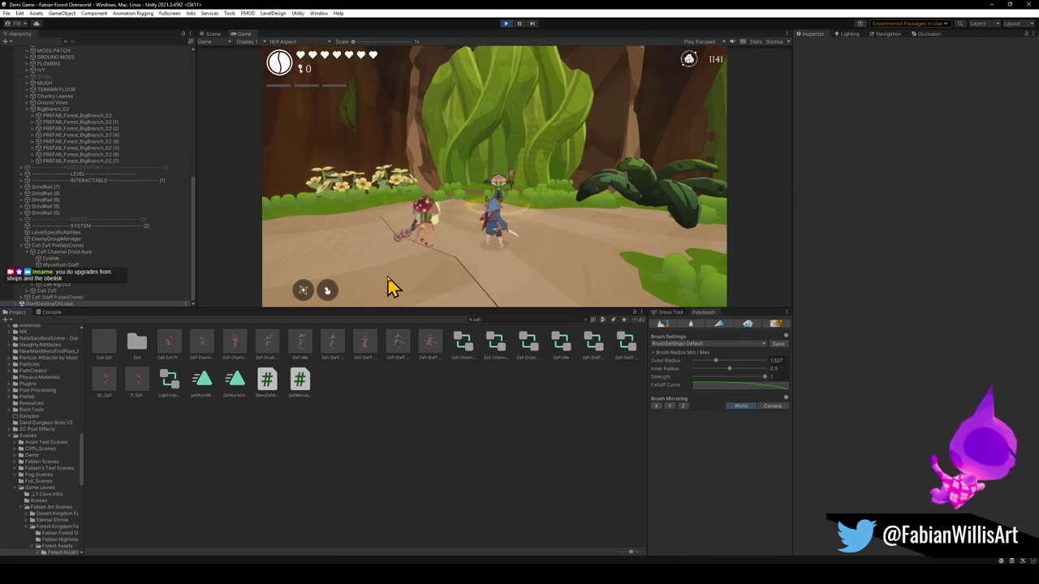
key(F10)
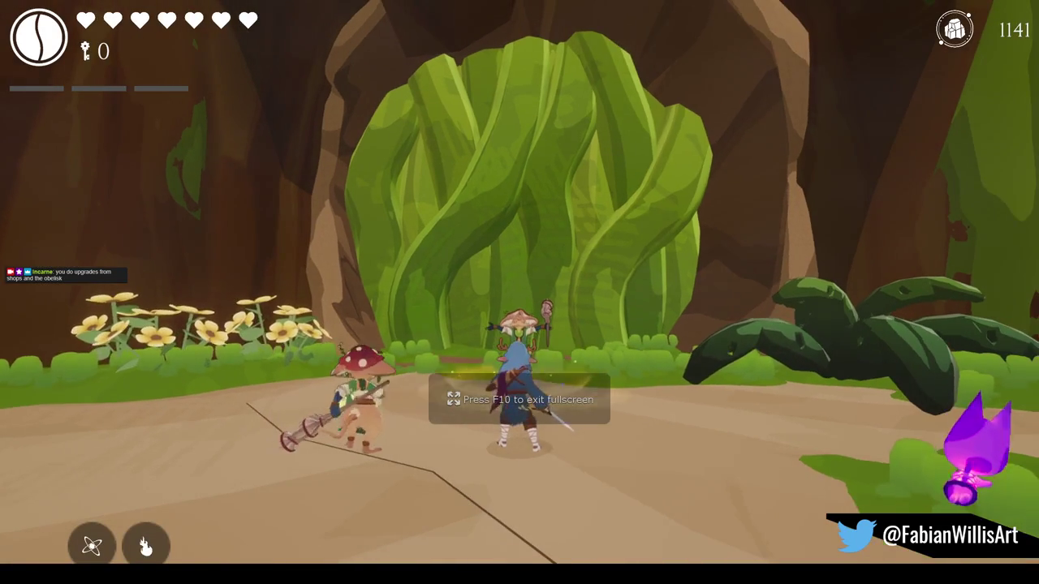
key(w)
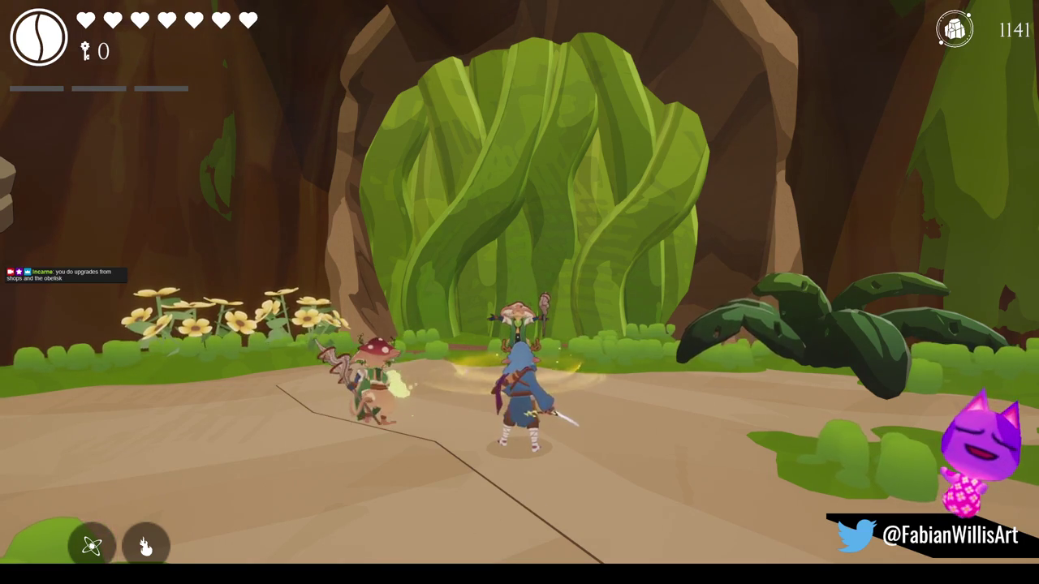
Step: Test the pause menu twice, resuming play each time with Continue
mouse_move(520, 293)
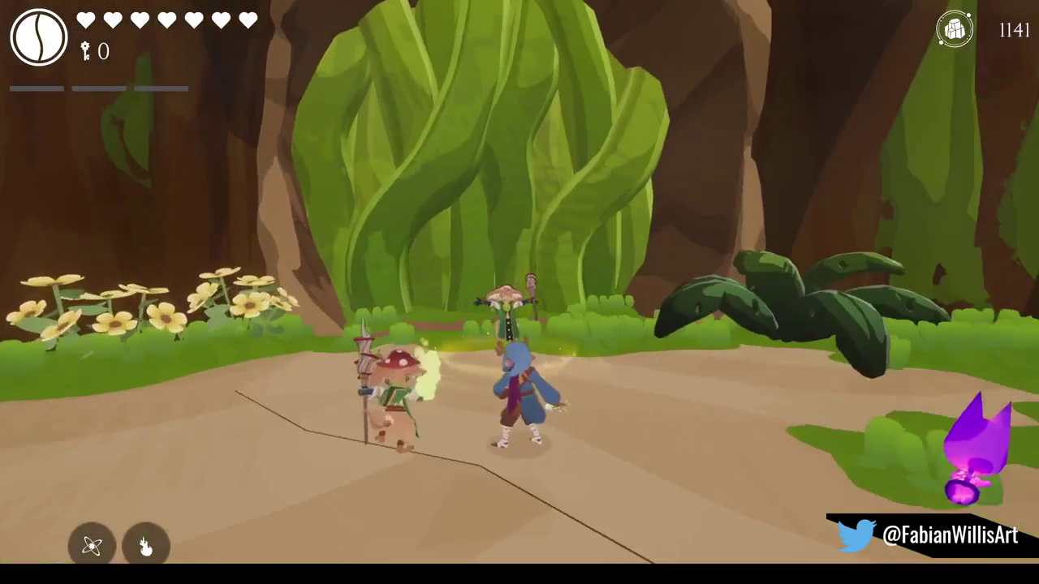
key(Escape)
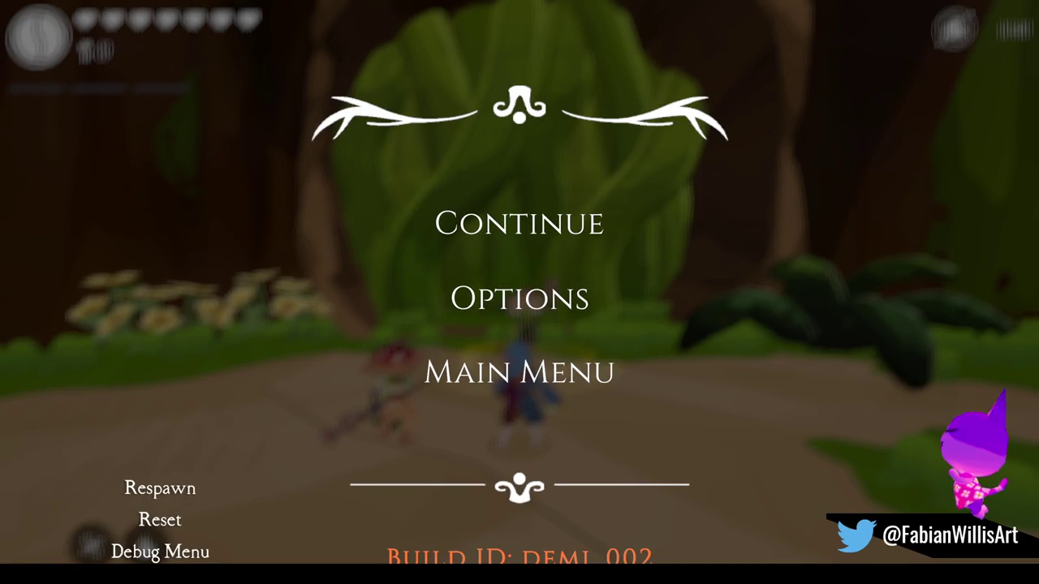
click(523, 230)
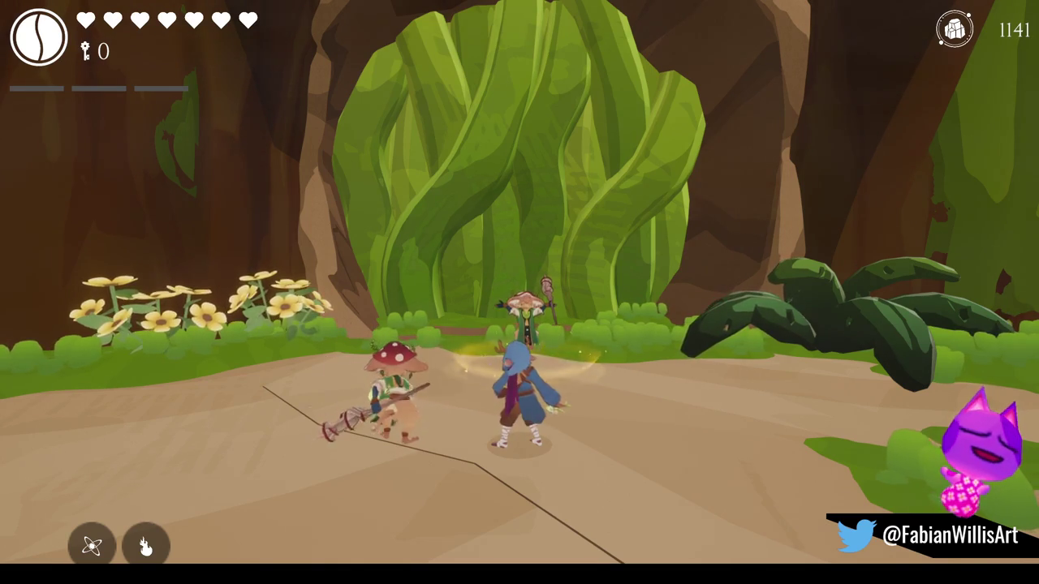
key(Escape)
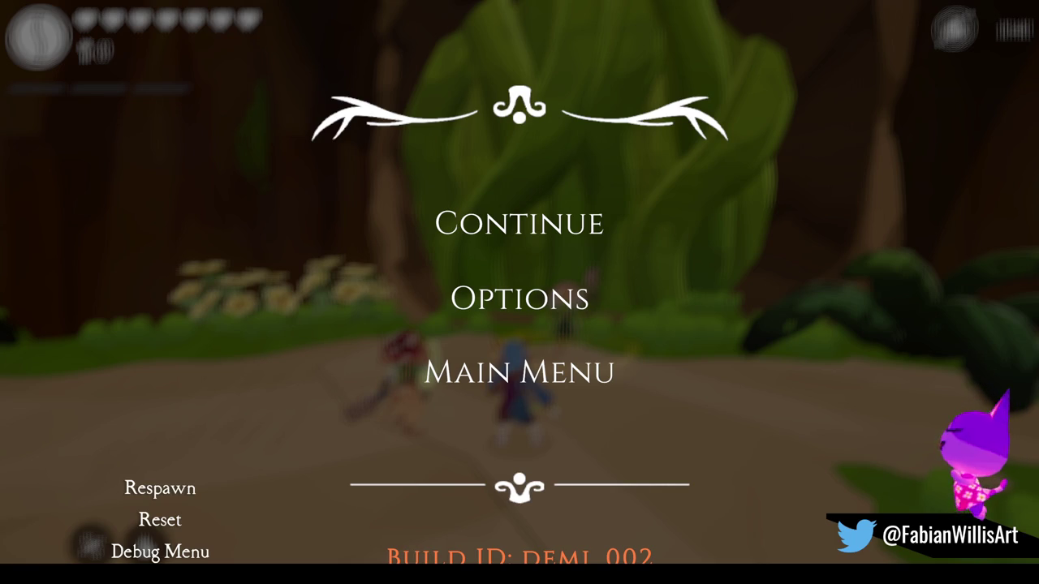
click(546, 239)
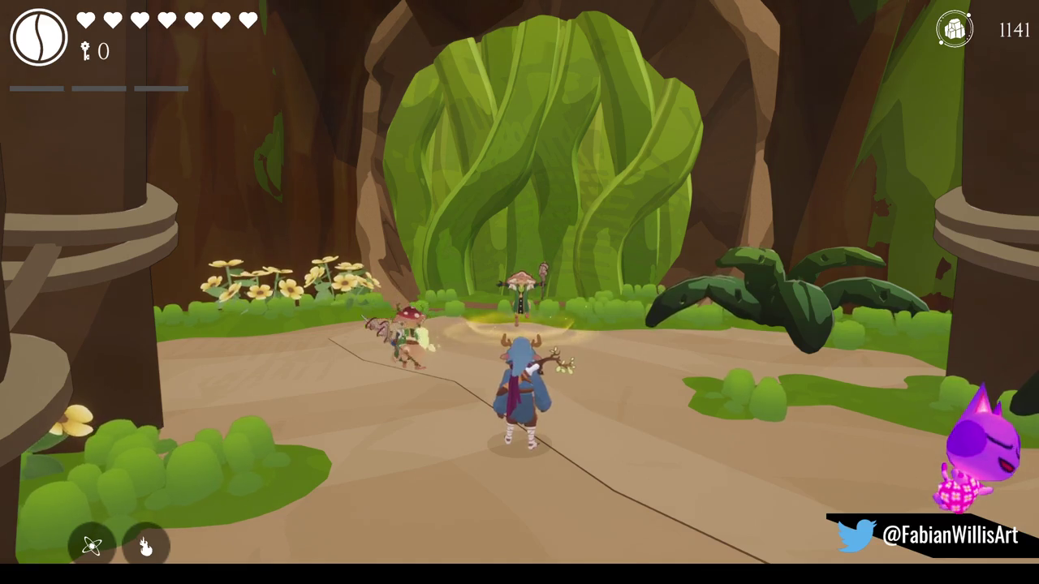
Step: Pause once more, exit fullscreen back to the editor layout, and stop play mode
key(Escape)
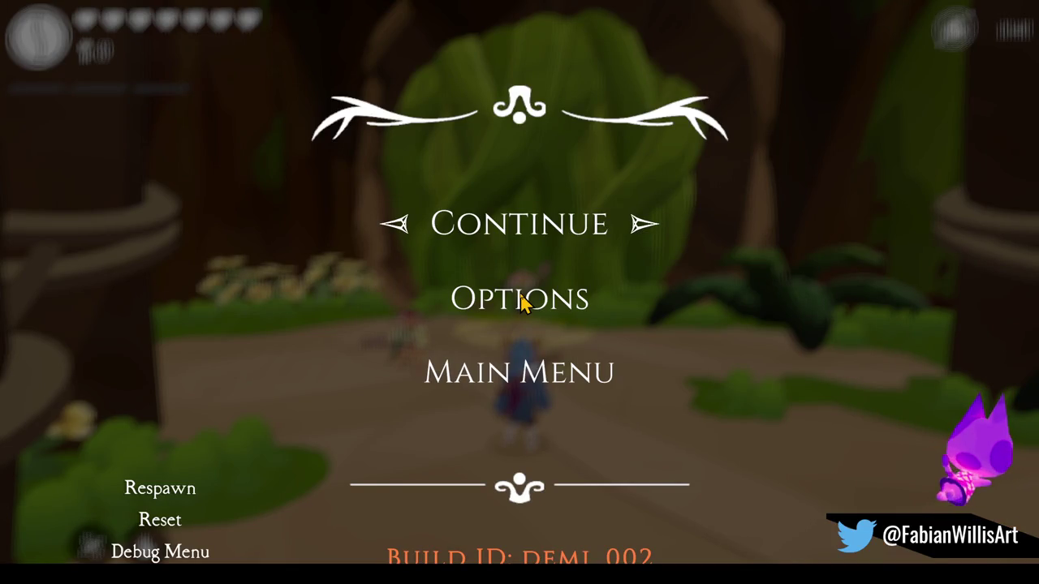
key(F11)
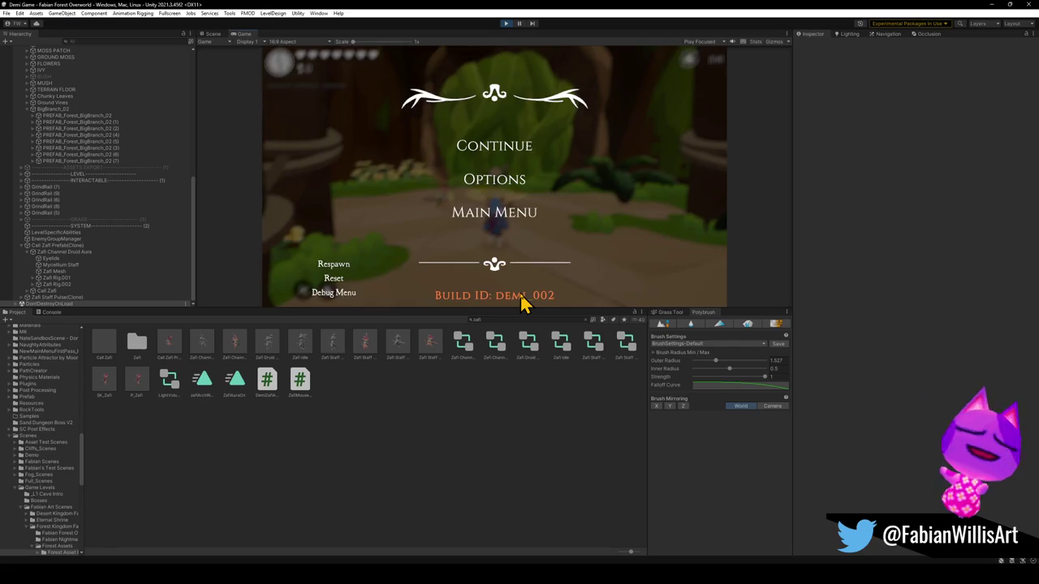
key(Escape)
key(Escape)
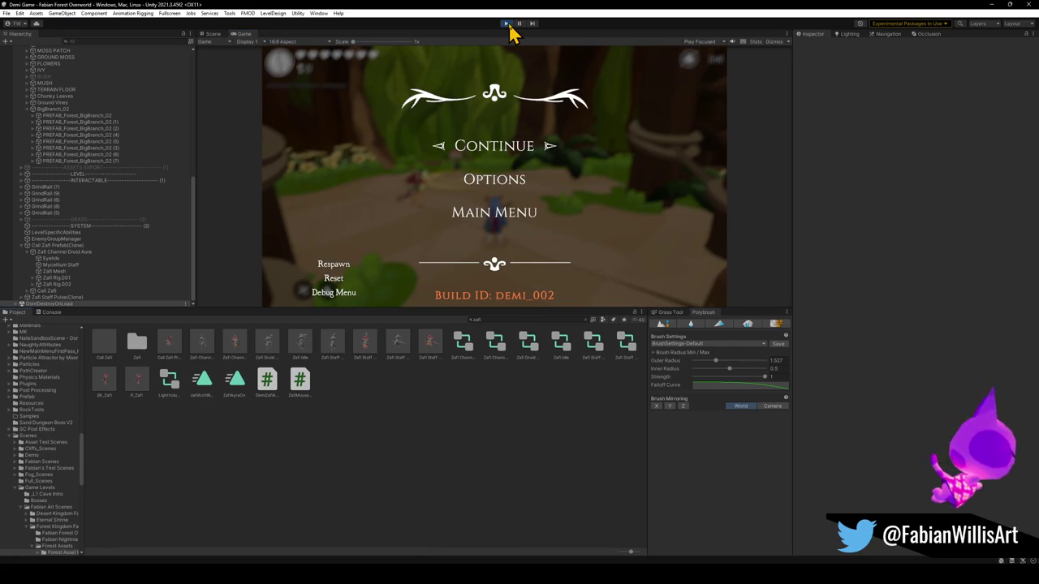
click(506, 24)
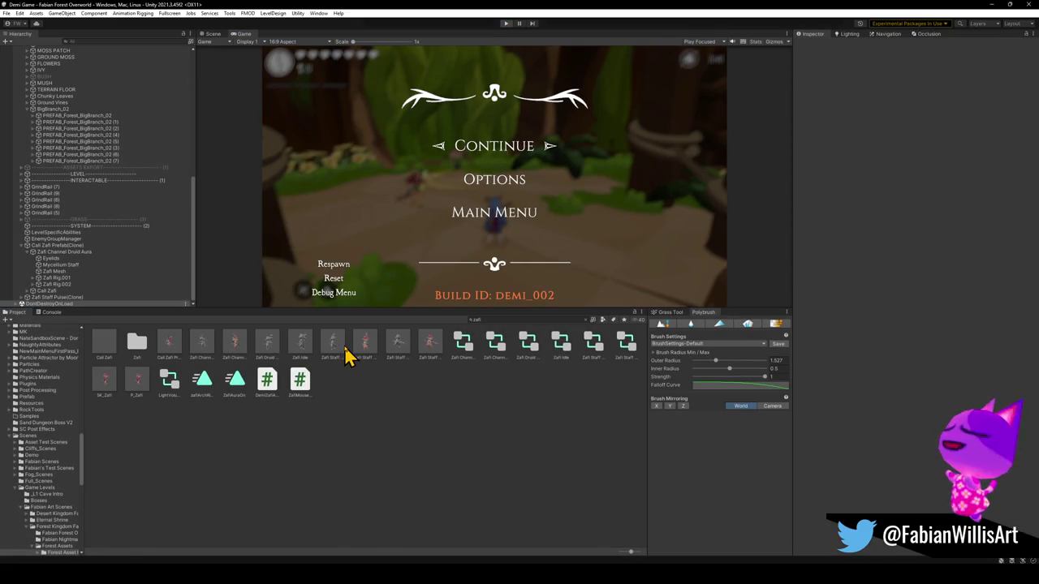